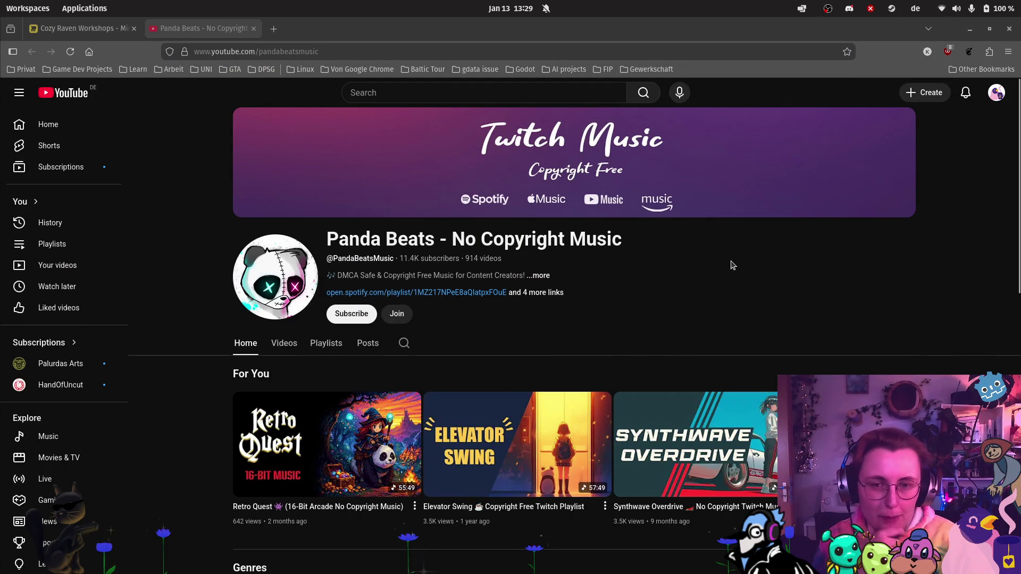
Step: Play the Panda Beats Synthwave playlist on YouTube with the volume turned down slightly
scroll(804, 347, "down", 5)
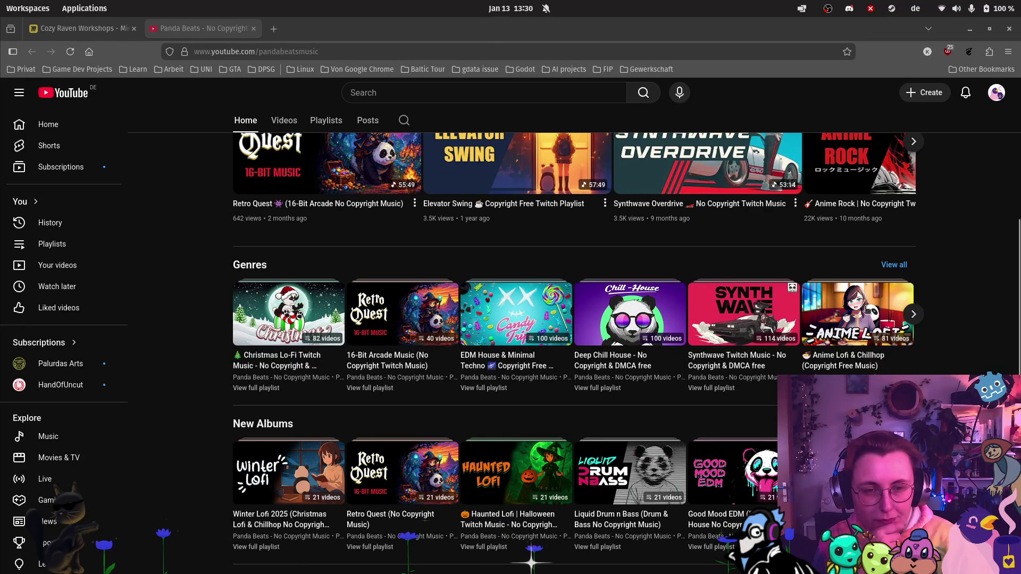
left_click(736, 341)
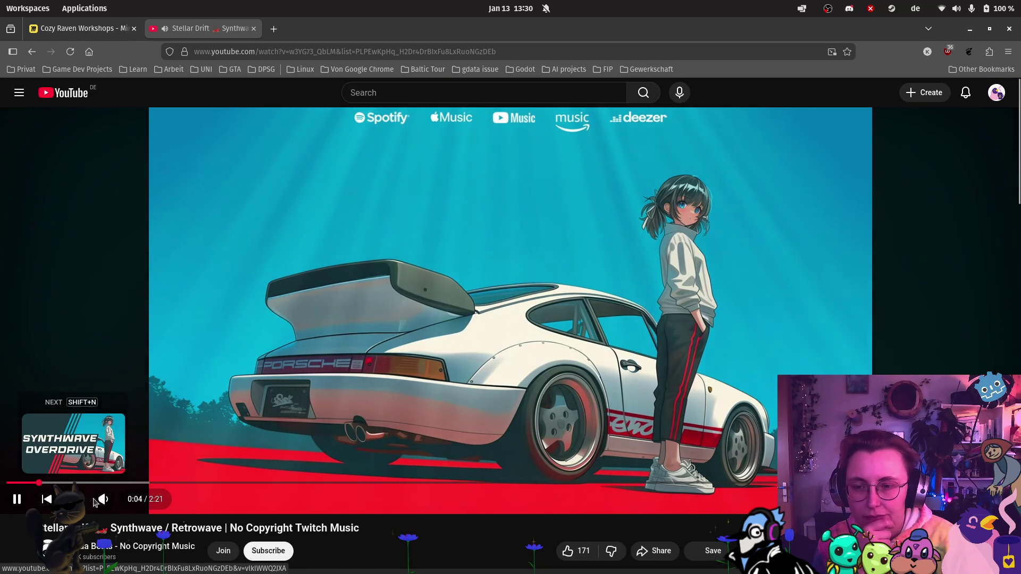
mouse_move(106, 500)
left_click_drag(122, 502, 120, 504)
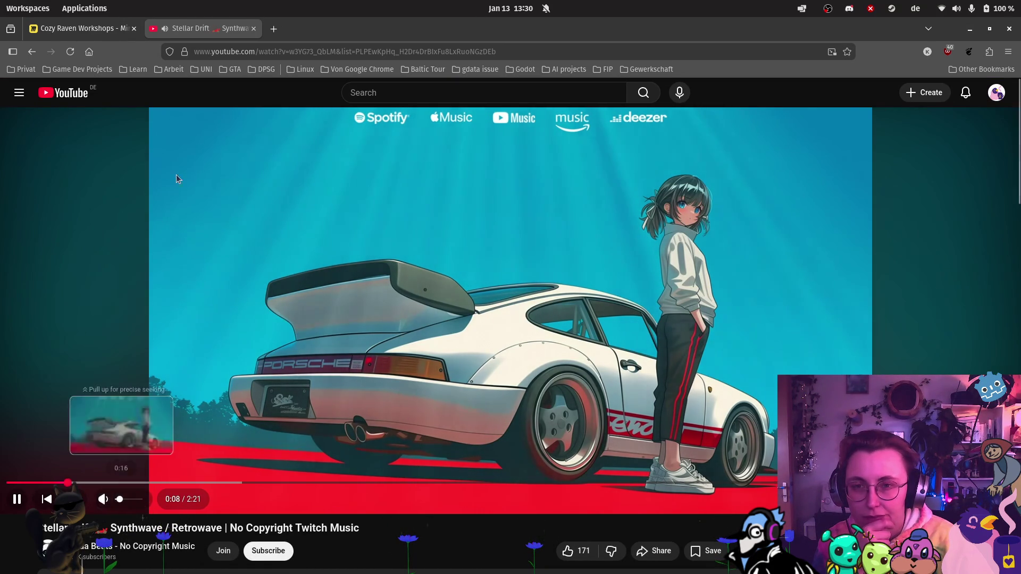
Step: Return to the Cozy Raven Workshops board, then launch Krita from the application launcher
left_click(78, 32)
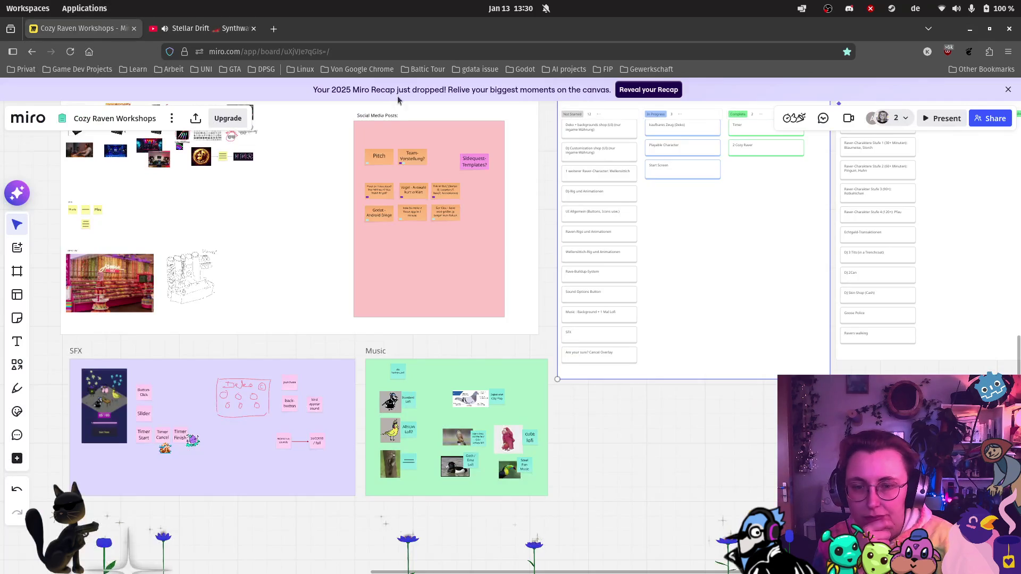
mouse_move(0, 329)
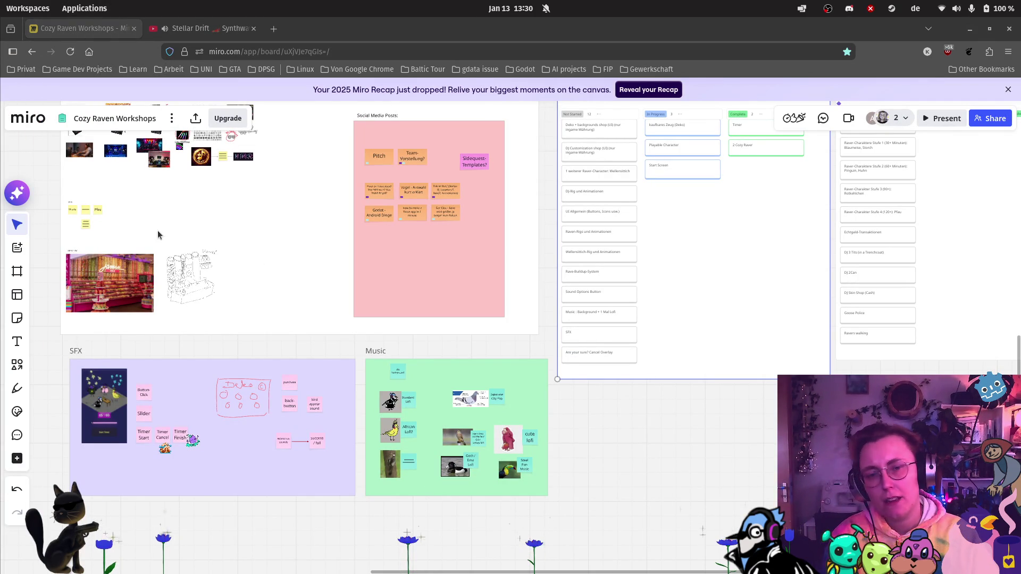
mouse_move(1, 303)
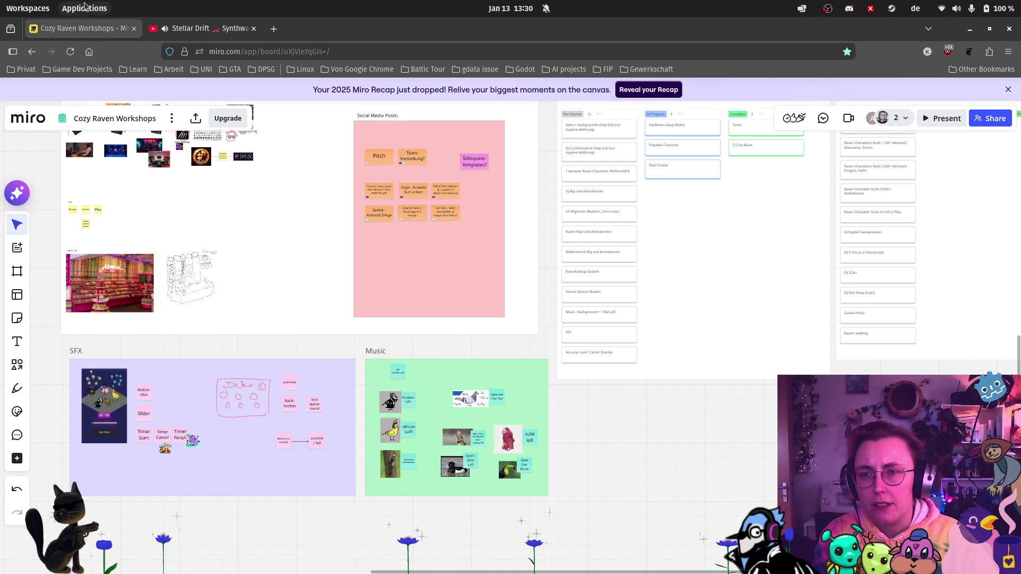
key("super")
type("co")
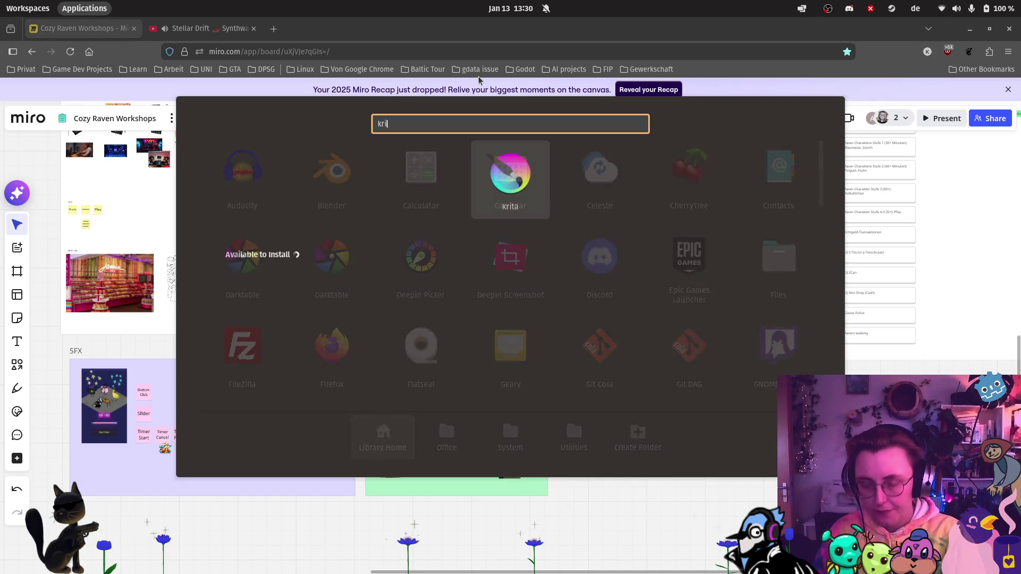
key("Return")
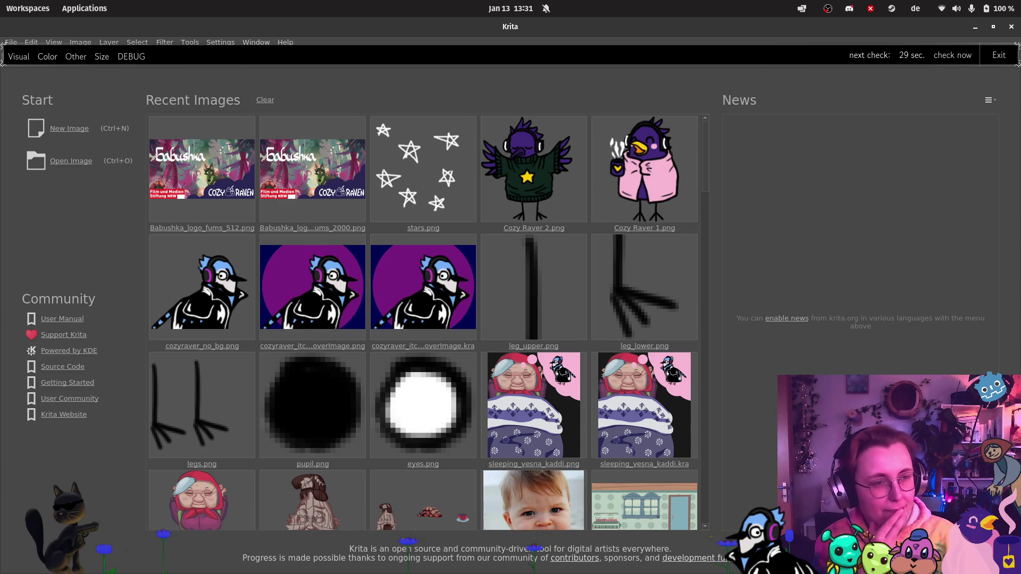
left_click(62, 133)
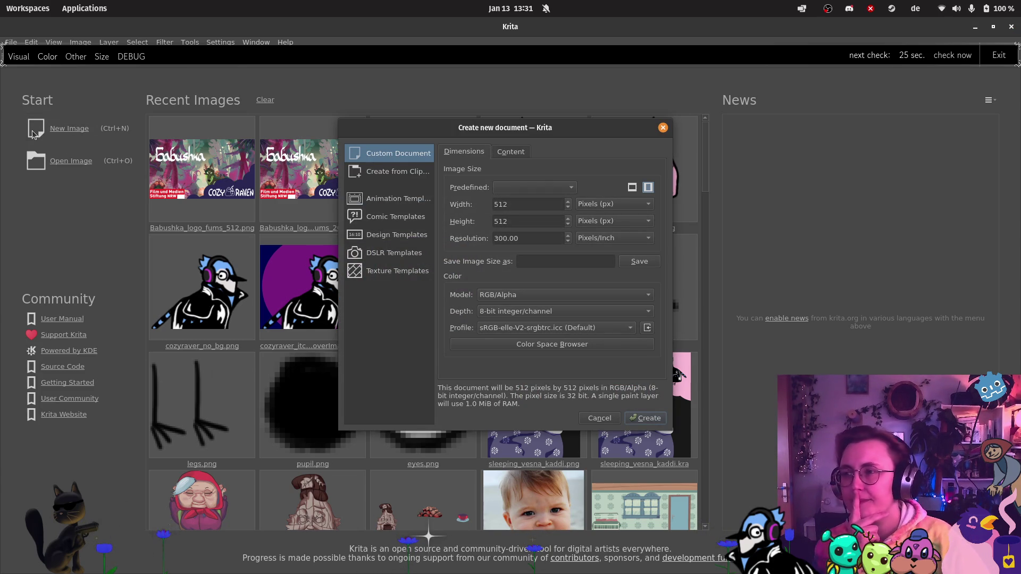
mouse_move(2, 134)
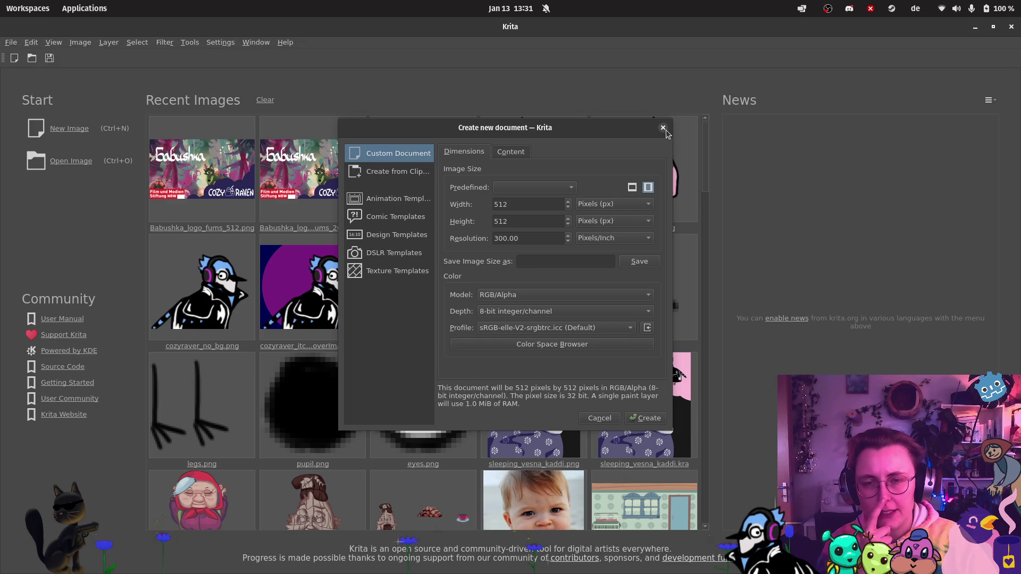
left_click(562, 189)
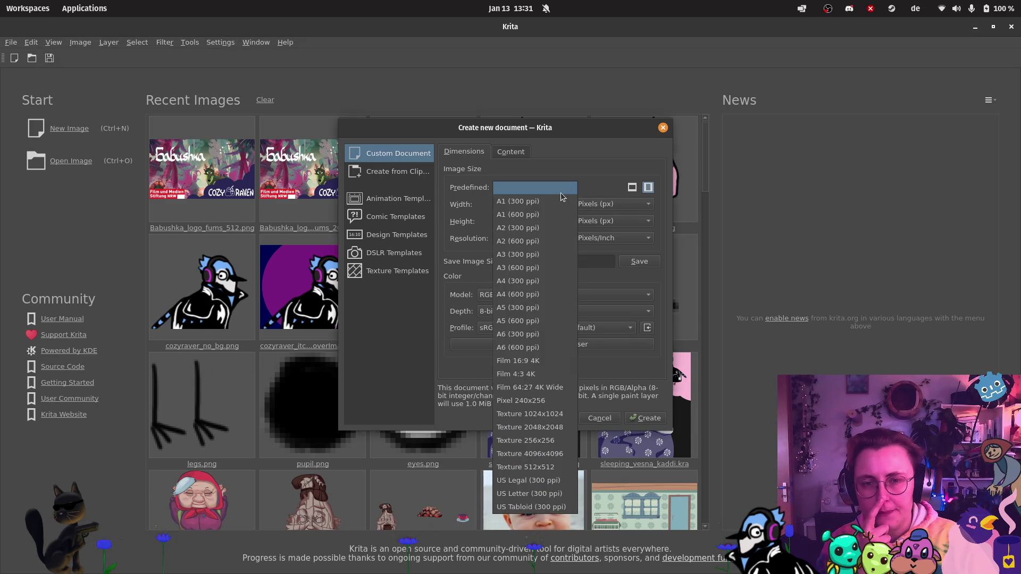
left_click(561, 193)
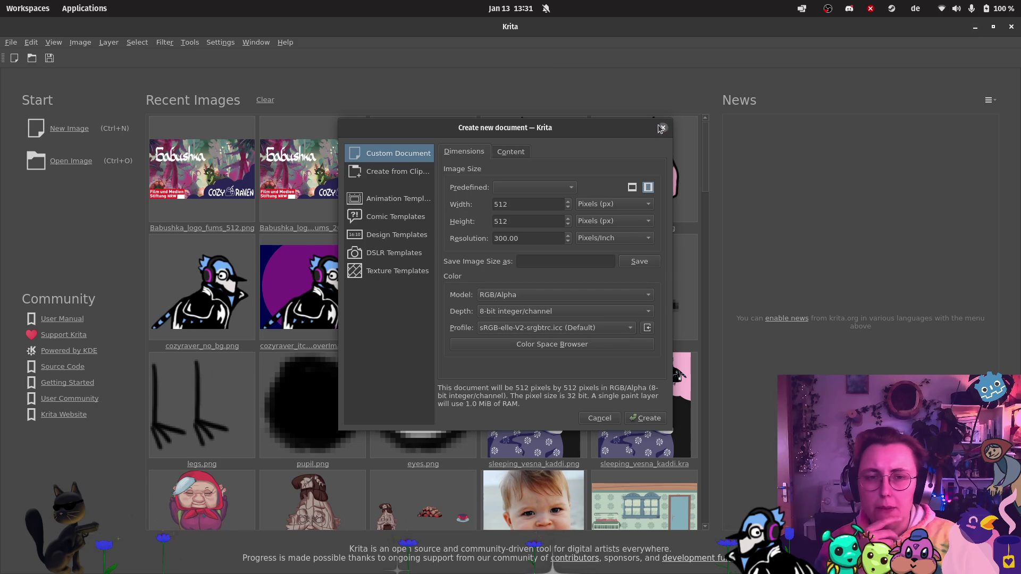
left_click(662, 127)
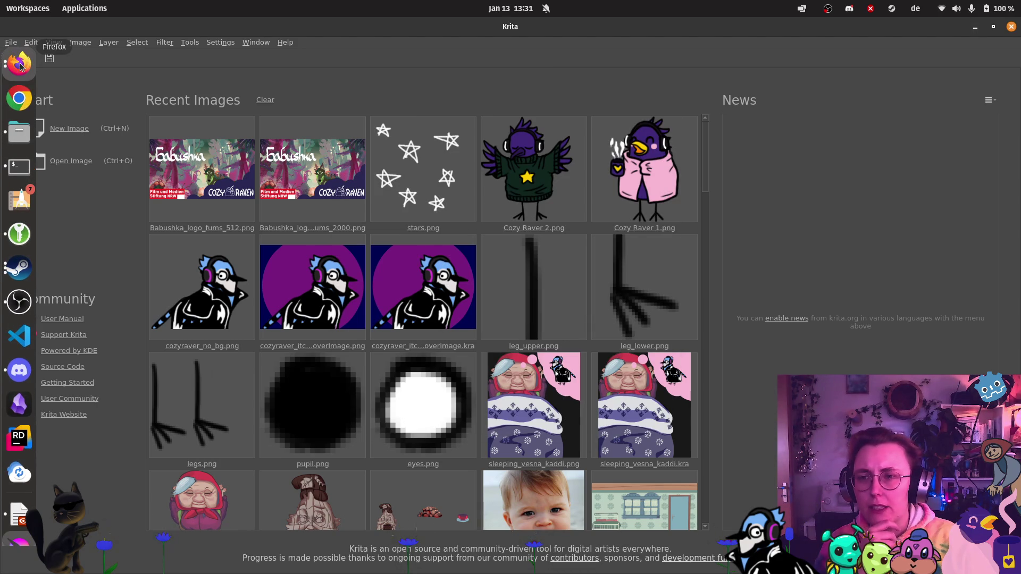
Step: Search for 'instagram image format' in a new Firefox tab
left_click(19, 63)
left_click(138, 141)
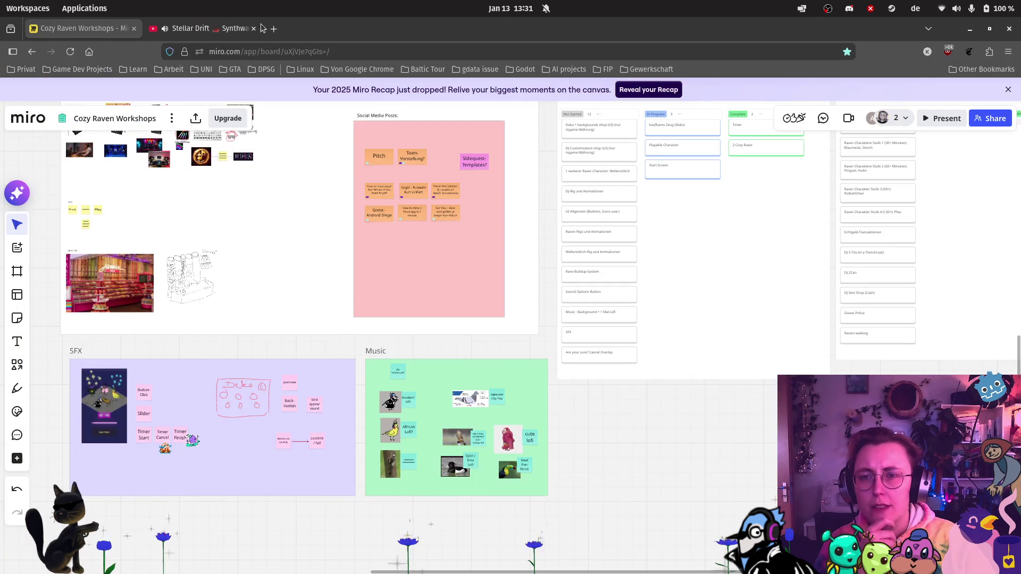
key("ctrl+t")
type("instagra")
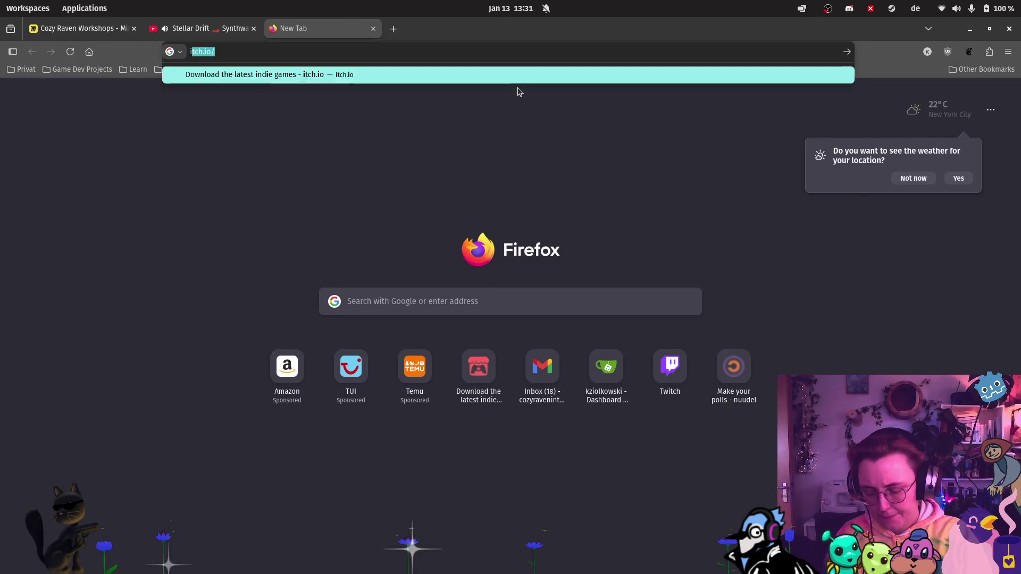
type("m forma")
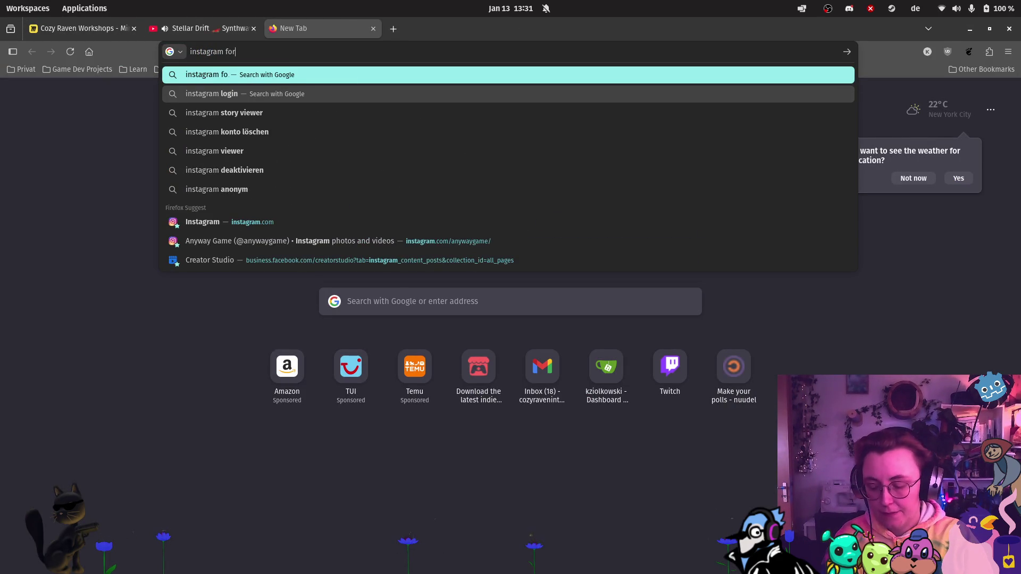
key("BackSpace")
key("BackSpace")
key("BackSpace")
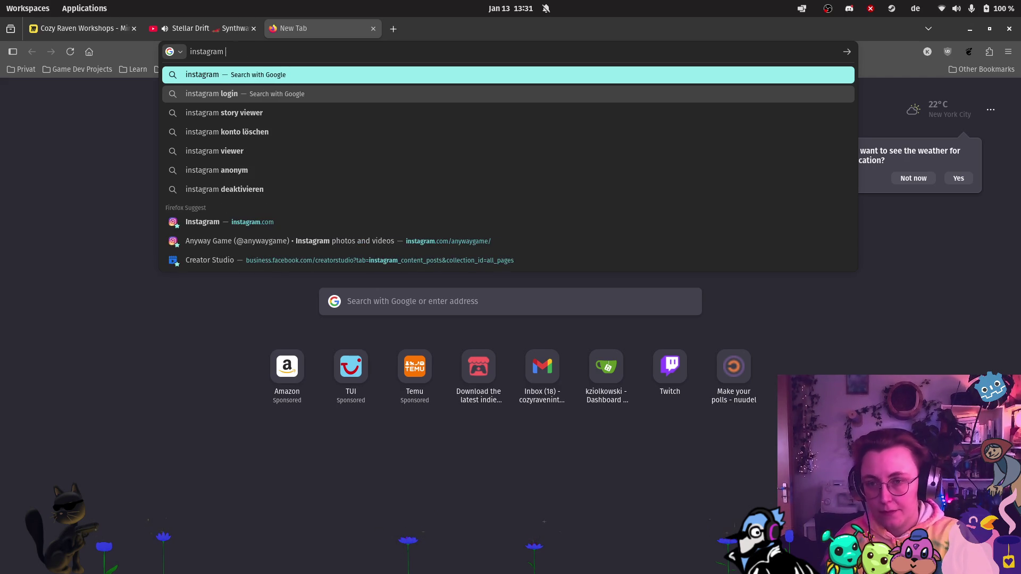
type("image format")
key("Return")
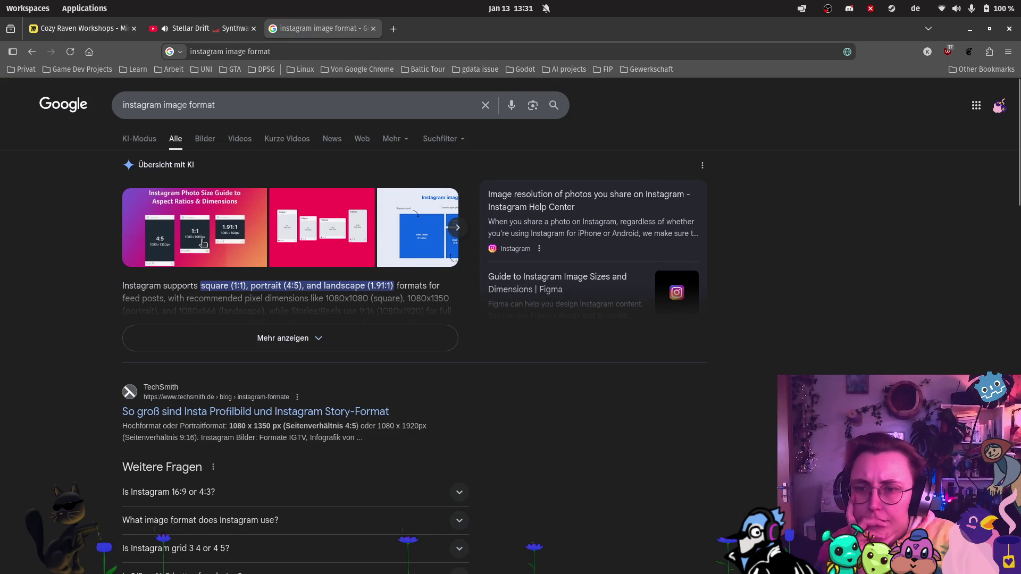
Step: Open the TechSmith article on Instagram formats and read through its image sizes
left_click(197, 419)
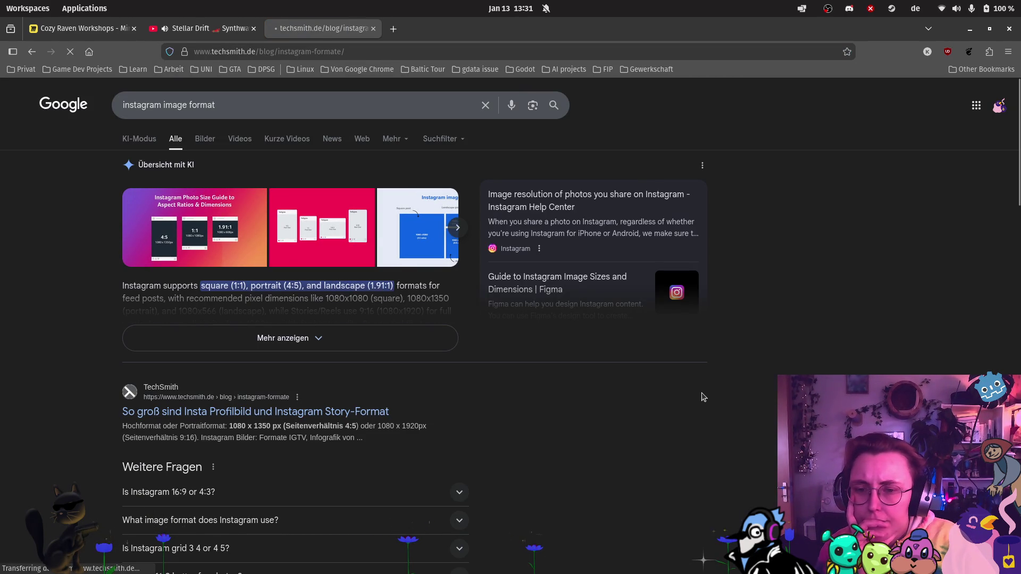
scroll(739, 320, "down", 10)
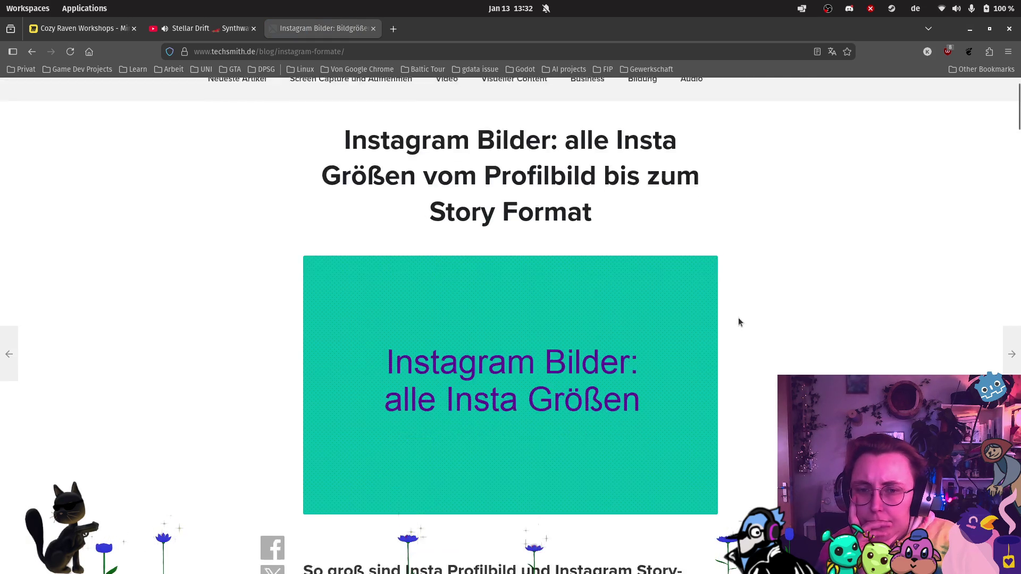
scroll(740, 314, "down", 6)
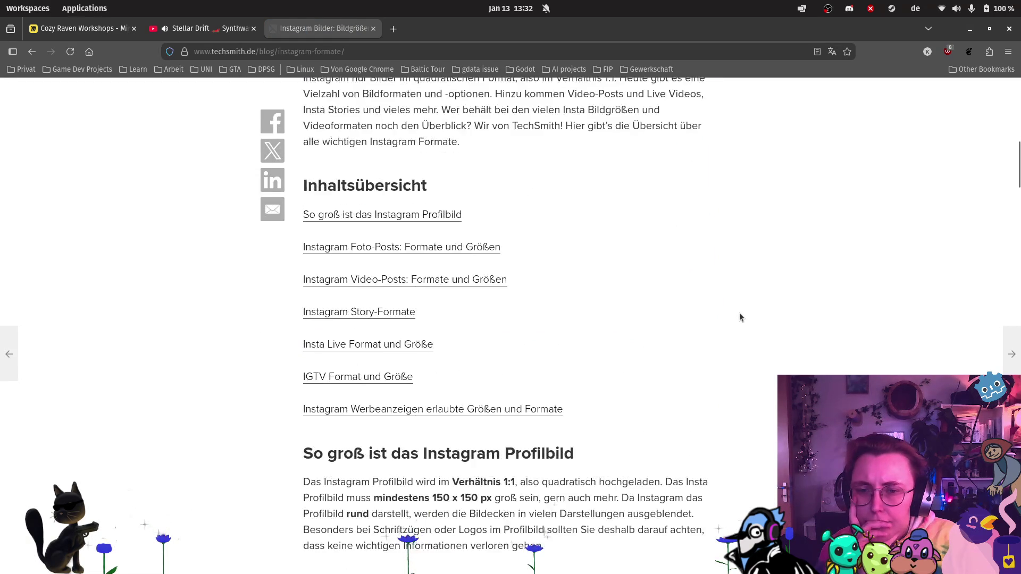
scroll(737, 311, "down", 3)
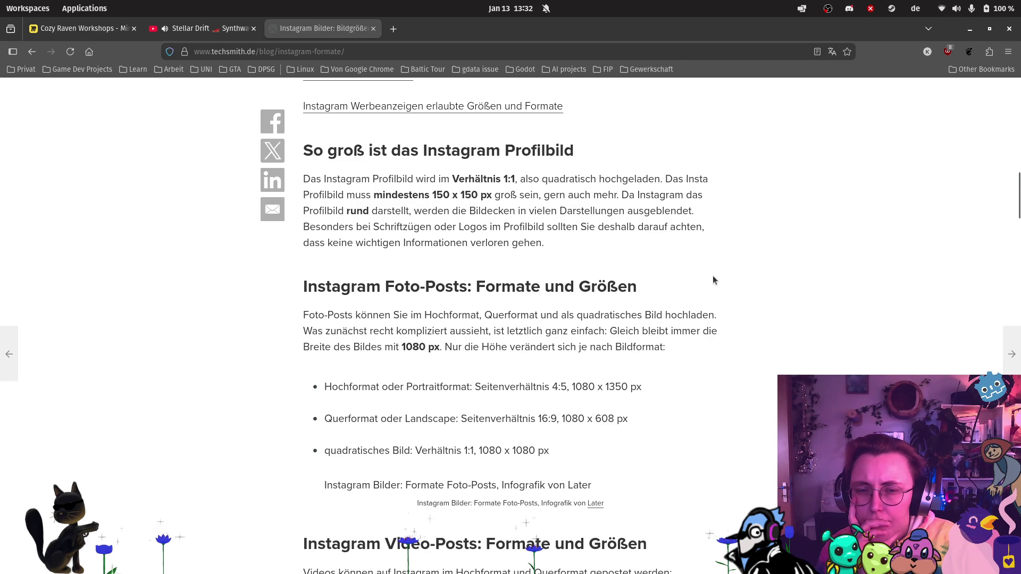
scroll(713, 275, "down", 1)
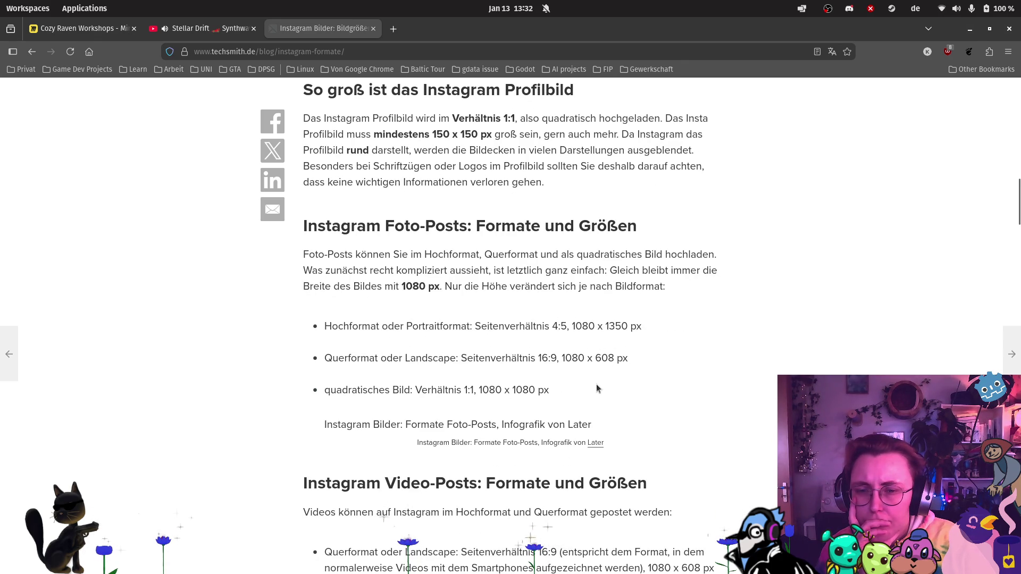
scroll(596, 384, "down", 5)
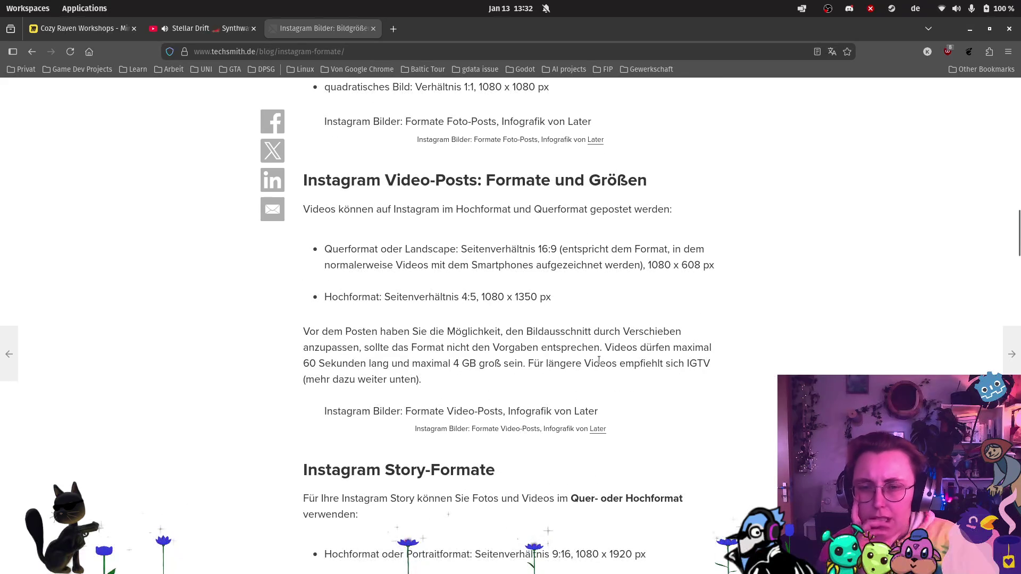
scroll(590, 354, "down", 7)
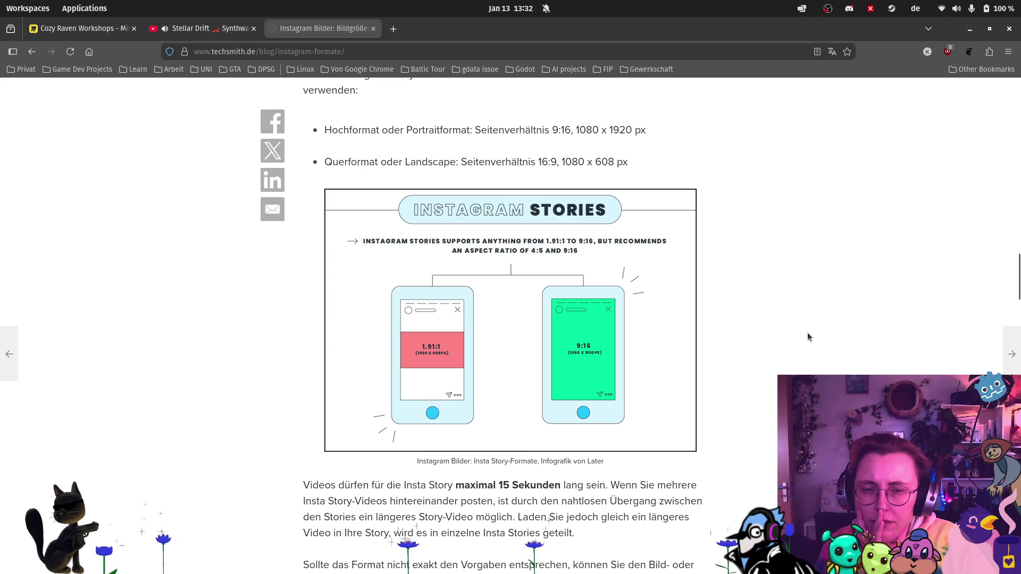
scroll(807, 334, "down", 2)
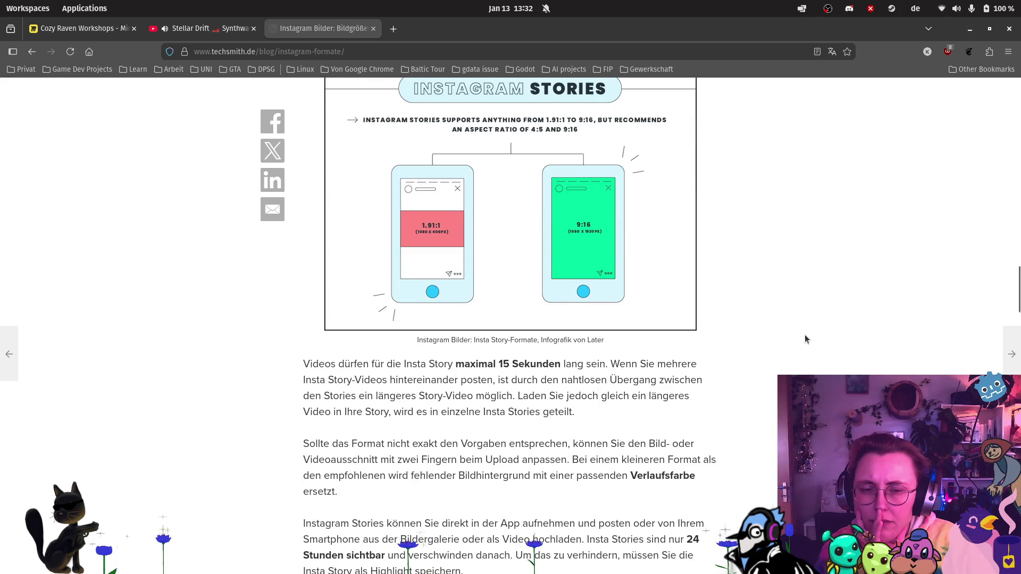
scroll(804, 339, "up", 7)
scroll(794, 342, "down", 7)
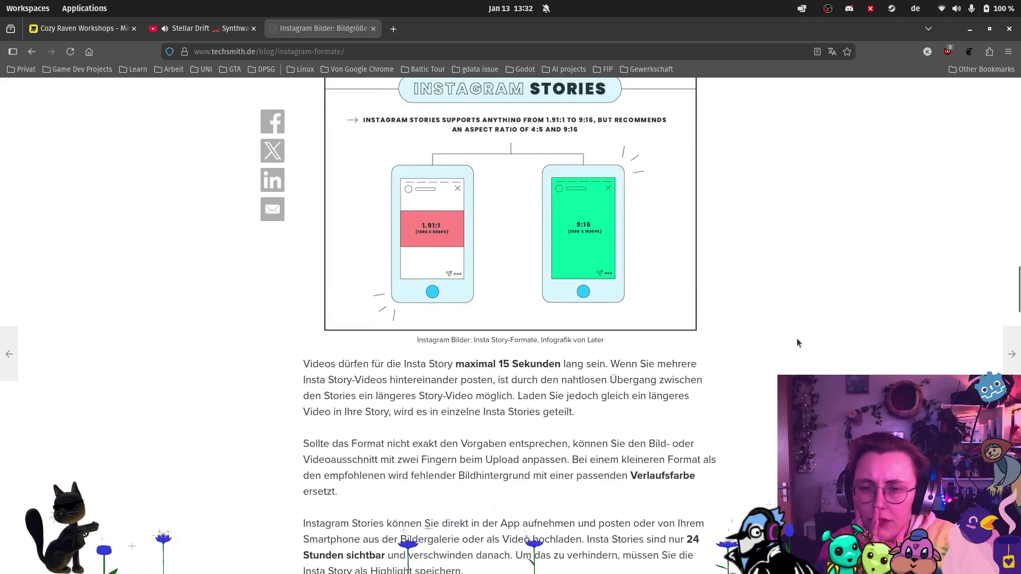
scroll(797, 340, "down", 11)
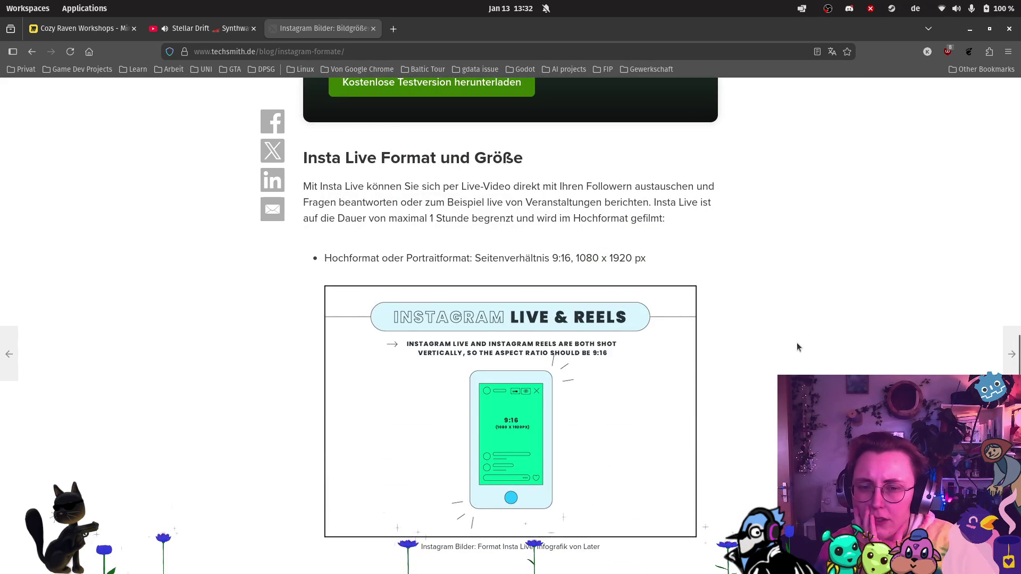
scroll(790, 344, "down", 6)
scroll(792, 349, "down", 4)
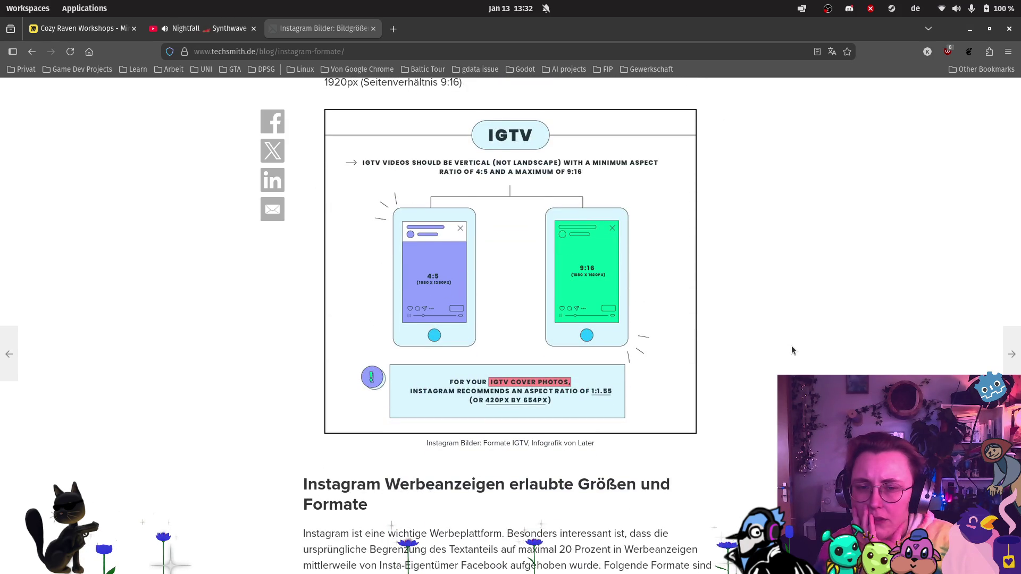
scroll(791, 350, "down", 11)
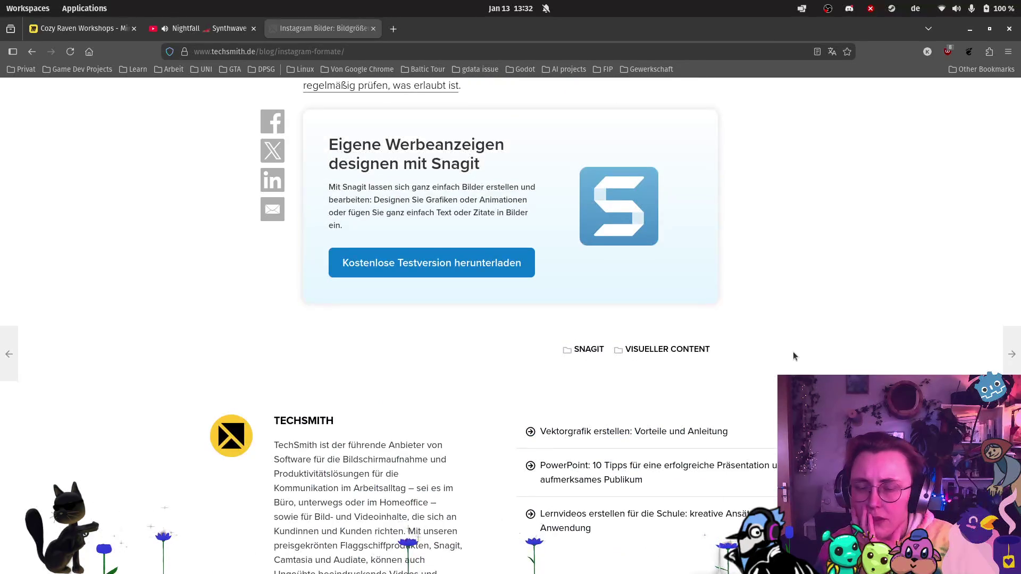
scroll(792, 352, "up", 6)
Step: From Krita's start screen, create a new image with width and height of 1080 px
left_click(19, 542)
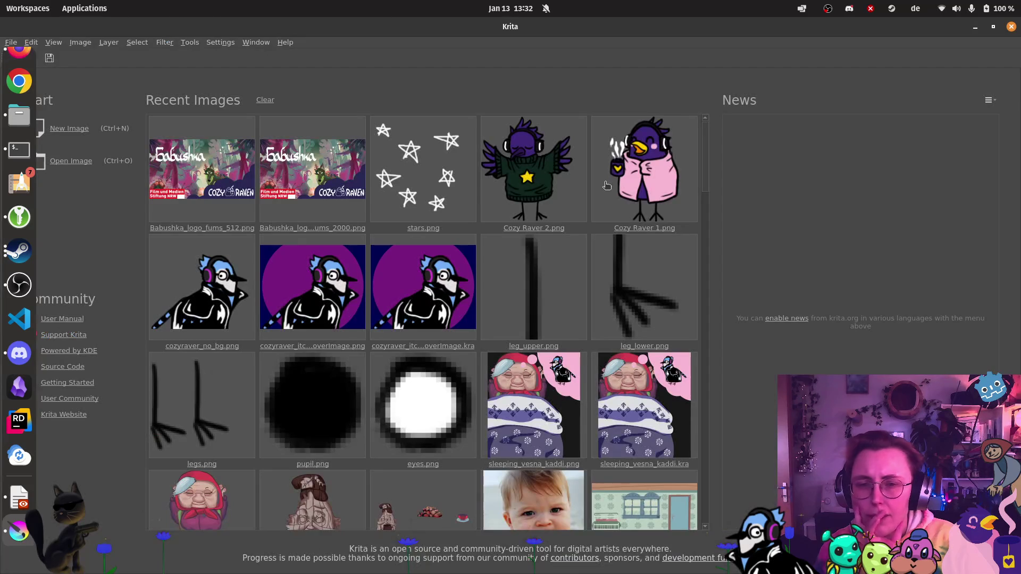
left_click(82, 136)
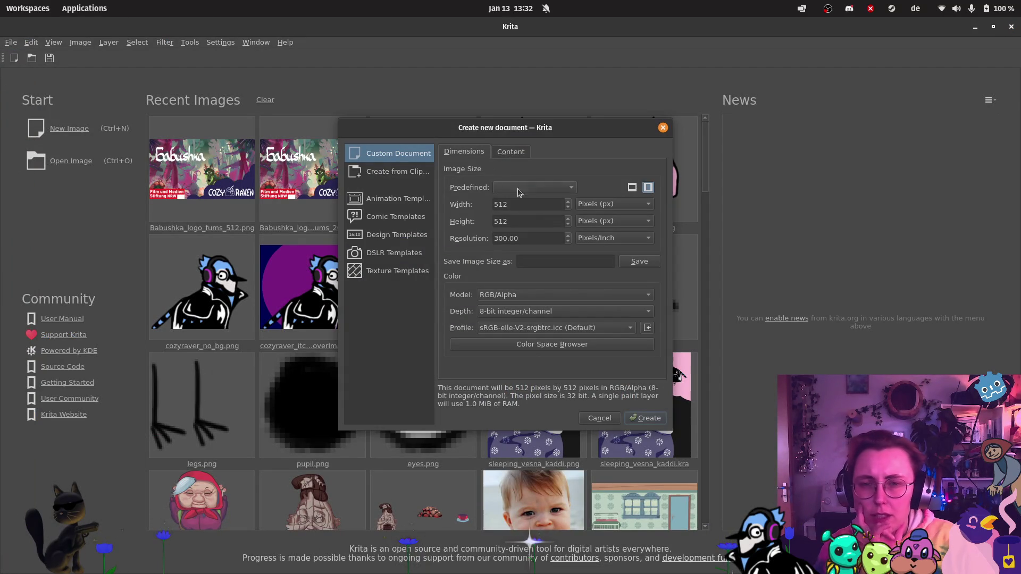
double_click(519, 204)
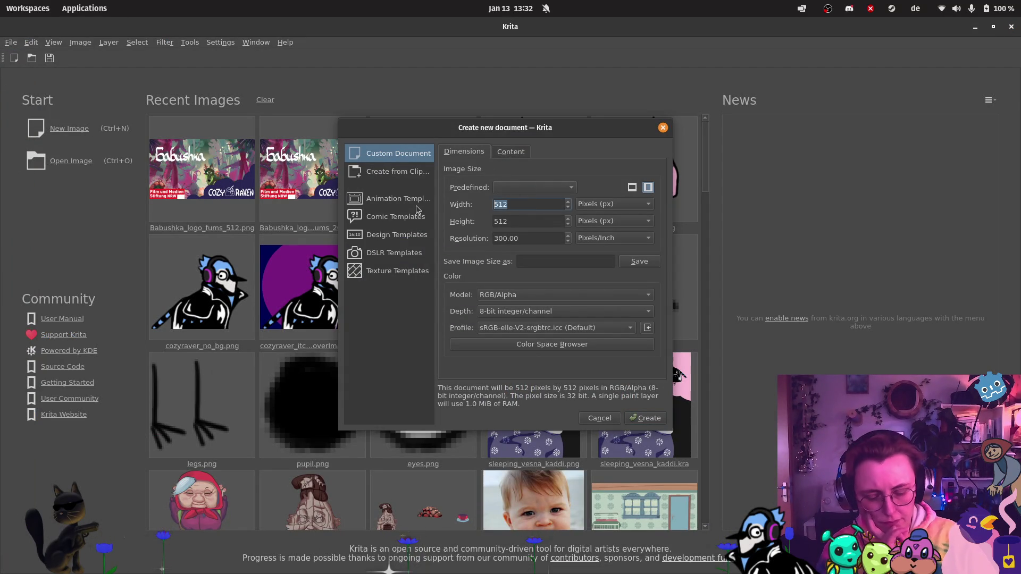
type("1080")
left_click(541, 224)
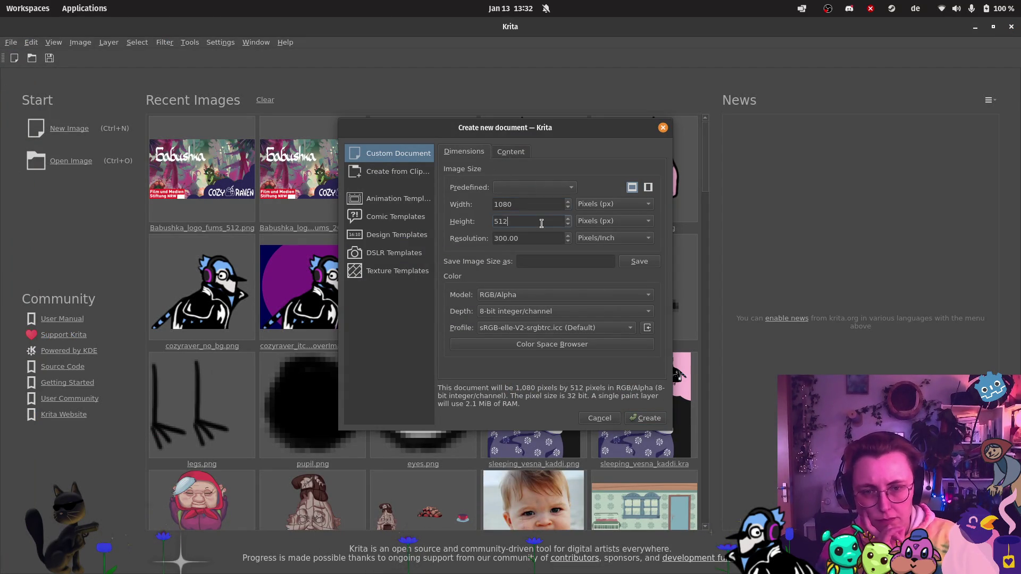
key("BackSpace")
key("BackSpace")
key("BackSpace")
type("1")
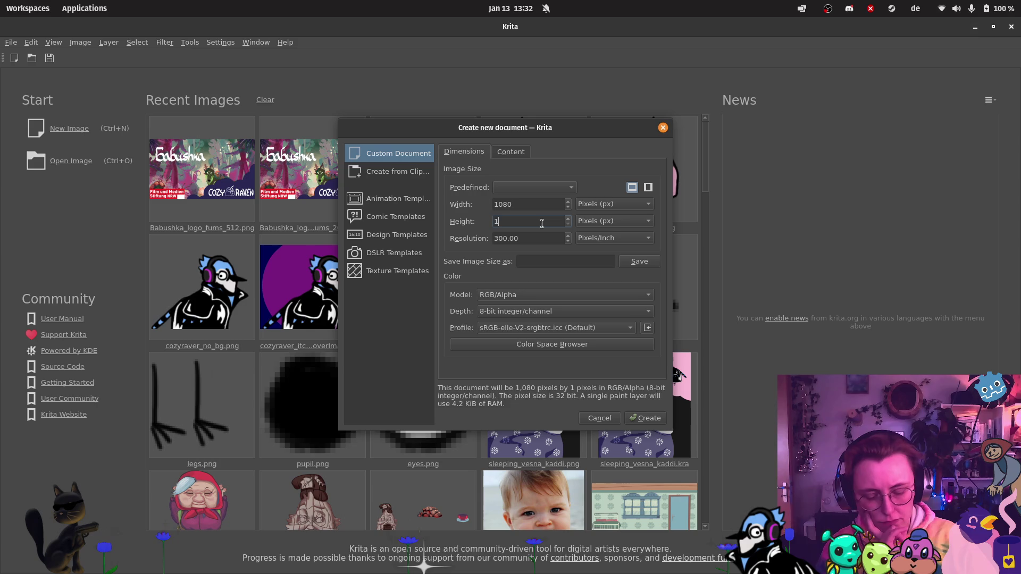
type("080")
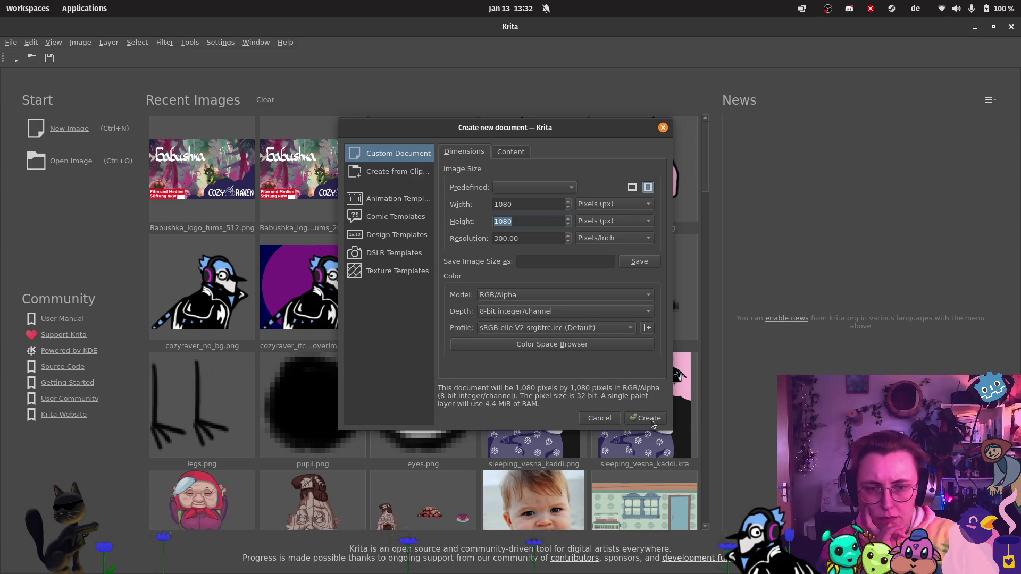
left_click(650, 419)
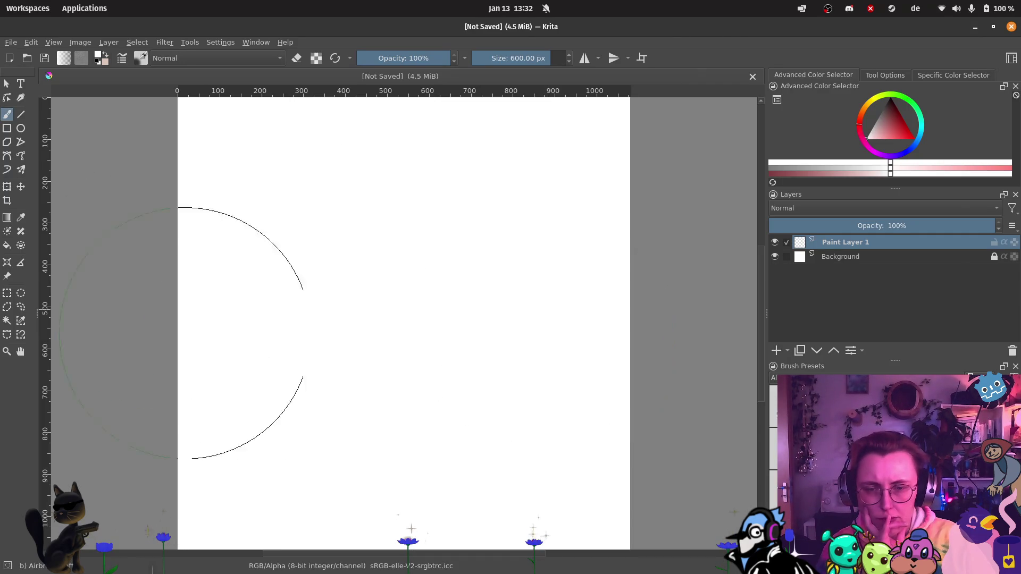
scroll(385, 292, "down", 4)
scroll(385, 291, "up", 2)
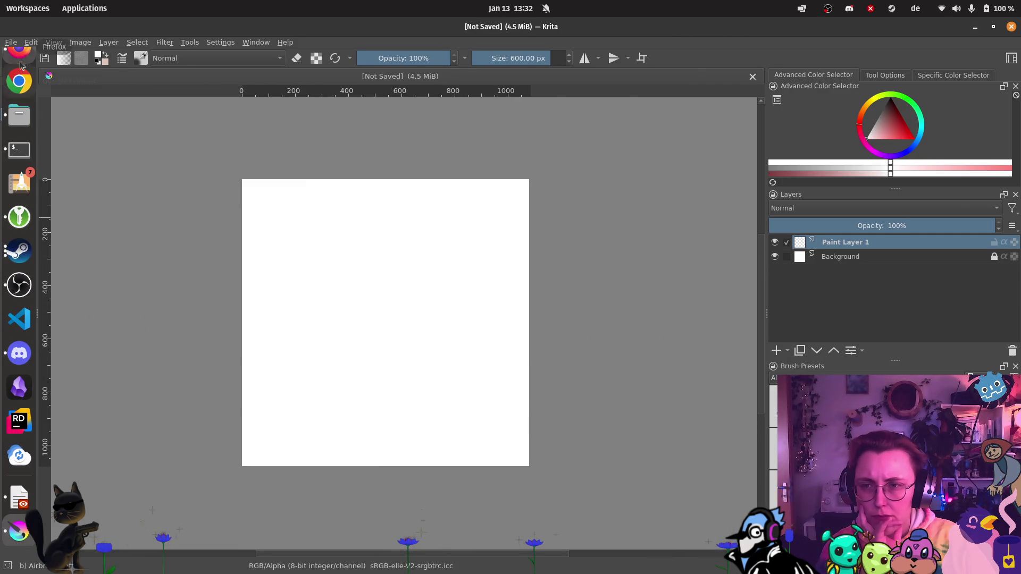
Step: Open the Instagram Help Center result from the 'instagram image format' search in a new tab
left_click(21, 63)
left_click(125, 164)
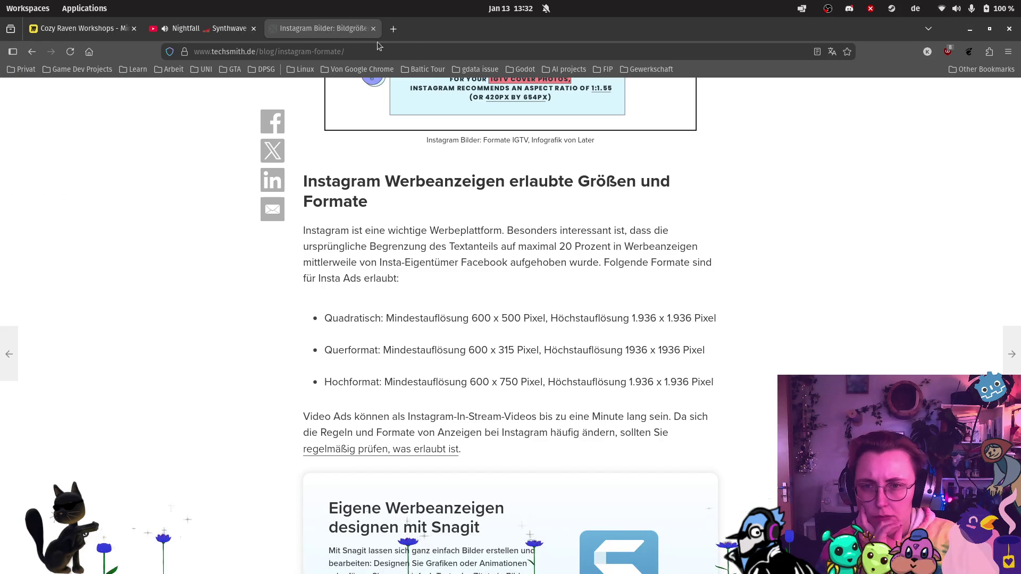
left_click(32, 51)
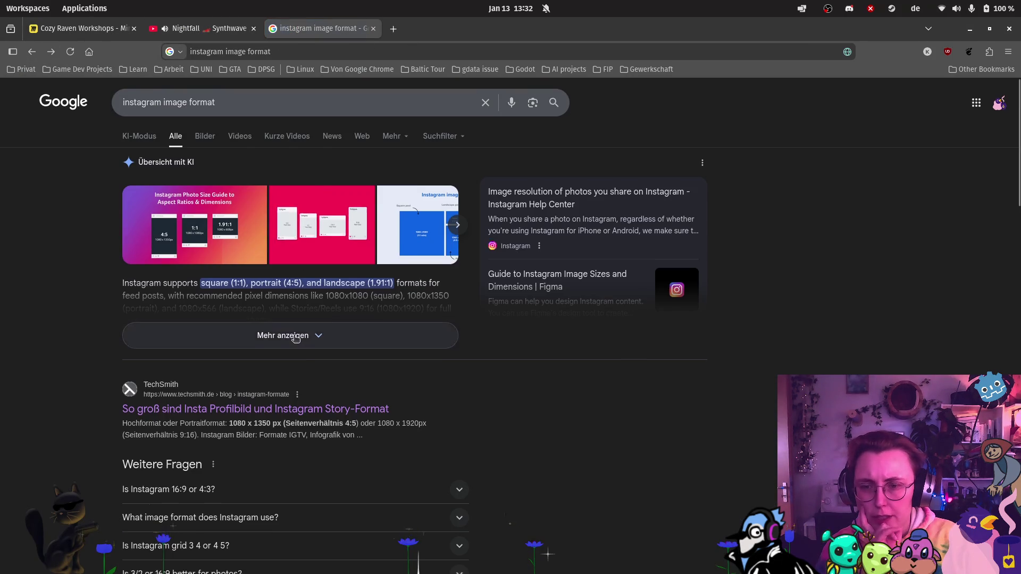
scroll(295, 338, "down", 10)
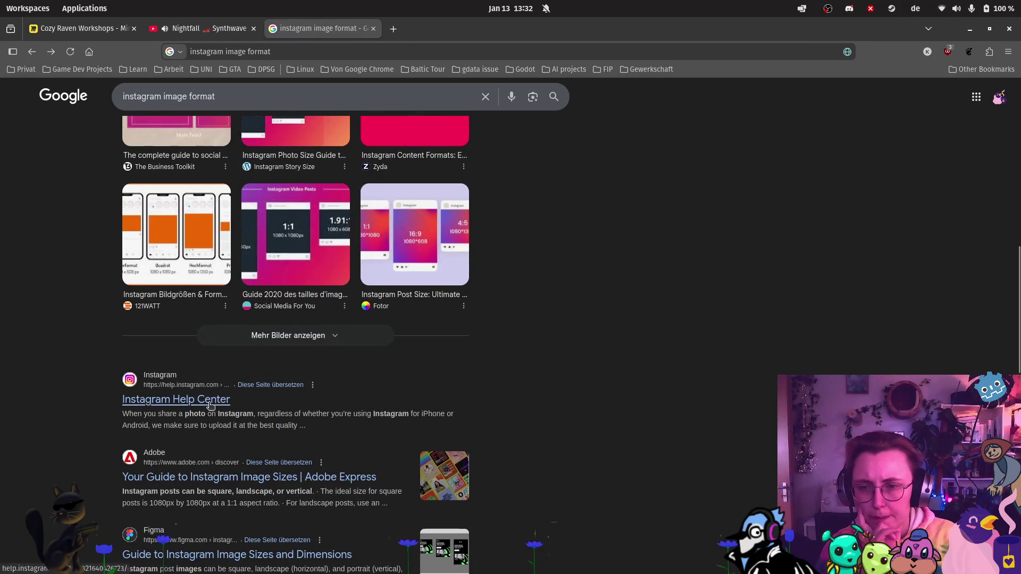
right_click(210, 406)
left_click(251, 230)
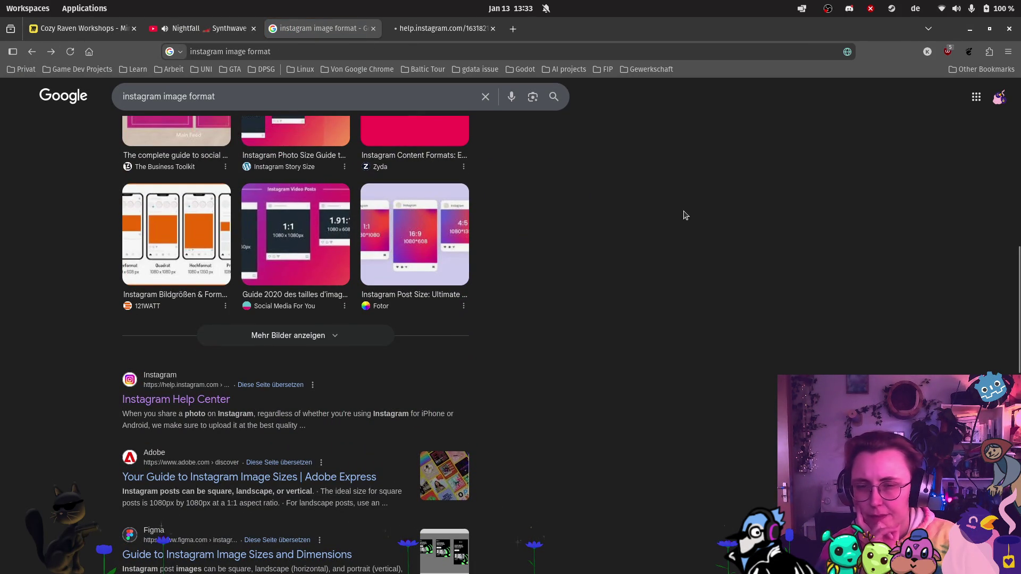
key("ctrl+Tab")
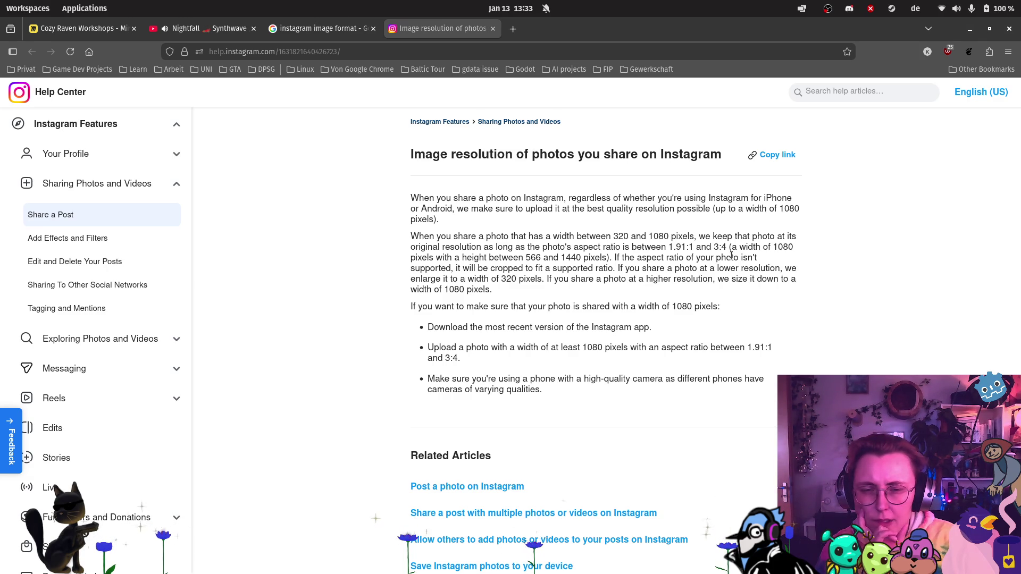
Step: Scroll the Instagram Help Center article to read the supported widths and aspect ratios
scroll(732, 255, "down", 4)
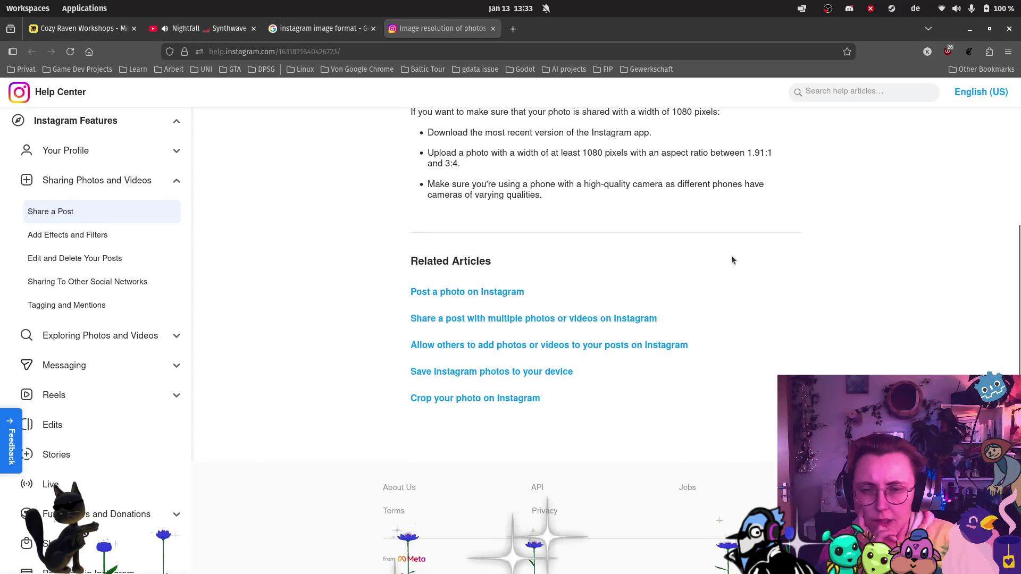
scroll(732, 256, "up", 3)
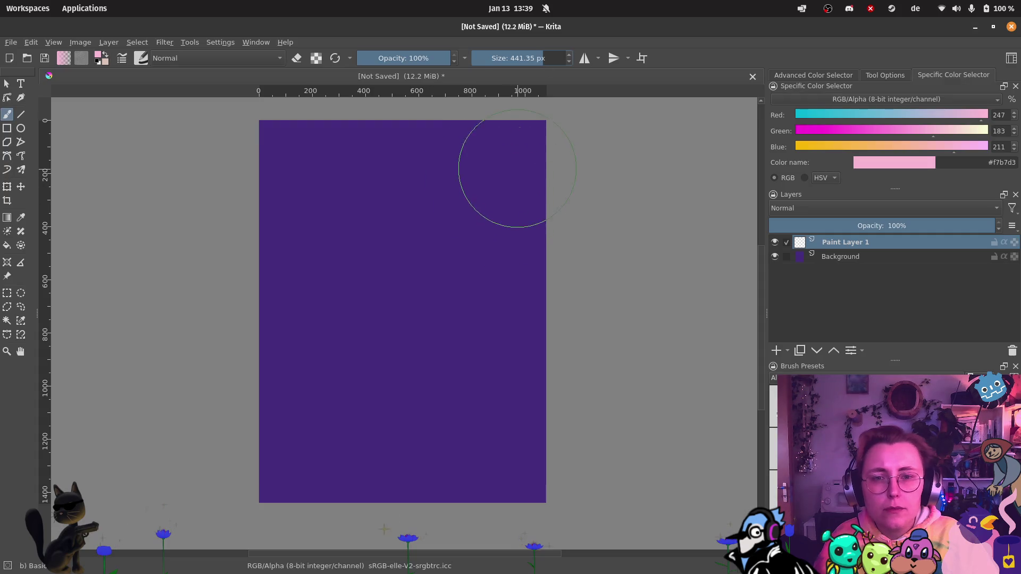
Step: Stamp light pink cloud puffs along the canvas top, undoing the last stray puff
left_click(516, 161)
left_click(439, 145)
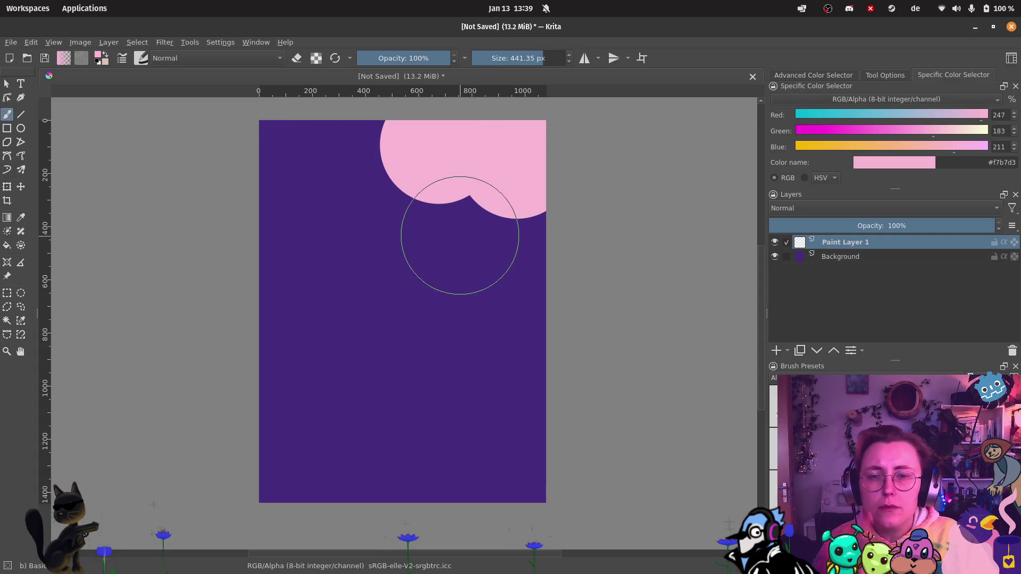
left_click(537, 230)
left_click(453, 191)
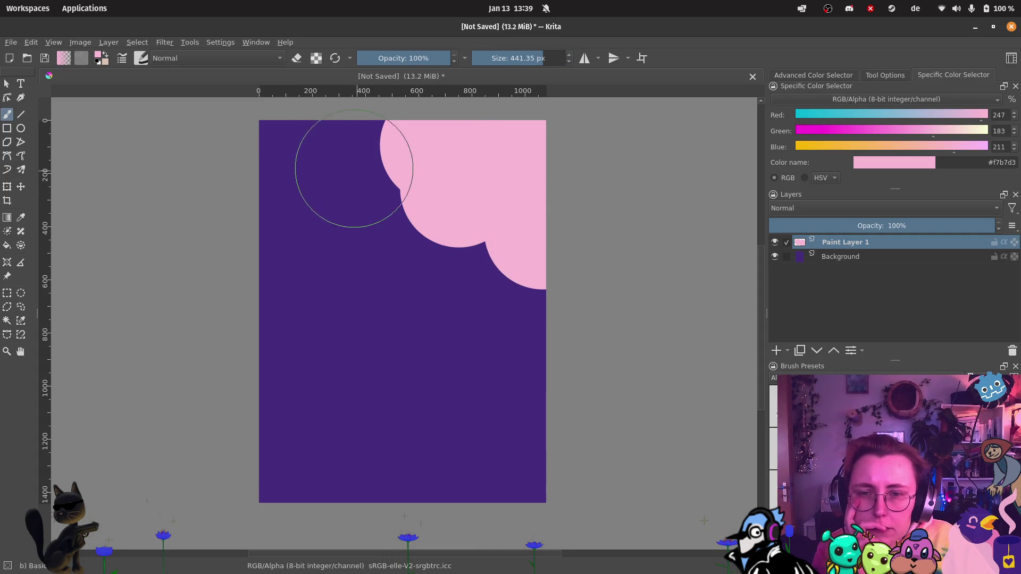
left_click(348, 157)
left_click(413, 197)
left_click(466, 215)
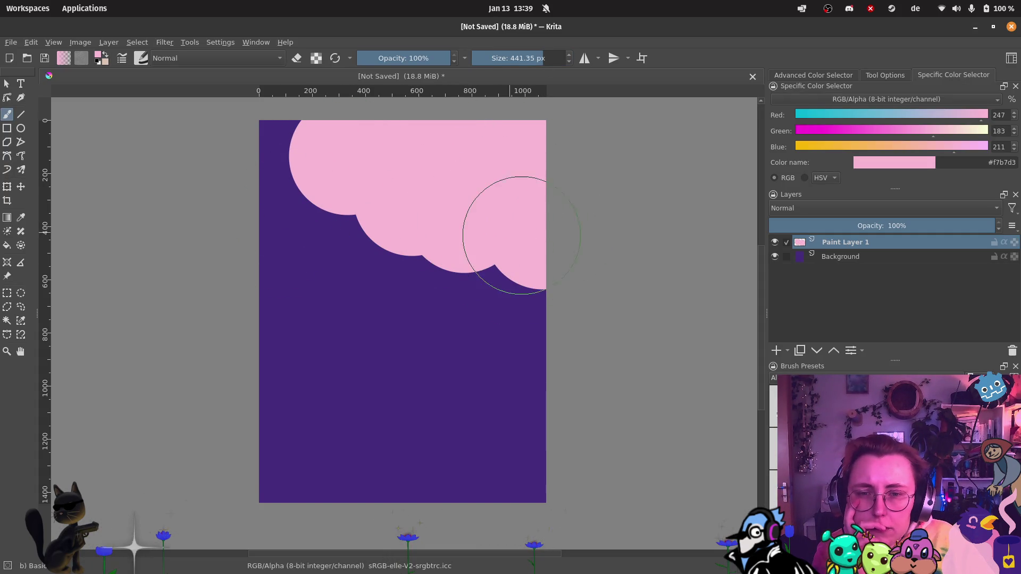
left_click(335, 136)
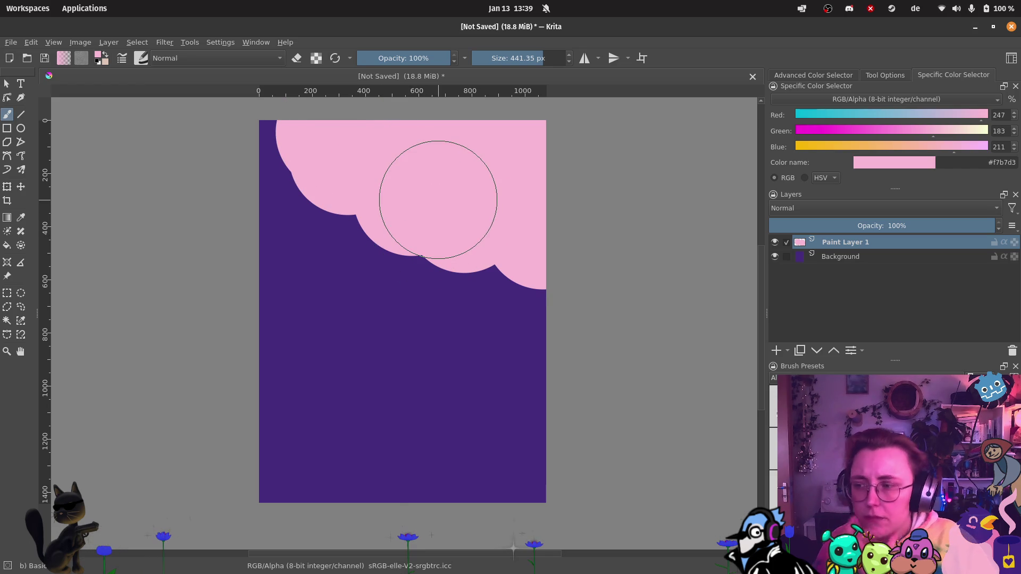
scroll(436, 205, "down", 2, "ctrl")
scroll(428, 212, "up", 2, "ctrl")
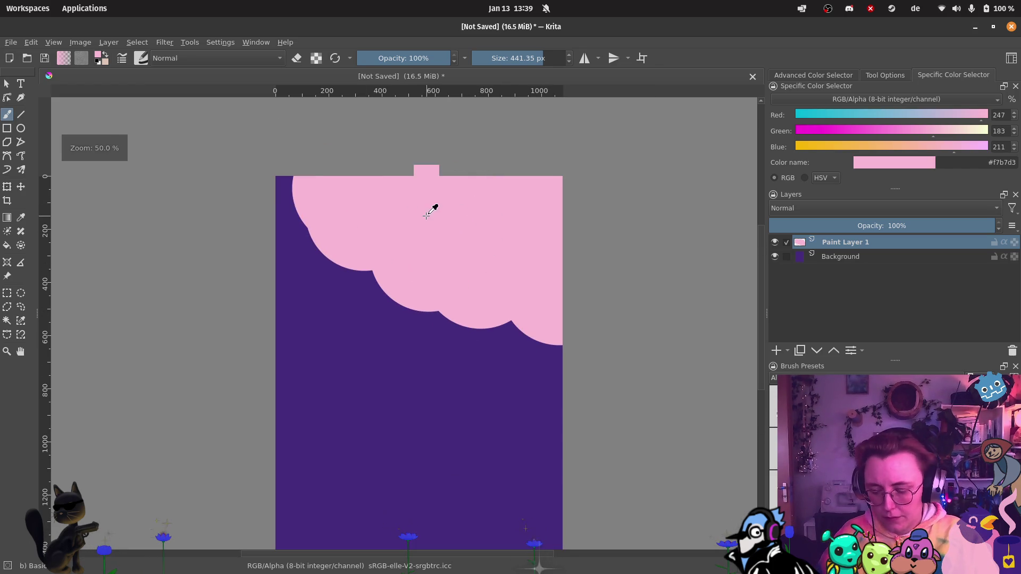
key("ctrl+z")
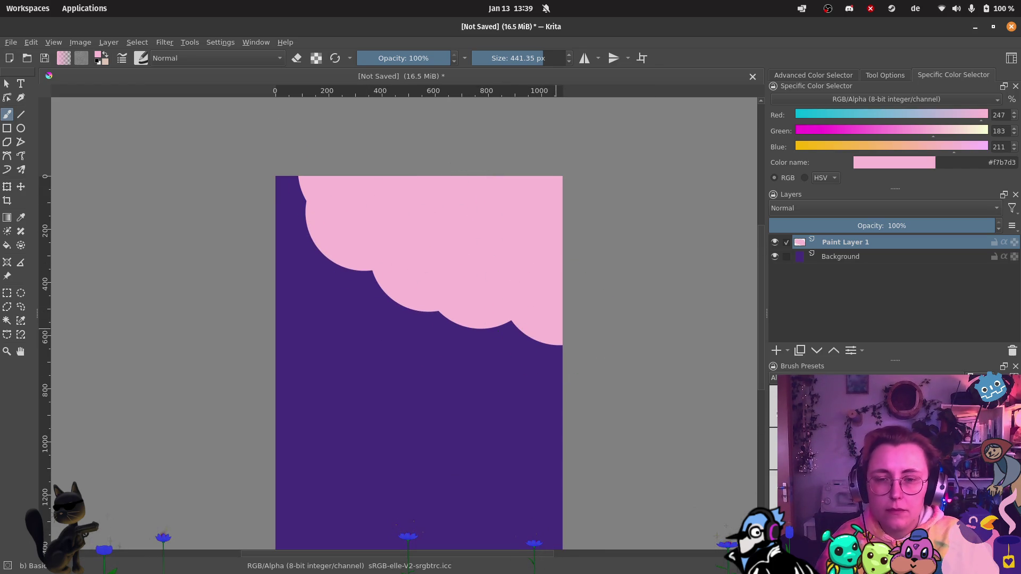
Step: Fill the top-left corner and lower cloud edge with more puffs, then add a new layer
left_click(285, 165)
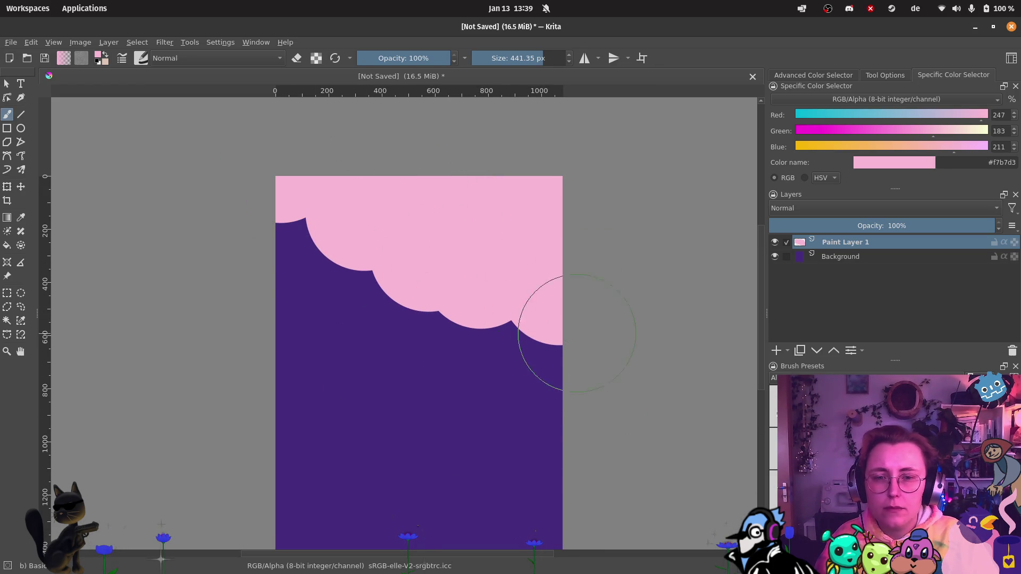
left_click(585, 360)
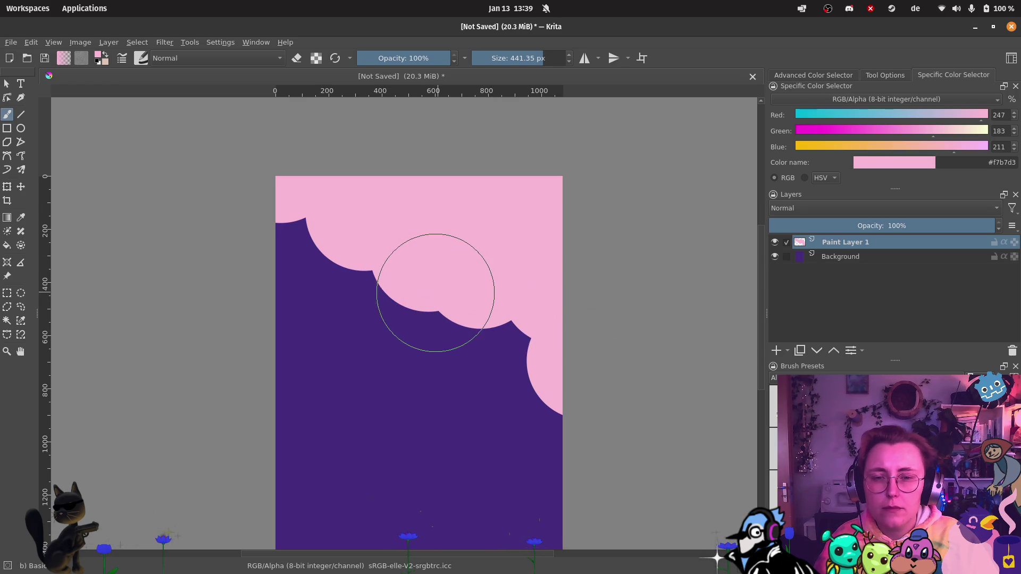
left_click(436, 293)
left_click(384, 255)
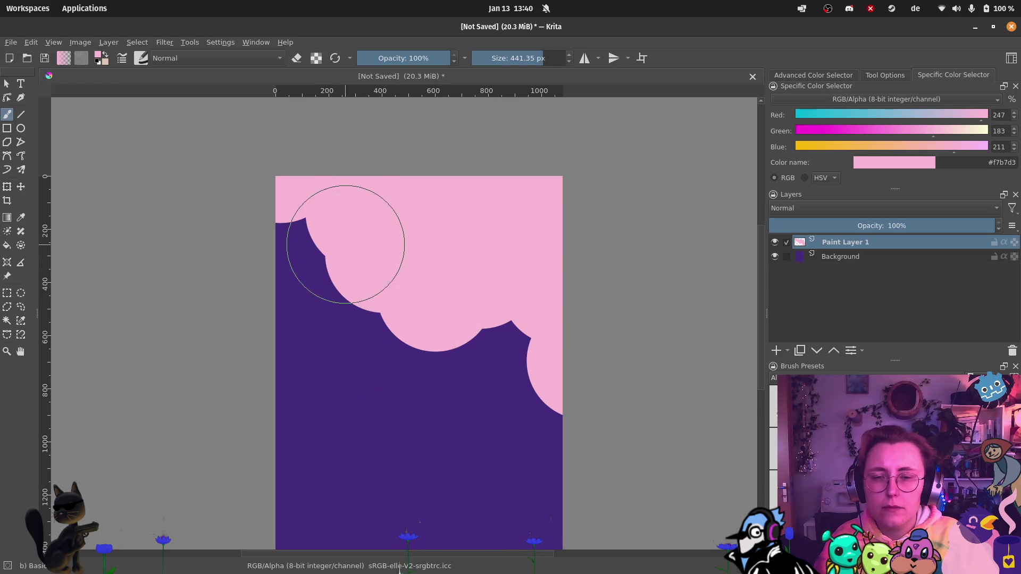
scroll(393, 283, "down", 3)
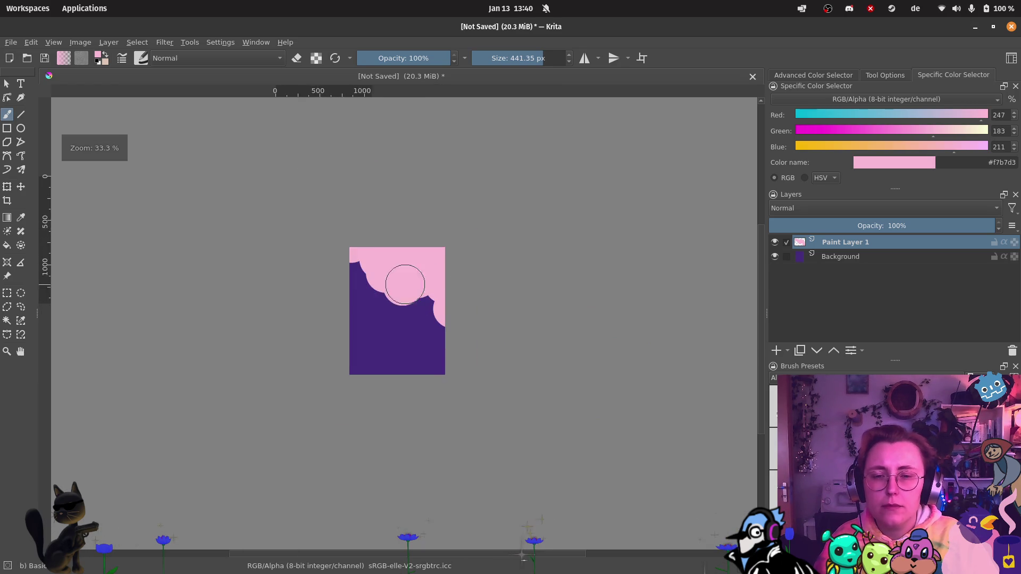
scroll(375, 308, "up", 2)
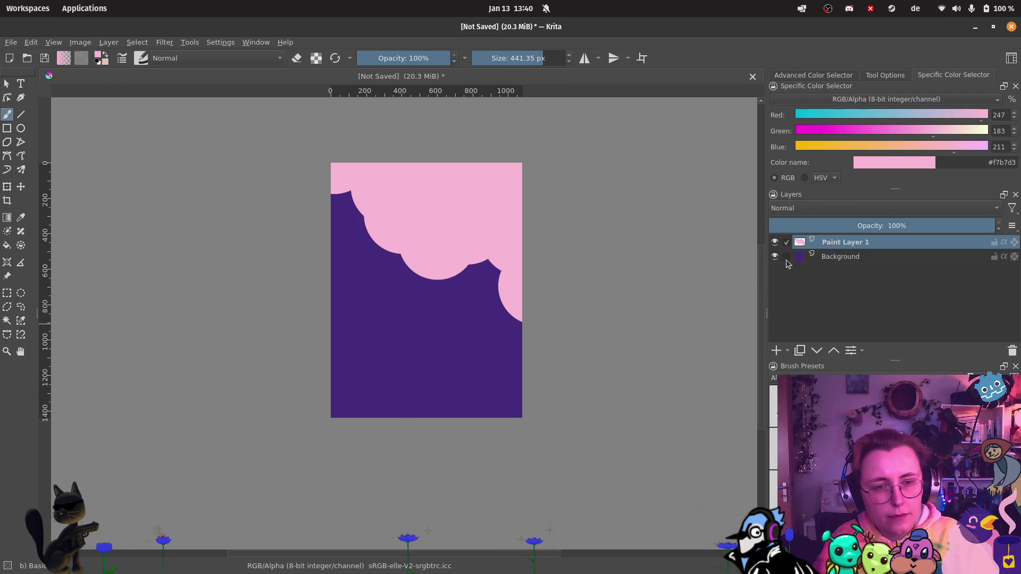
left_click(774, 354)
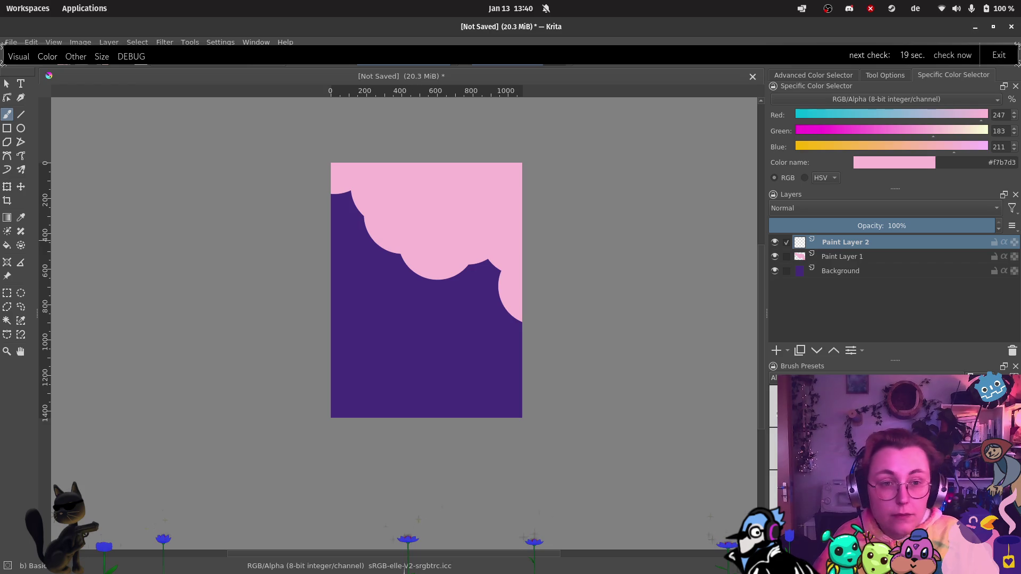
Step: Set the paint colour to #f287b7 and paint darker pink clouds near the top
double_click(995, 163)
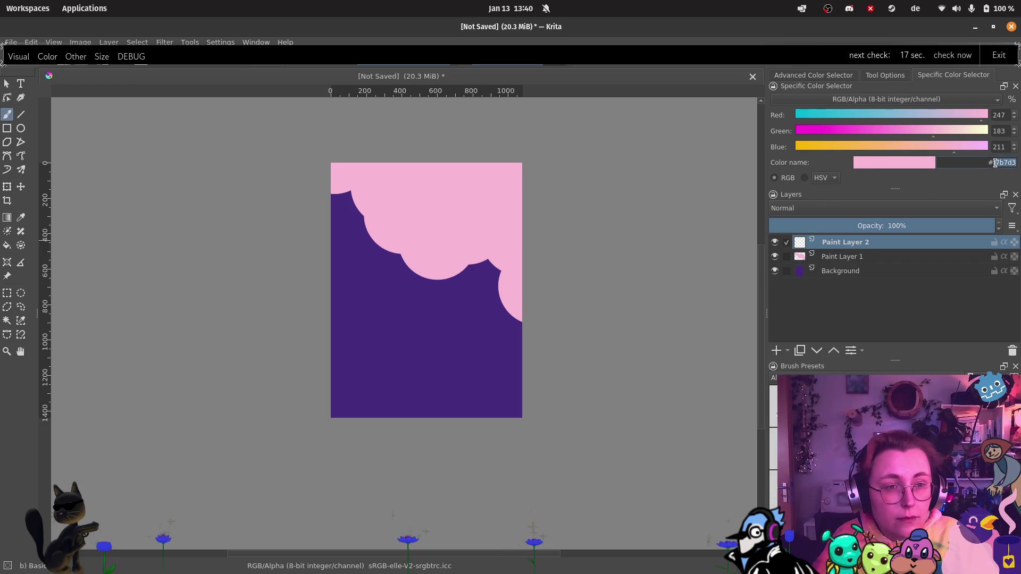
type("#F287B7")
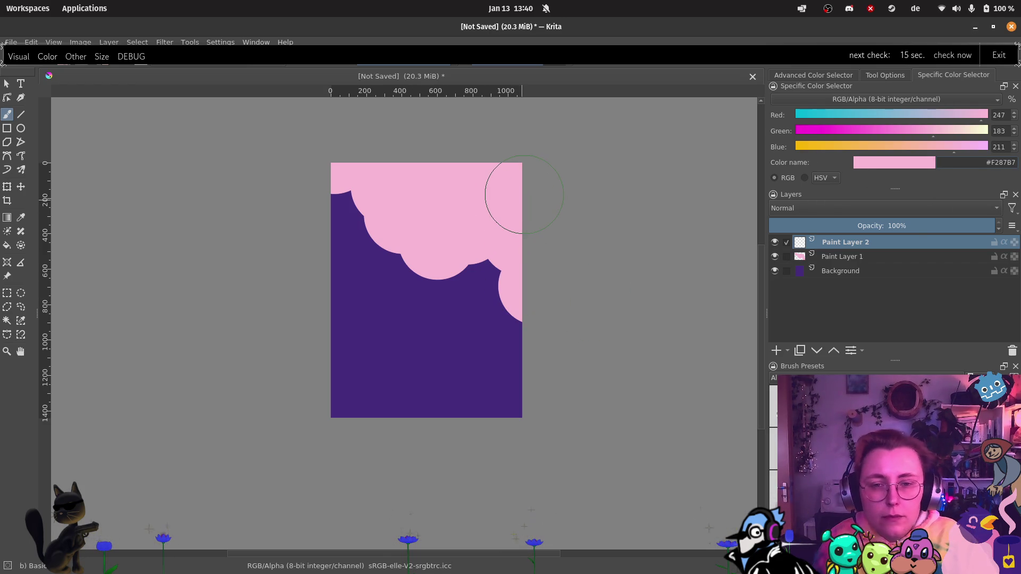
key("Return")
mouse_move(517, 178)
left_mouse_down()
mouse_move(464, 200)
mouse_move(415, 178)
mouse_move(438, 199)
mouse_move(456, 193)
mouse_move(513, 222)
left_mouse_up()
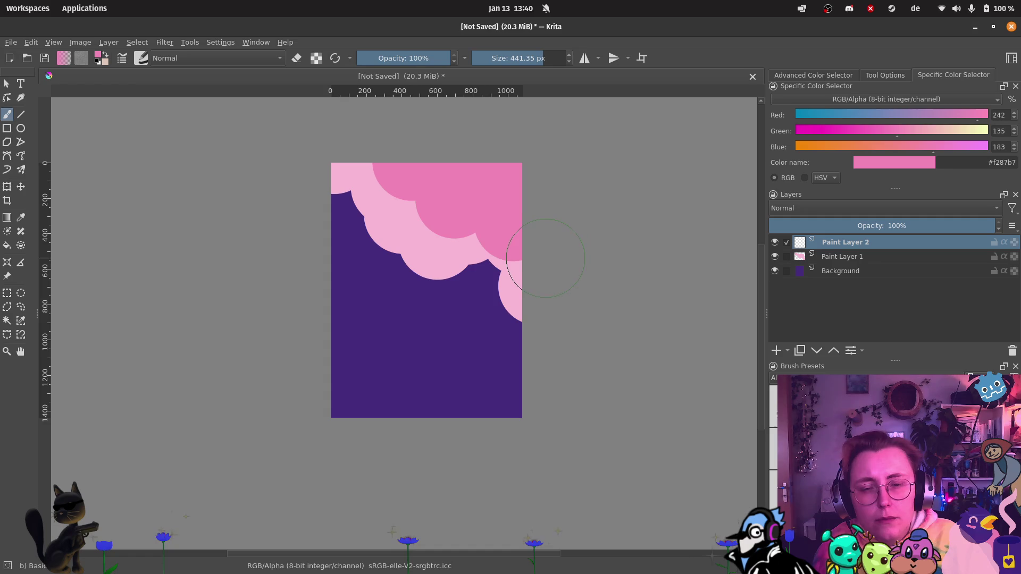
left_click_drag(414, 159, 375, 148)
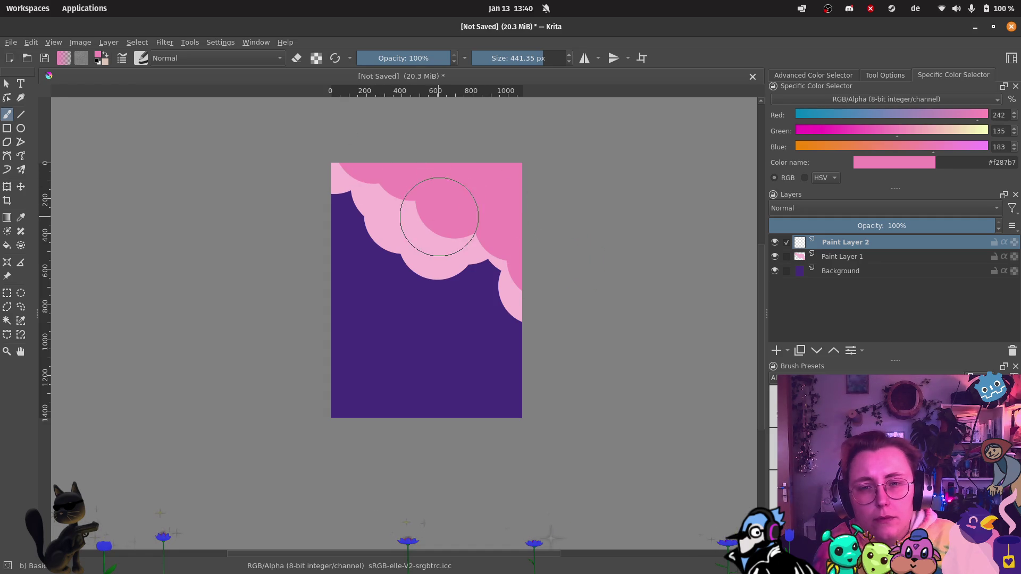
mouse_move(439, 217)
left_mouse_down()
mouse_move(433, 193)
mouse_move(426, 201)
mouse_move(456, 201)
mouse_move(453, 221)
left_mouse_up()
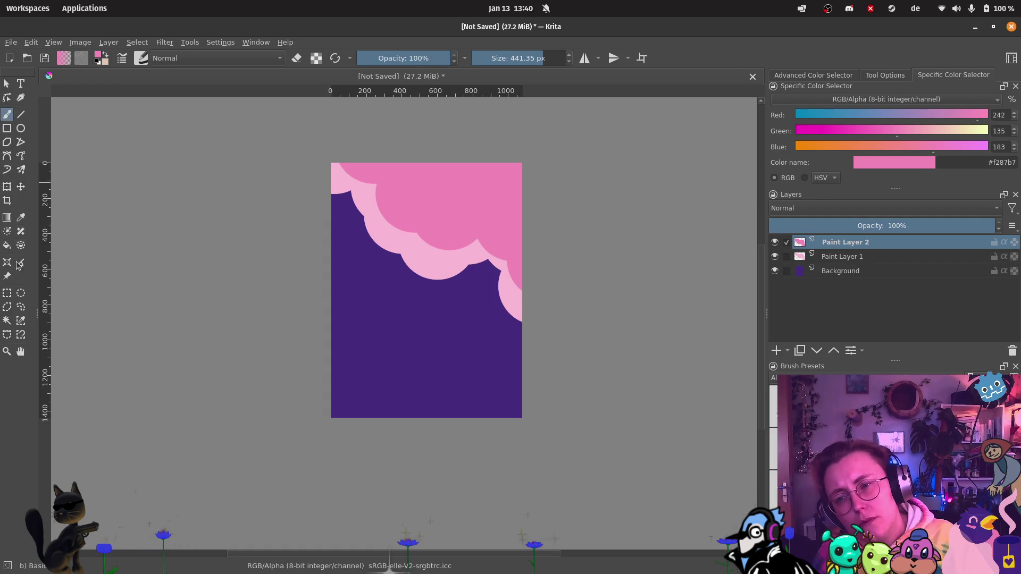
Step: Move the darker pink clouds to the canvas bottom and fill the bottom-right gap
left_click(20, 187)
mouse_move(392, 228)
left_mouse_down()
mouse_move(429, 245)
mouse_move(377, 424)
left_mouse_up()
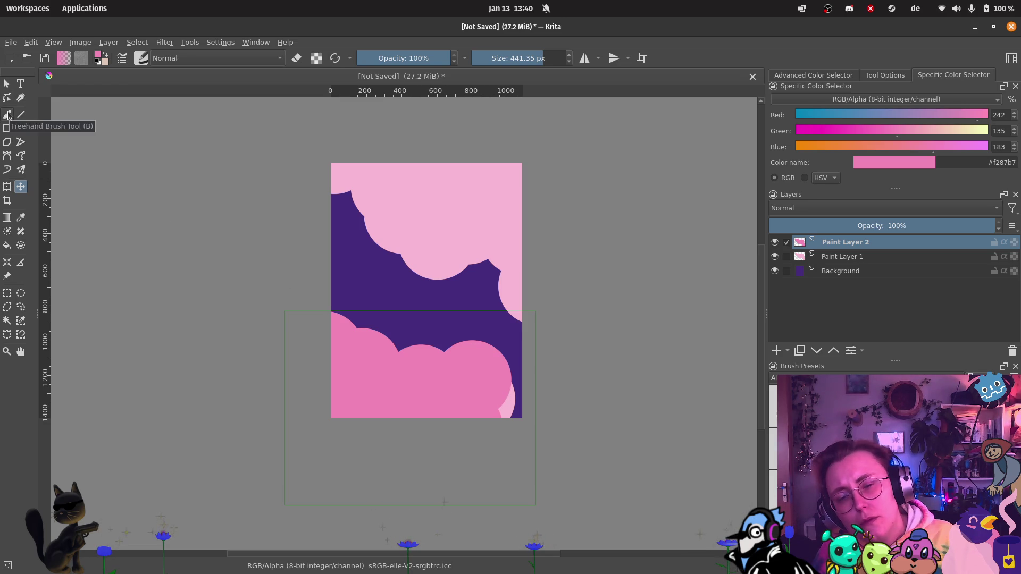
mouse_move(407, 393)
left_mouse_down()
mouse_move(410, 365)
mouse_move(387, 376)
left_mouse_up()
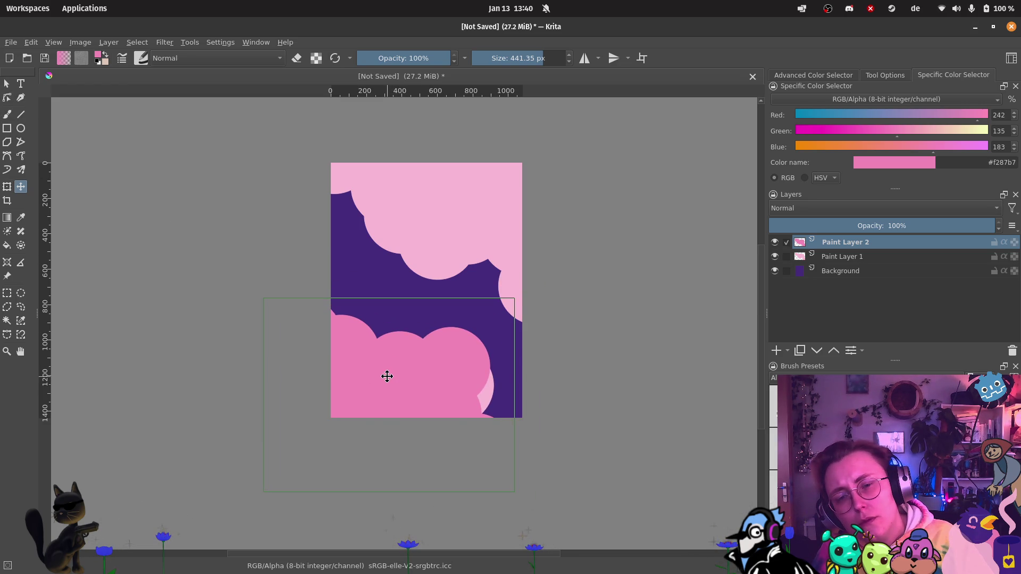
left_click(13, 116)
mouse_move(478, 394)
left_mouse_down()
mouse_move(502, 406)
mouse_move(479, 388)
mouse_move(501, 434)
left_mouse_up()
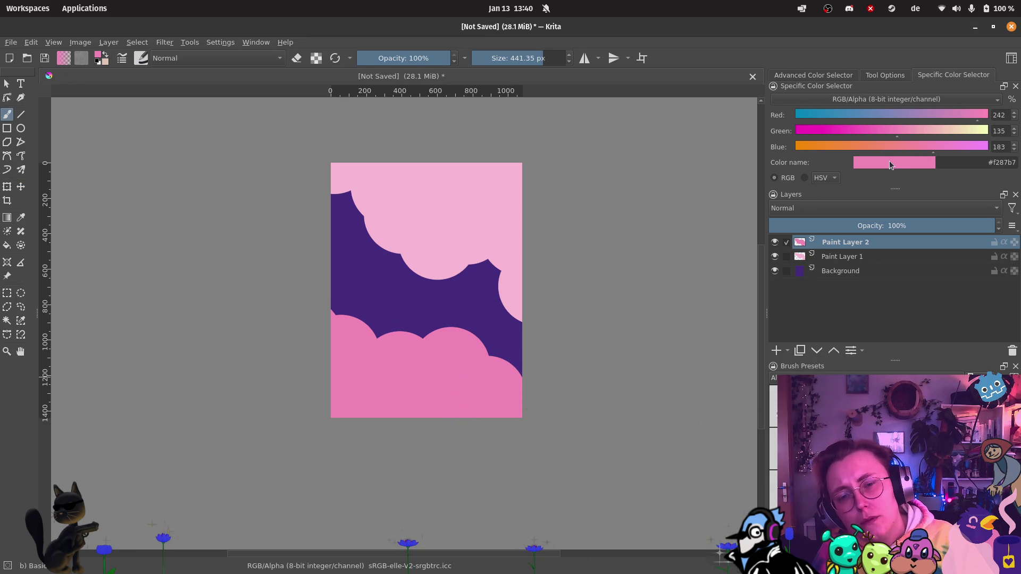
Step: Remove the trial cloud bumps painted at the left edge and reposition the view
left_click(335, 299)
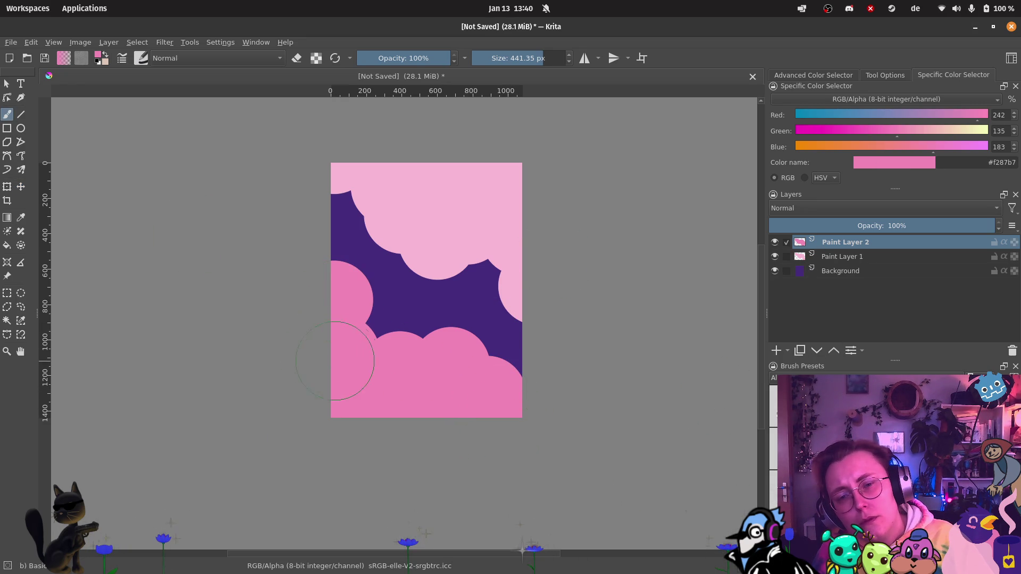
left_click(352, 339)
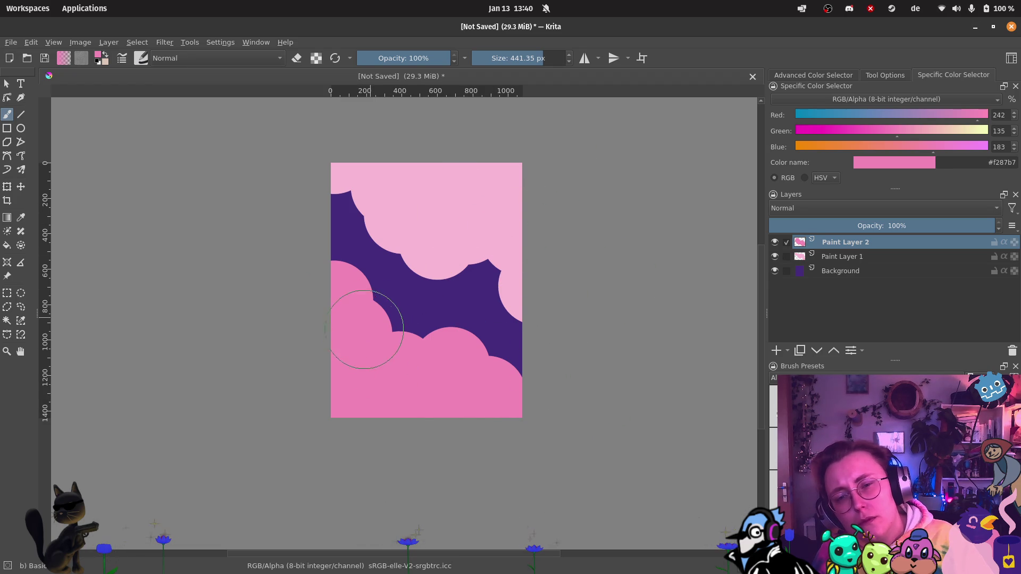
key("ctrl+z")
key("ctrl+z")
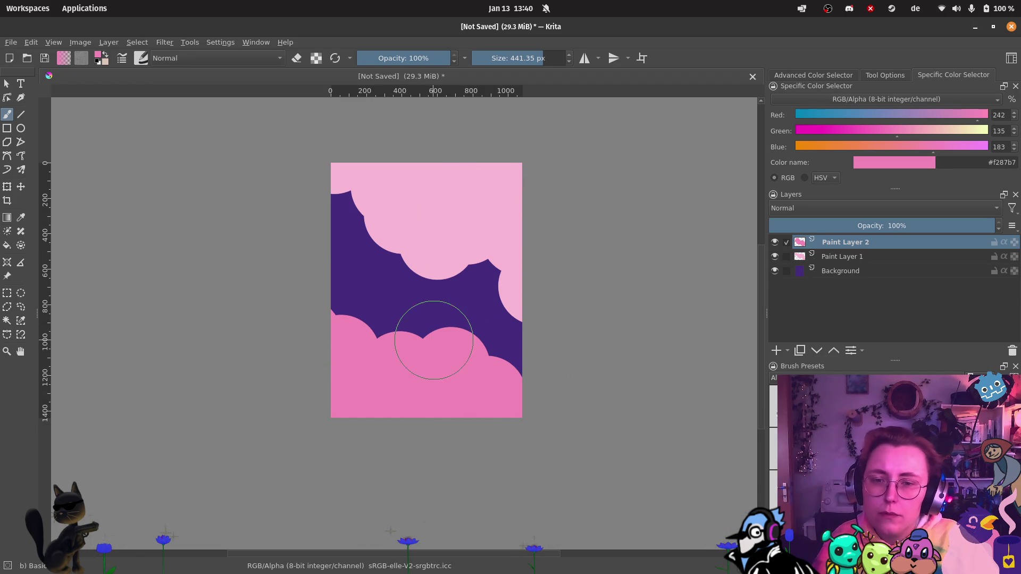
scroll(399, 282, "up", 2)
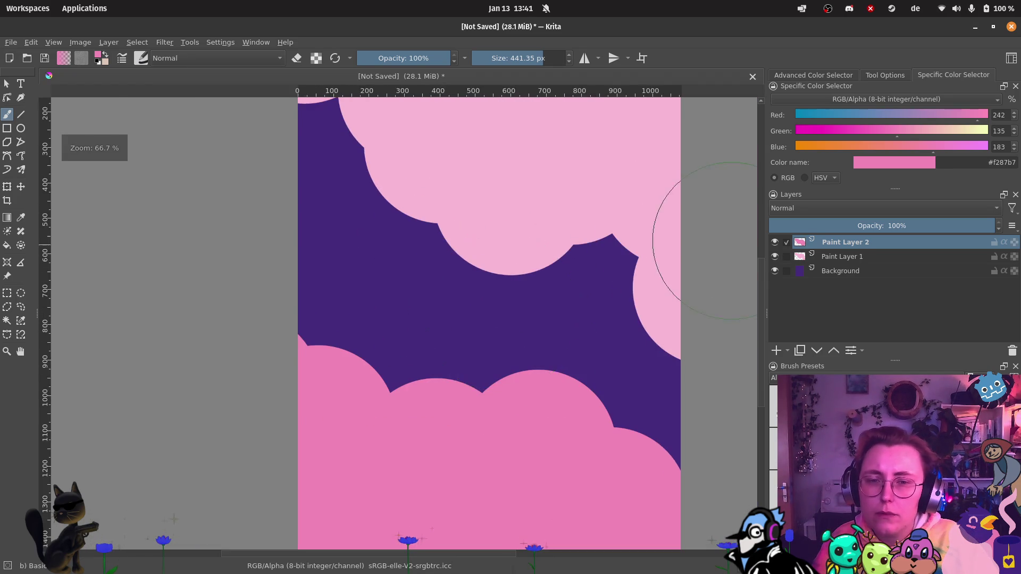
scroll(660, 229, "down", 1)
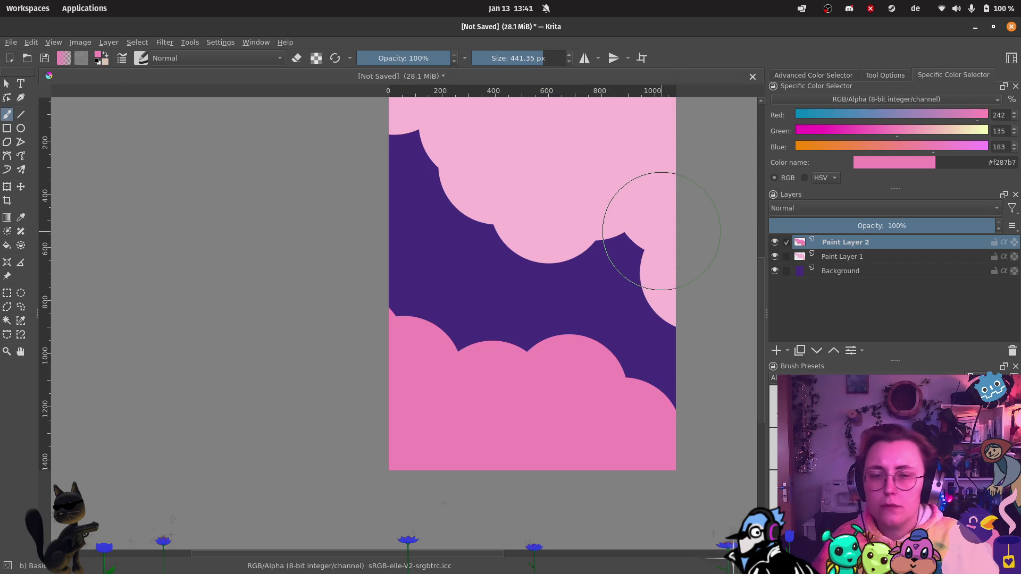
scroll(661, 231, "down", 1)
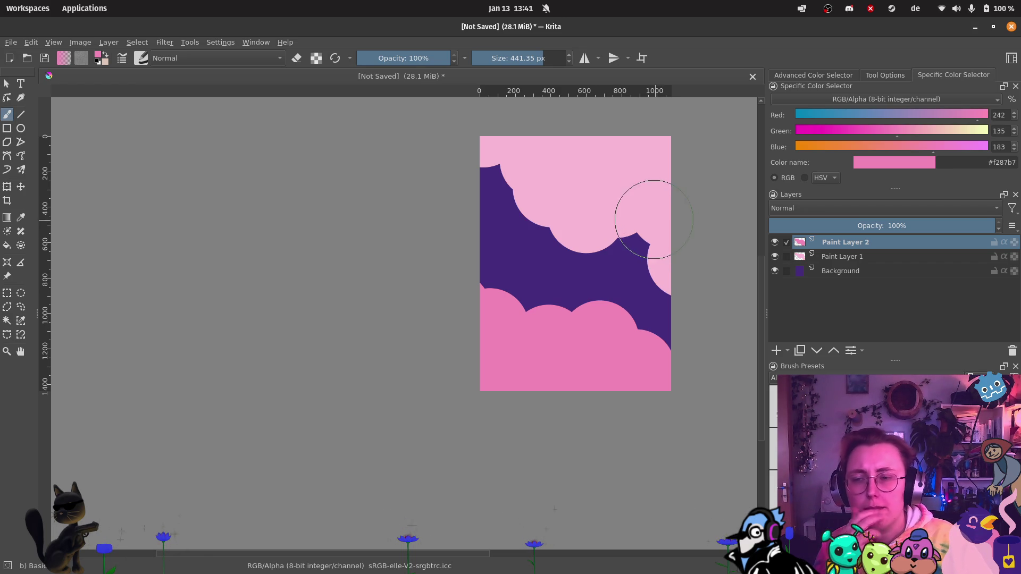
scroll(609, 183, "up", 5)
scroll(539, 165, "down", 2)
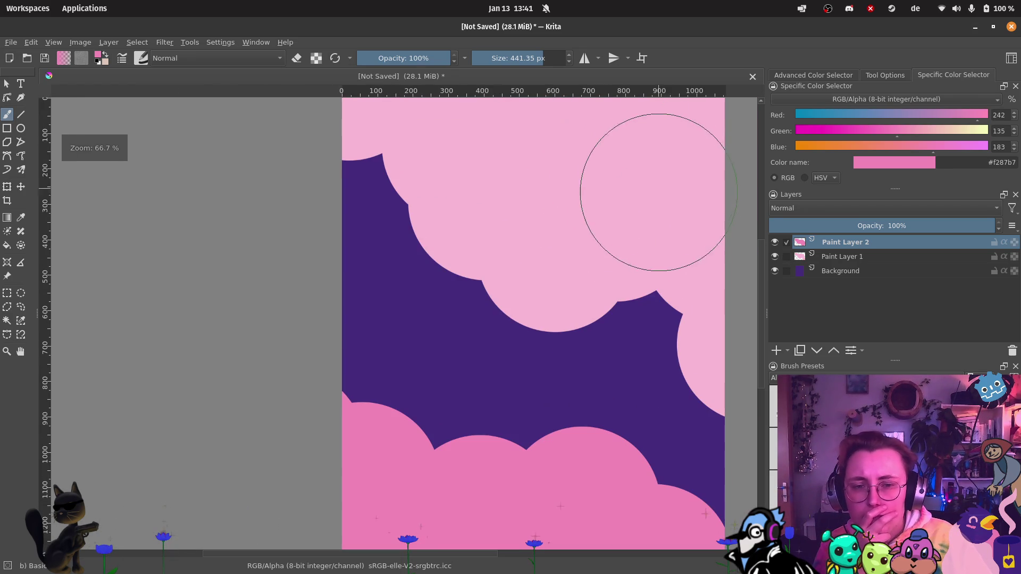
left_click_drag(539, 165, 487, 178)
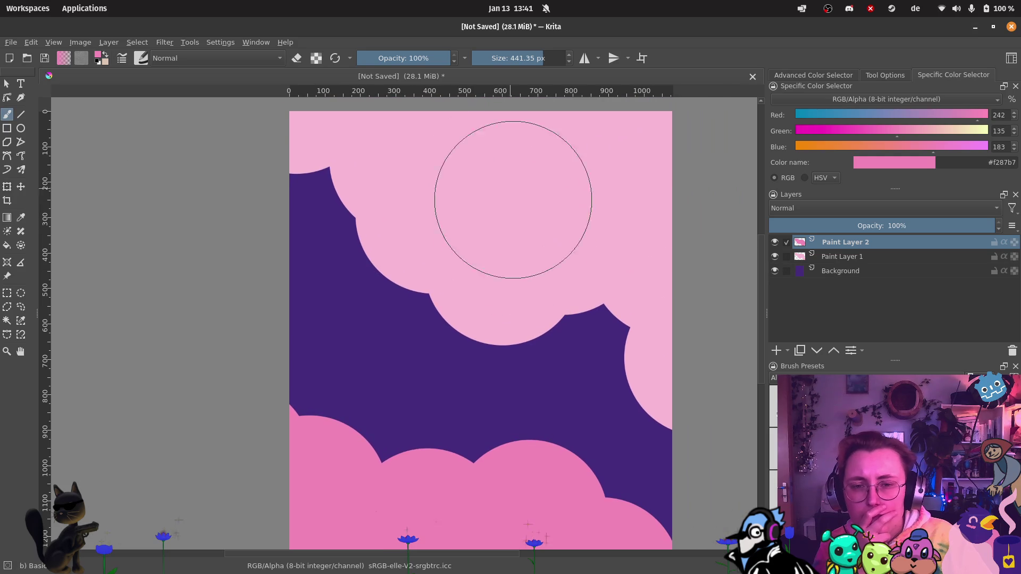
Step: Select Paint Layer 1 and move the light pink clouds up about 70 px
left_click(840, 258)
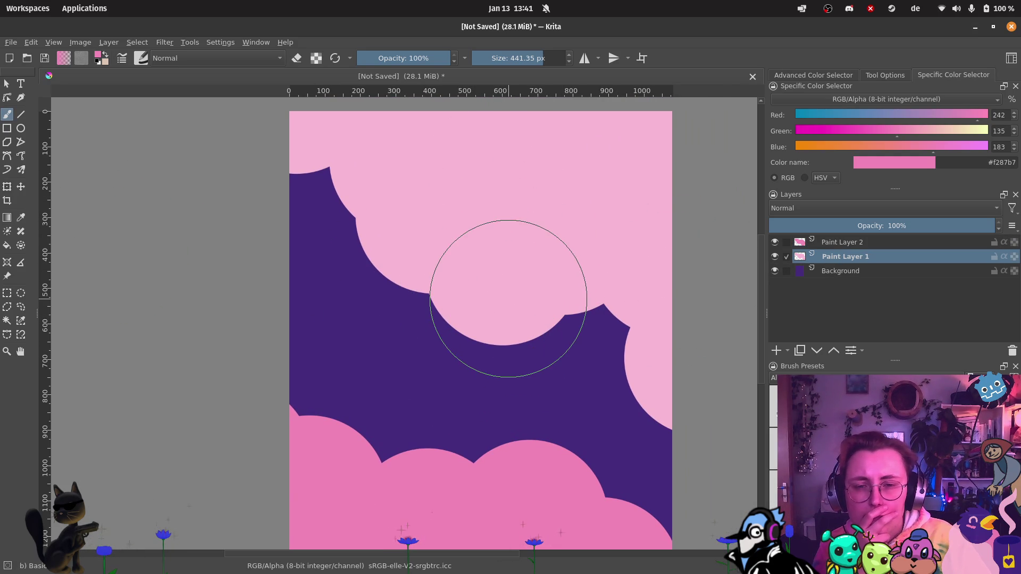
left_click(782, 257)
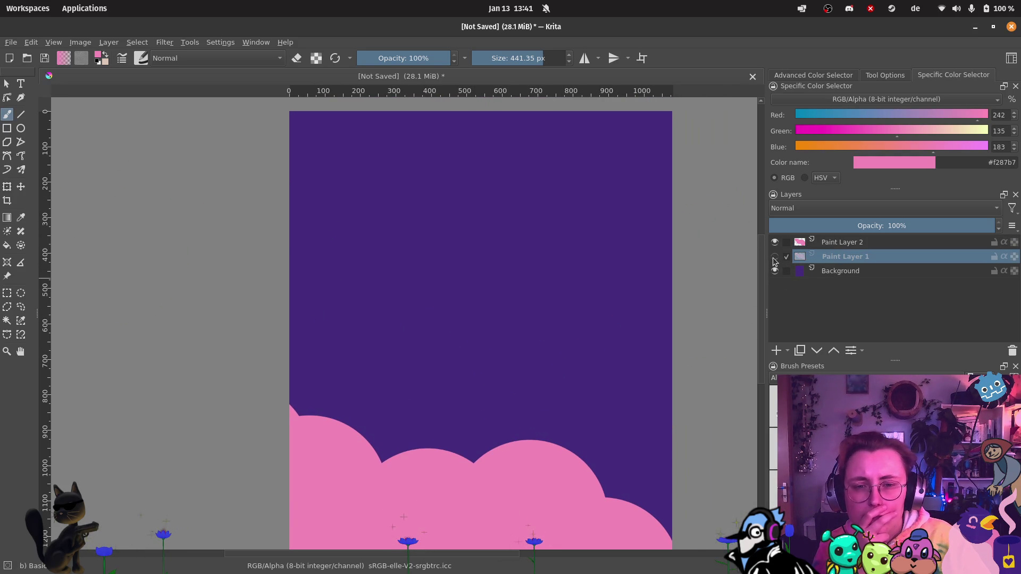
left_click(782, 257)
left_click(21, 187)
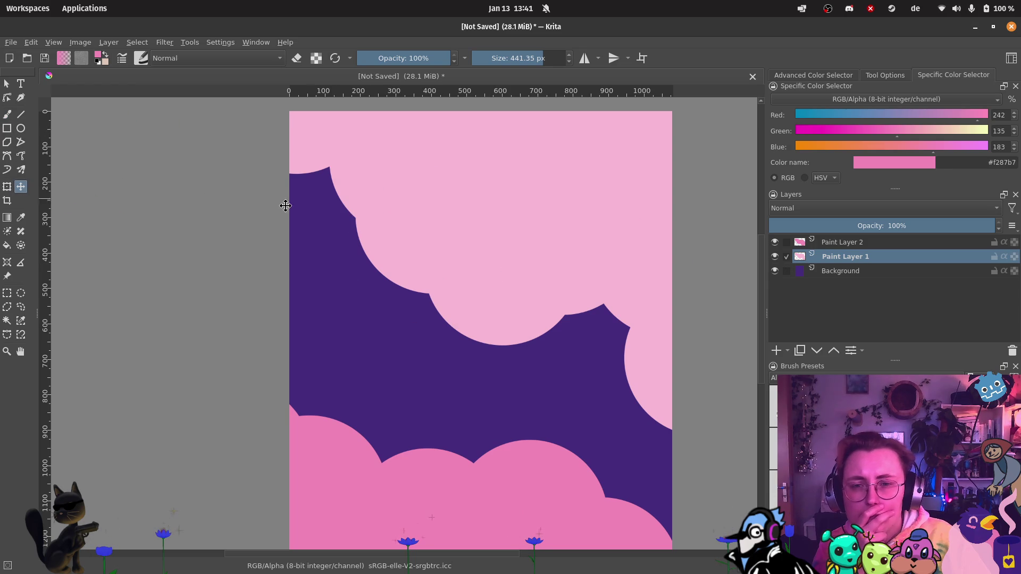
mouse_move(399, 206)
left_mouse_down()
mouse_move(392, 173)
mouse_move(400, 167)
mouse_move(398, 182)
left_mouse_up()
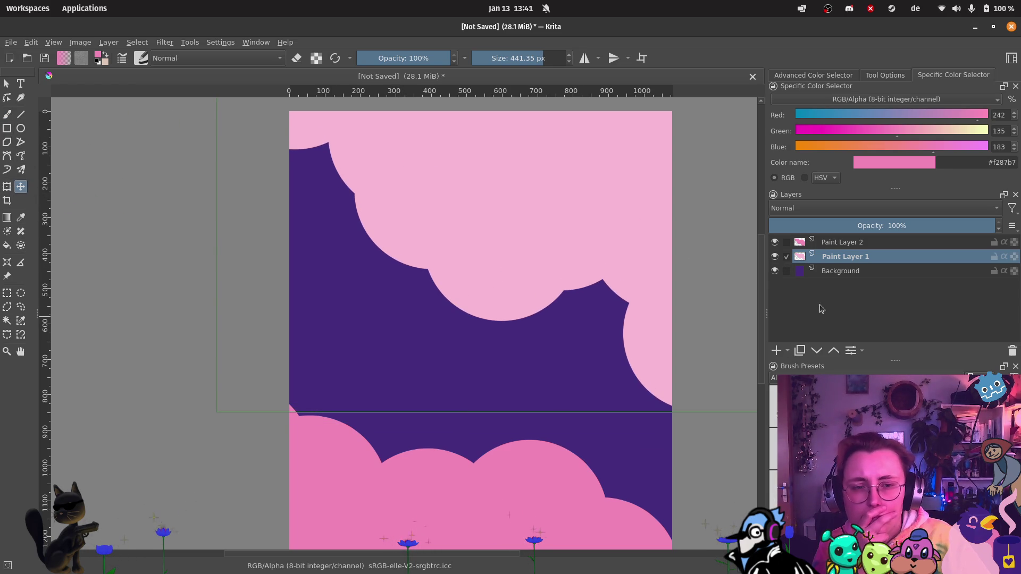
Step: Add a layer above the clouds and type SIDEQUEST-TEAM into a central text box
left_click(821, 244)
left_click(774, 351)
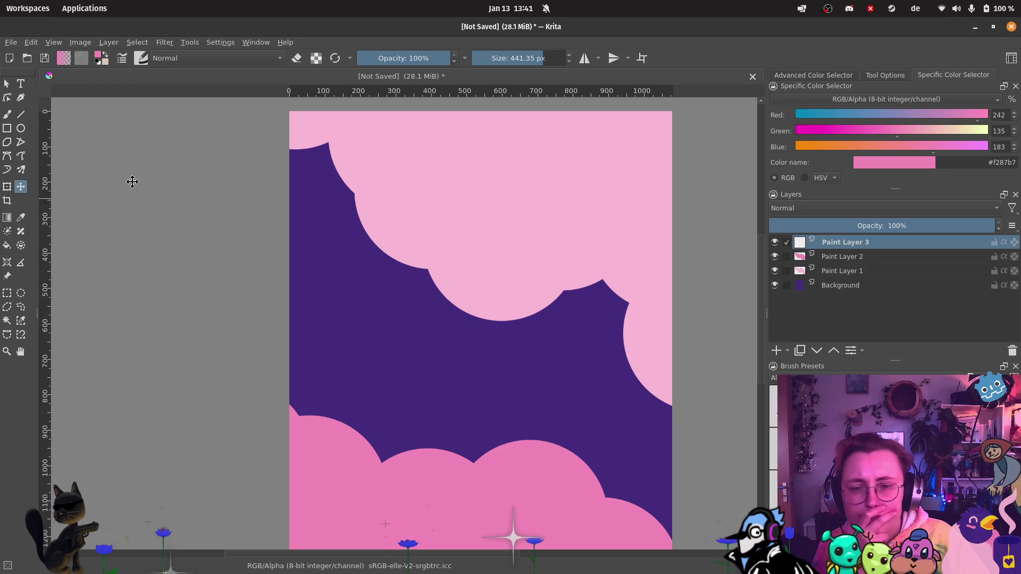
left_click(24, 84)
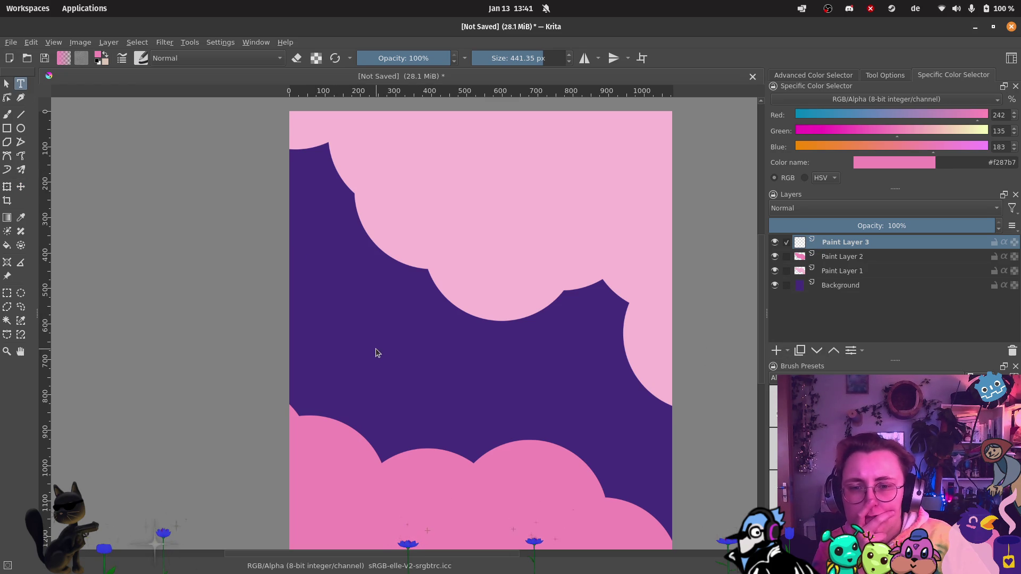
mouse_move(343, 298)
left_mouse_down()
mouse_move(477, 410)
mouse_move(627, 441)
left_mouse_up()
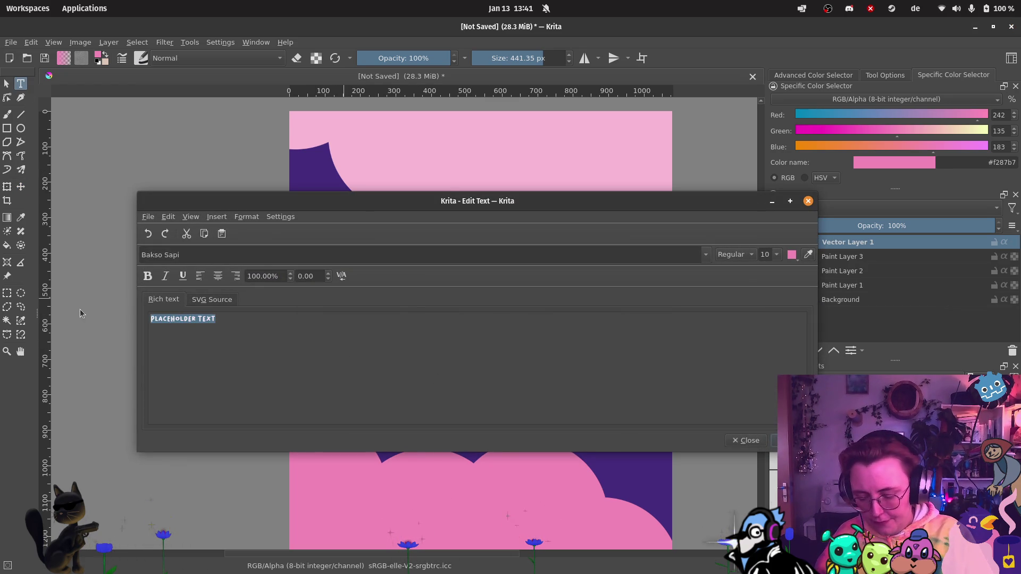
type("side")
key("BackSpace")
key("BackSpace")
key("BackSpace")
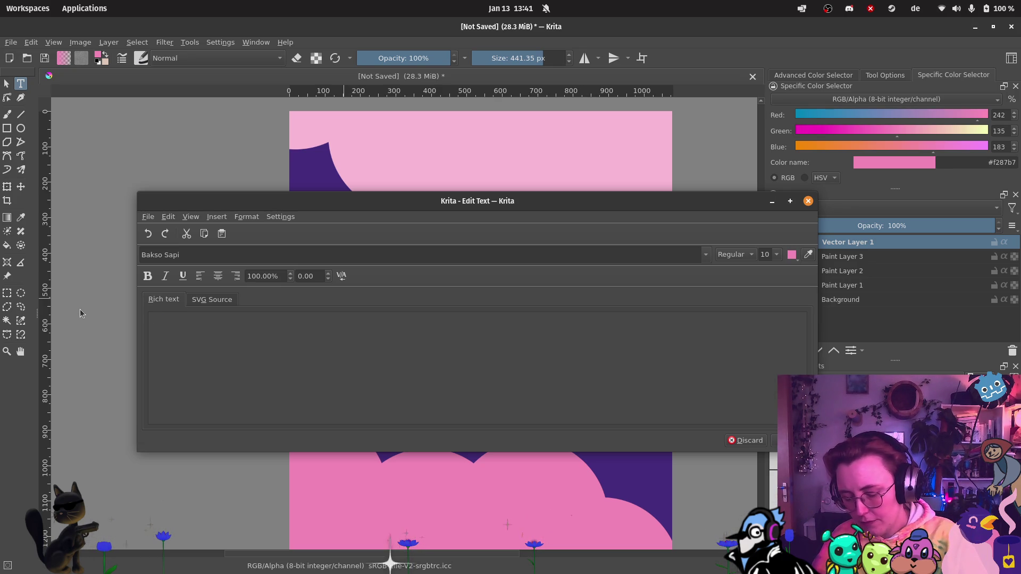
type("side")
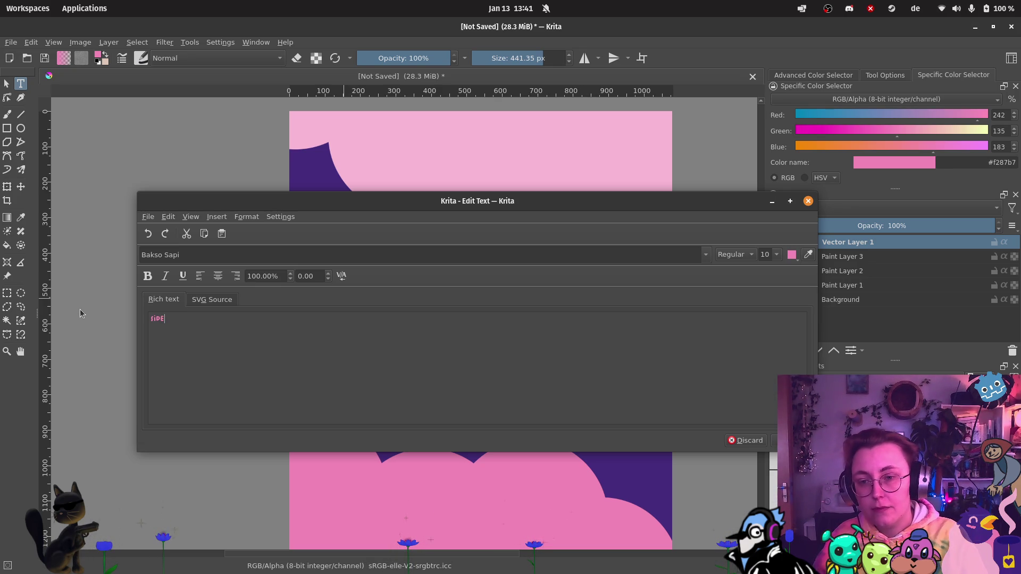
type("quest-team:")
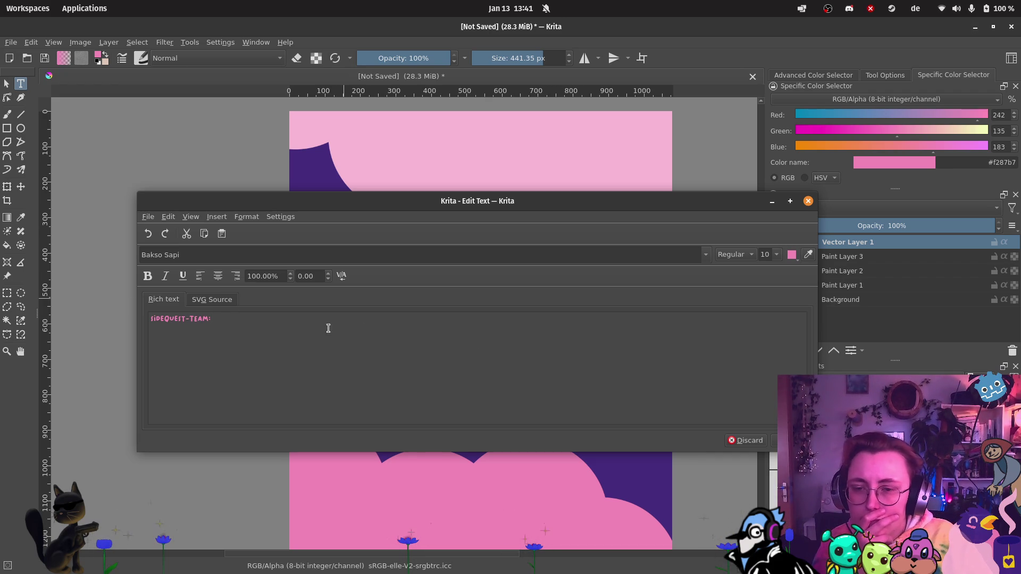
Step: Remove the trailing colon from the SIDEQUEST-TEAM title and apply the edit
key("BackSpace")
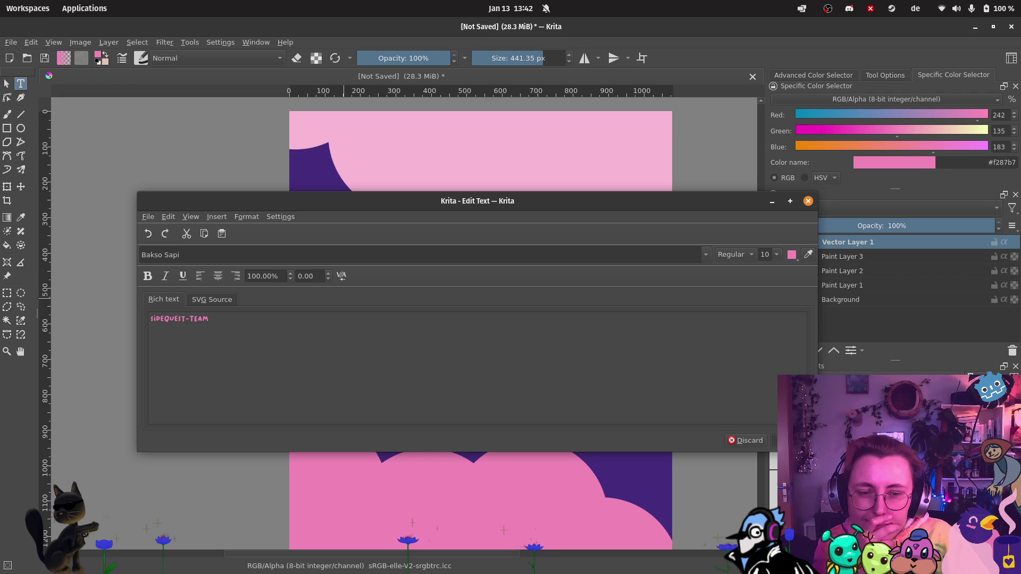
key("ctrl+s")
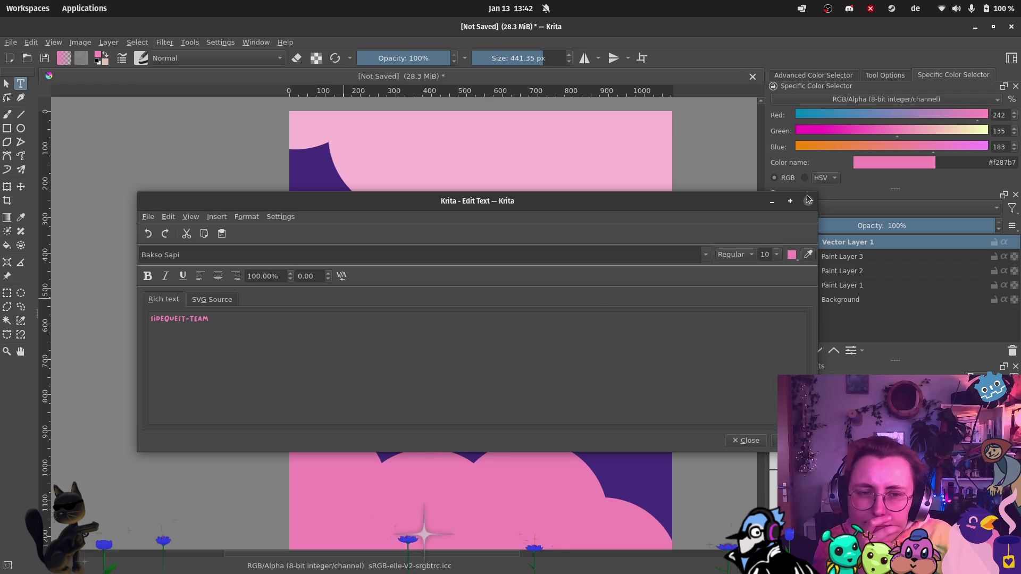
left_click(808, 201)
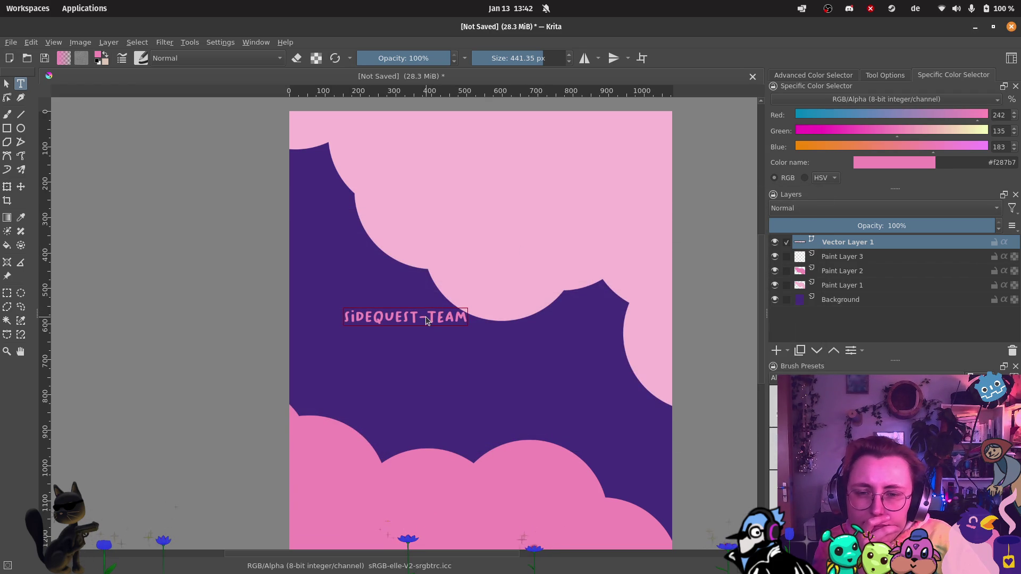
Step: Move the SIDEQUEST-TEAM title slightly lower on the purple sky between the clouds
left_click(426, 317)
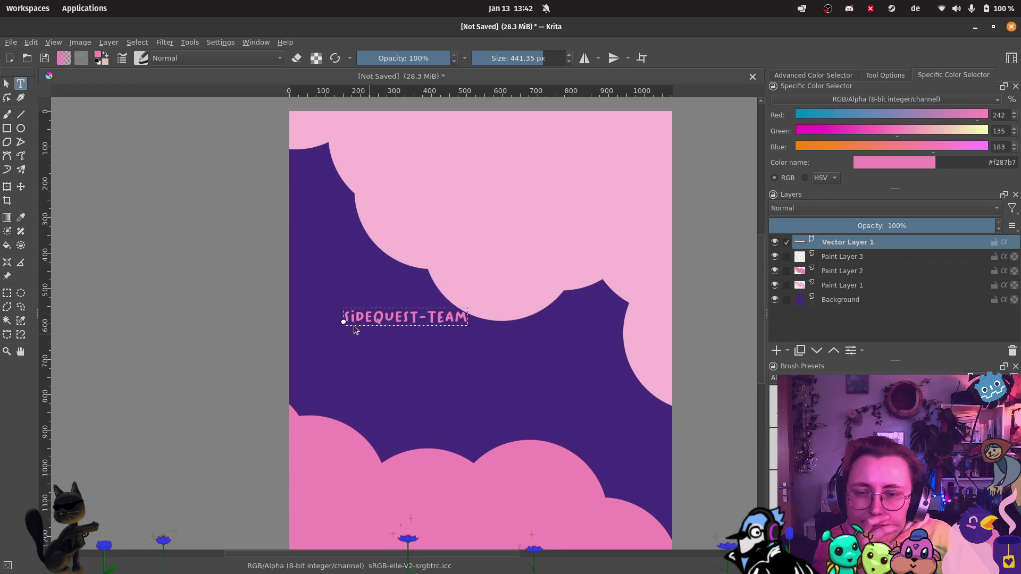
left_click(22, 186)
mouse_move(403, 321)
left_mouse_down()
mouse_move(442, 367)
mouse_move(426, 351)
mouse_move(439, 355)
mouse_move(357, 331)
mouse_move(357, 300)
mouse_move(360, 315)
mouse_move(401, 338)
mouse_move(387, 344)
left_mouse_up()
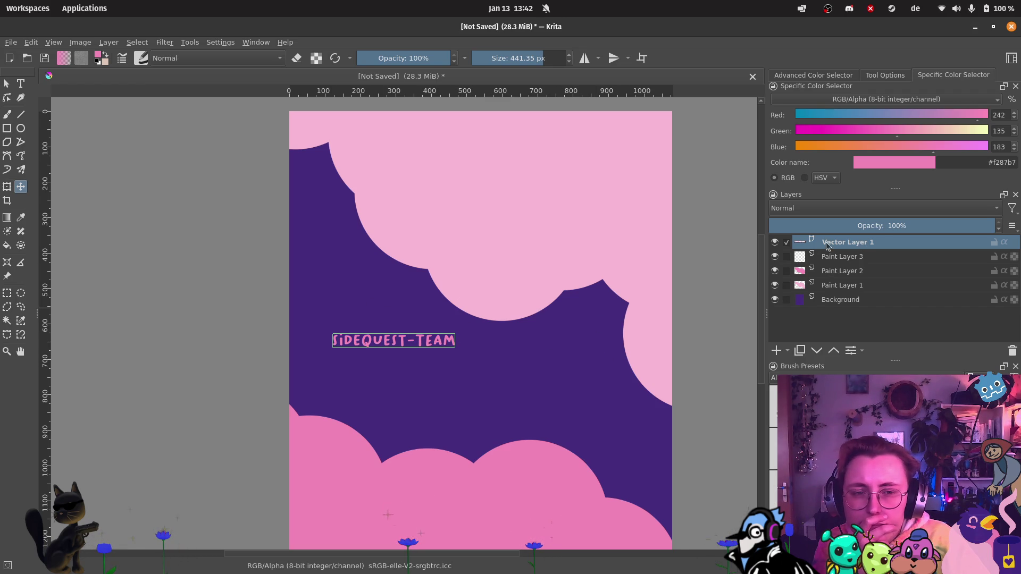
Step: Open the SideQuest-Team title in the Edit Text dialog and clear the font name
double_click(799, 243)
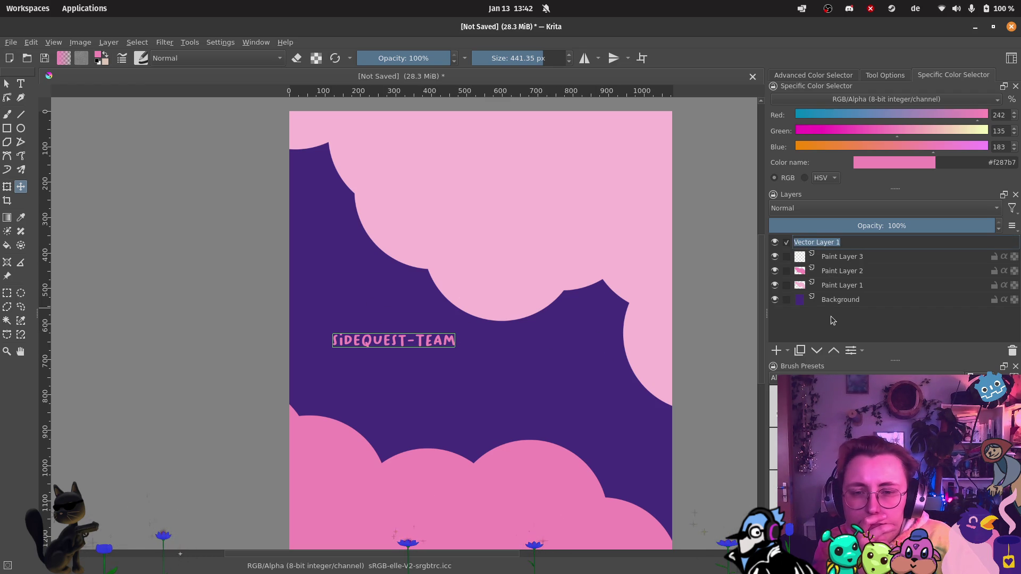
key("Return")
left_click(21, 85)
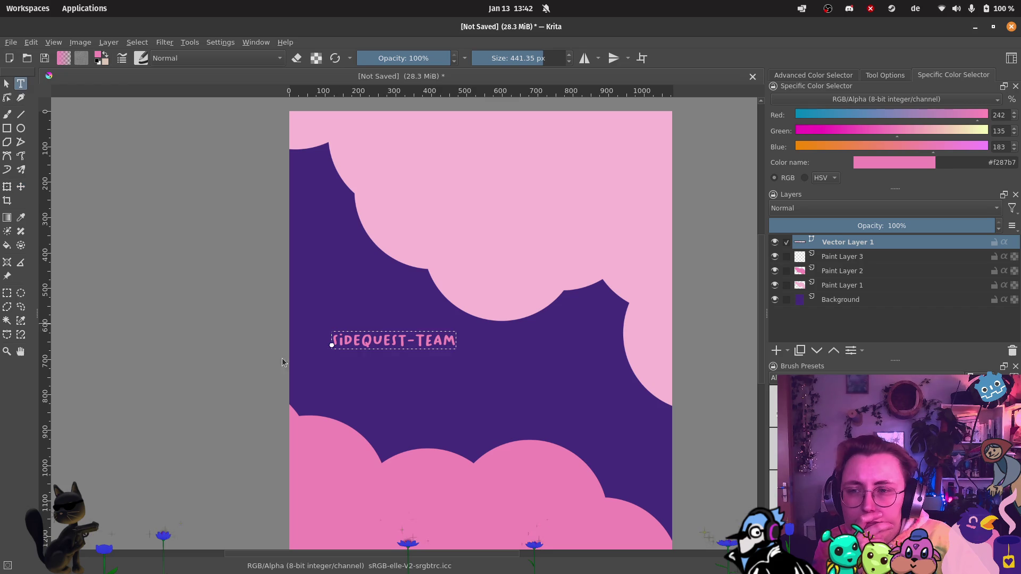
double_click(362, 340)
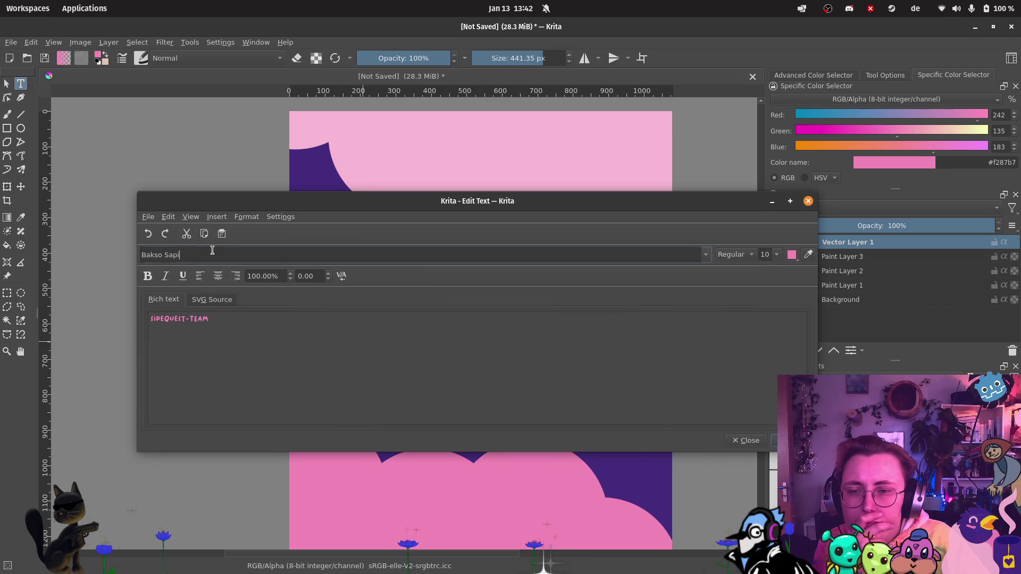
key("ctrl+a")
type("Ni")
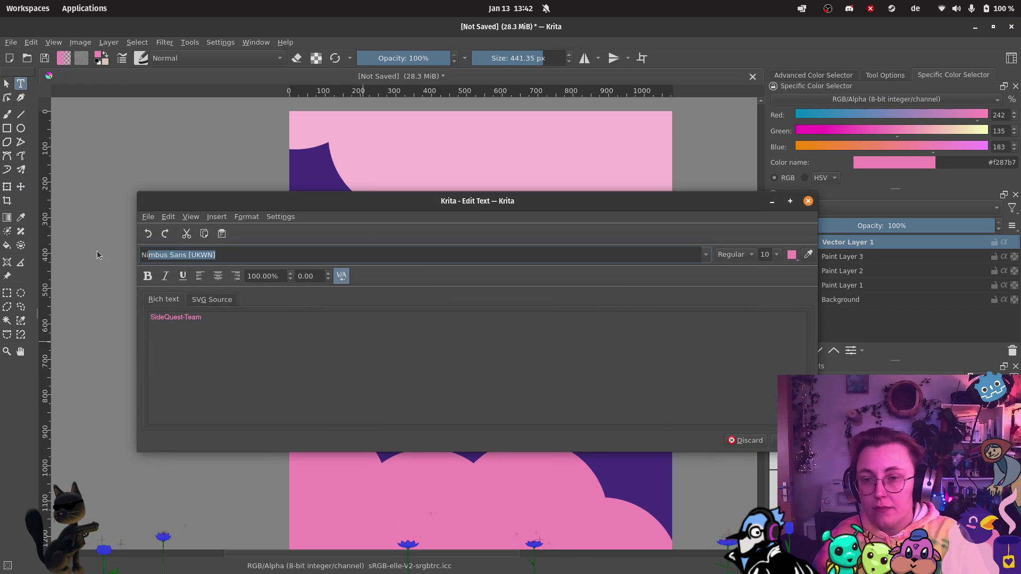
key("BackSpace")
key("BackSpace")
key("BackSpace")
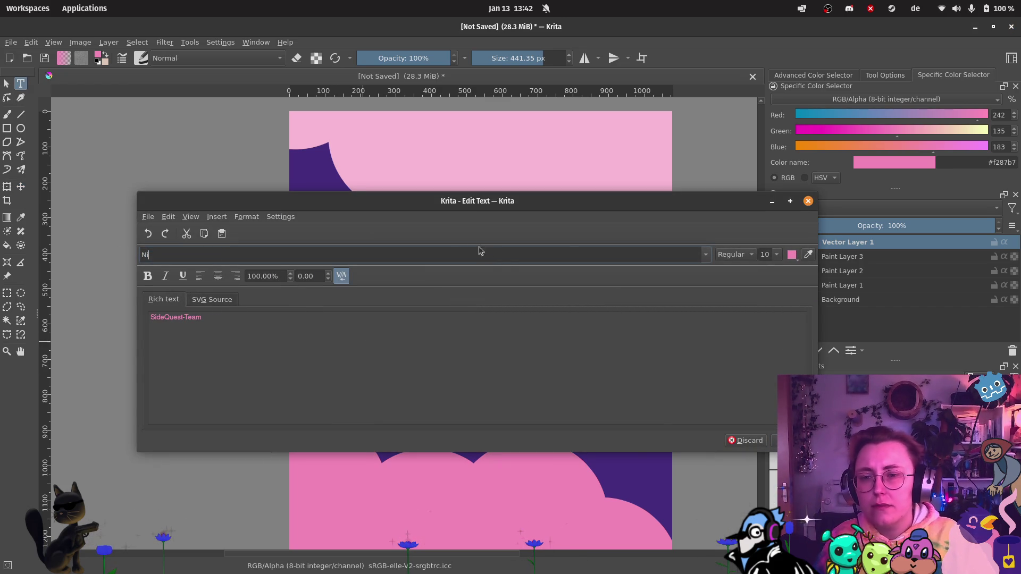
Step: Set the title font to Spicy Pumpkin
left_click(706, 255)
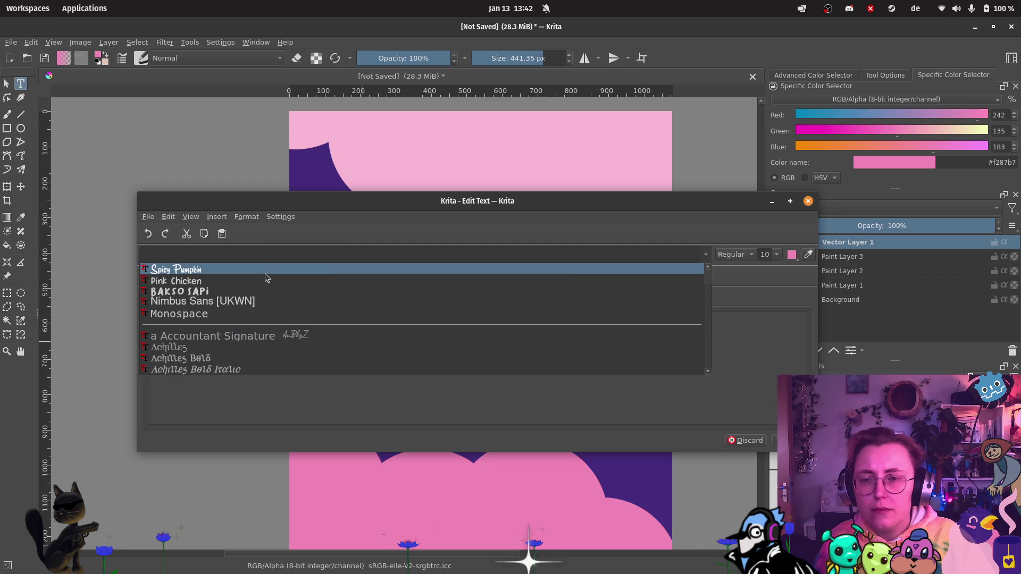
left_click(198, 271)
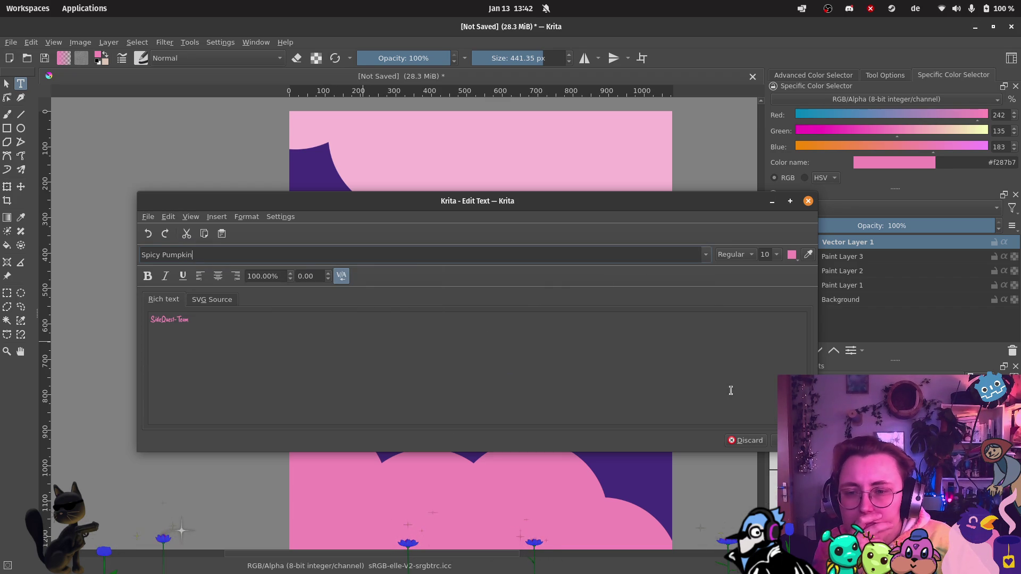
left_click(706, 255)
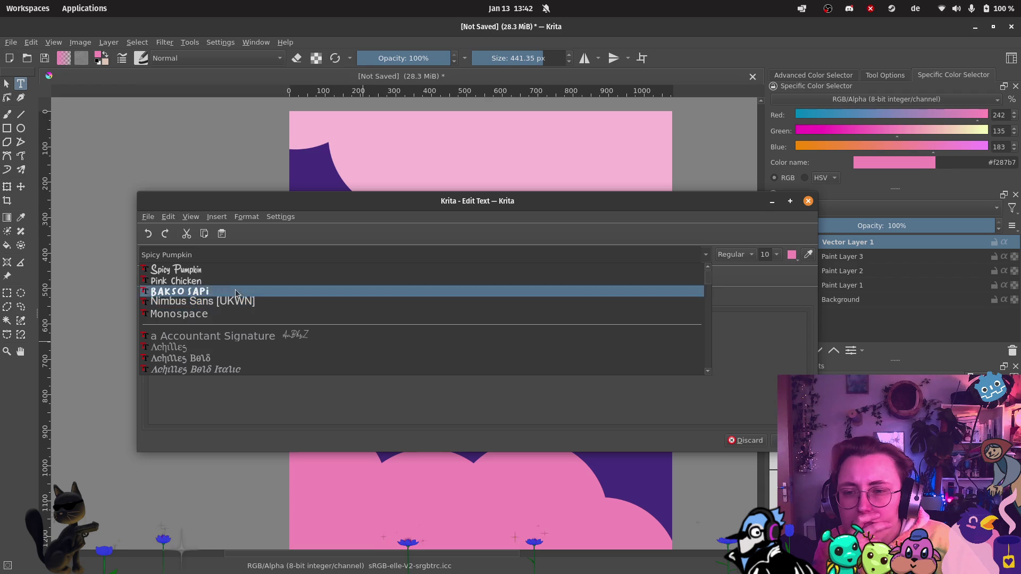
left_click(745, 315)
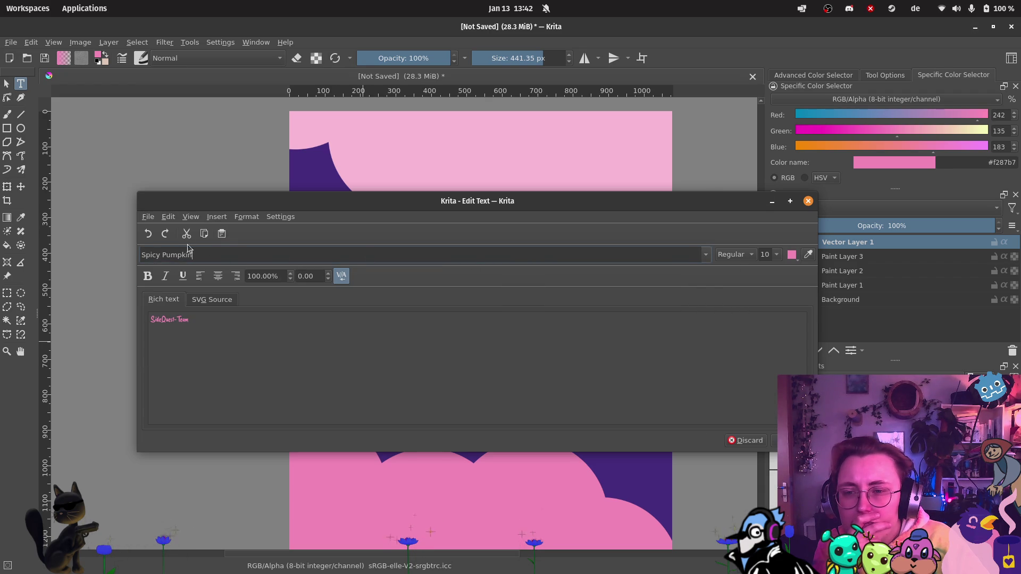
Step: Browse the text formatting options and installed fonts, keeping Spicy Pumpkin
left_click(215, 217)
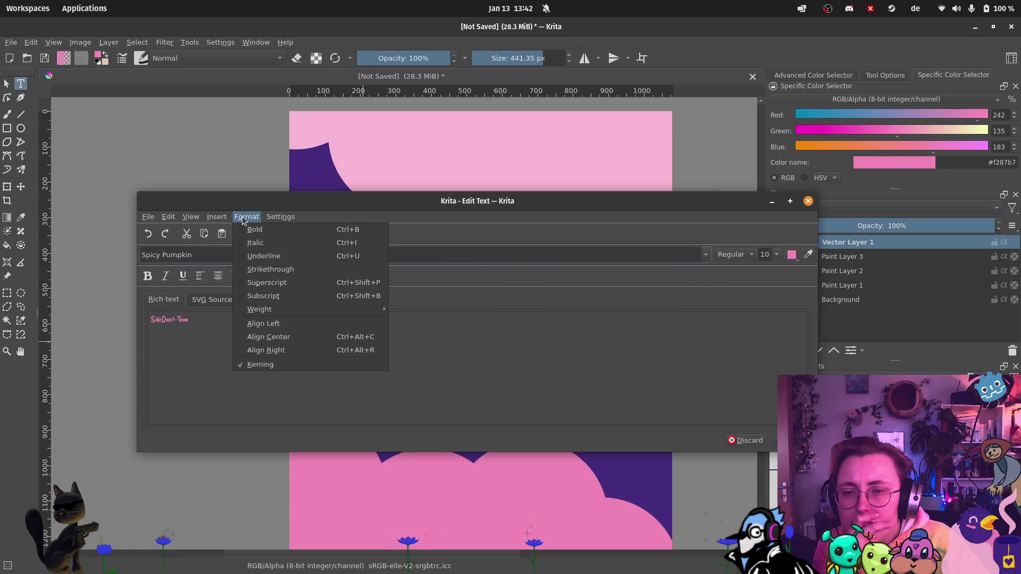
mouse_move(168, 216)
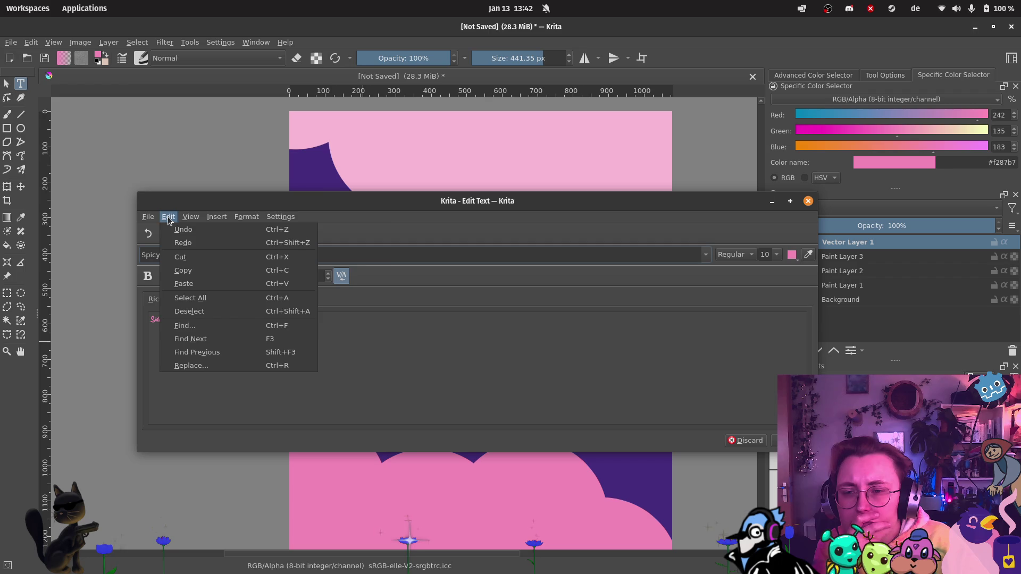
mouse_move(251, 220)
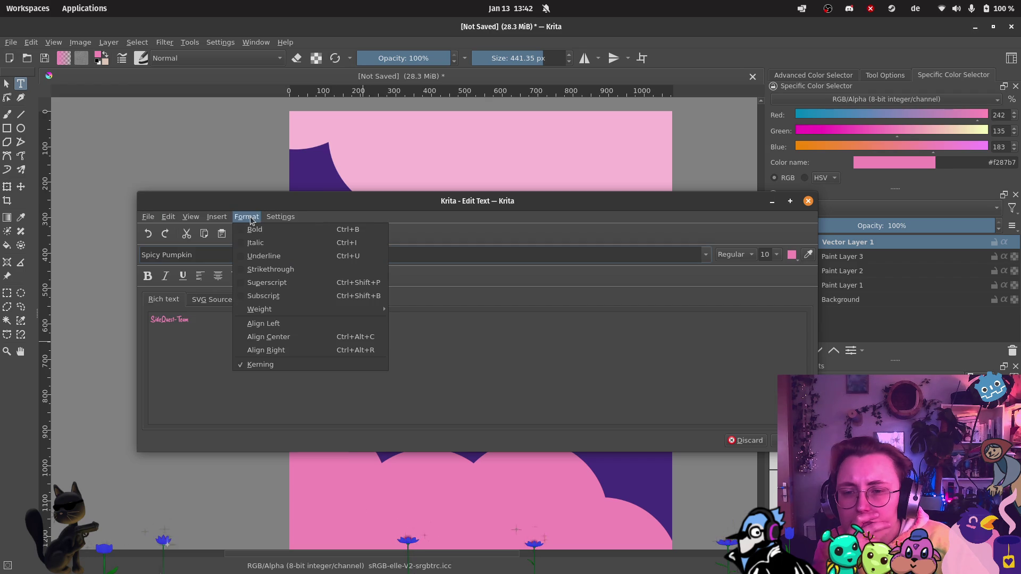
left_click(300, 259)
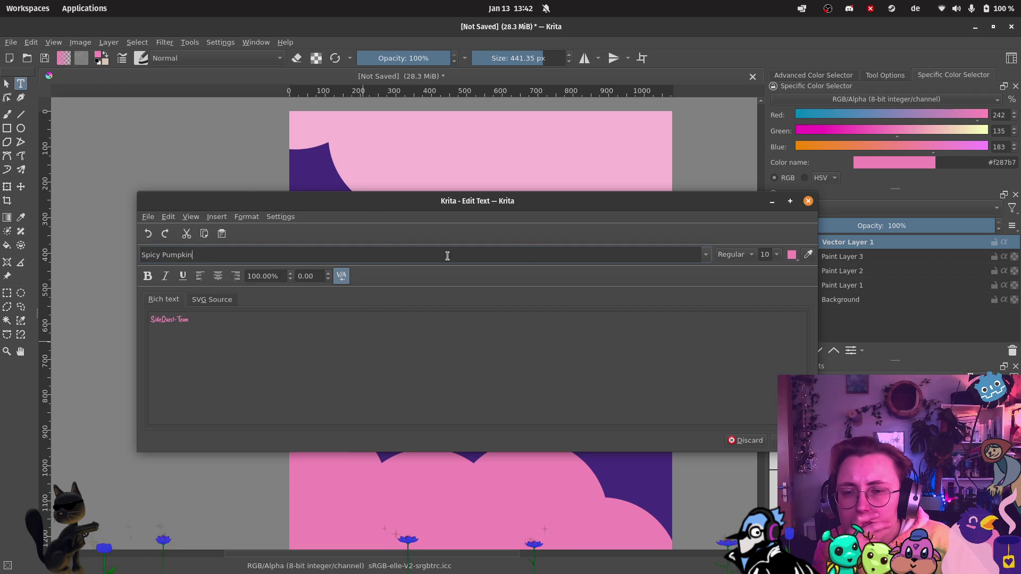
left_click(706, 255)
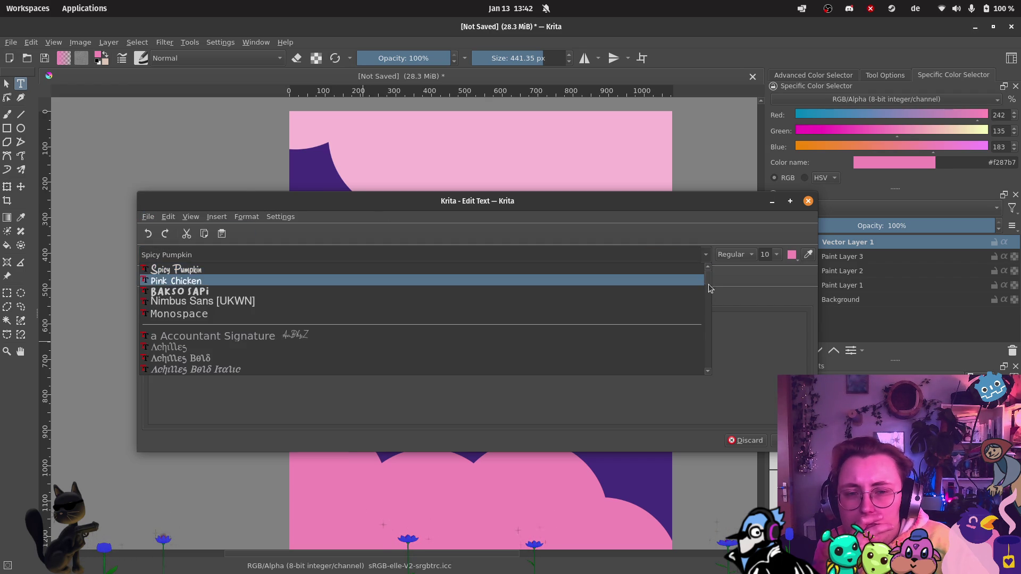
mouse_move(708, 273)
left_mouse_down()
mouse_move(700, 376)
mouse_move(702, 278)
left_mouse_up()
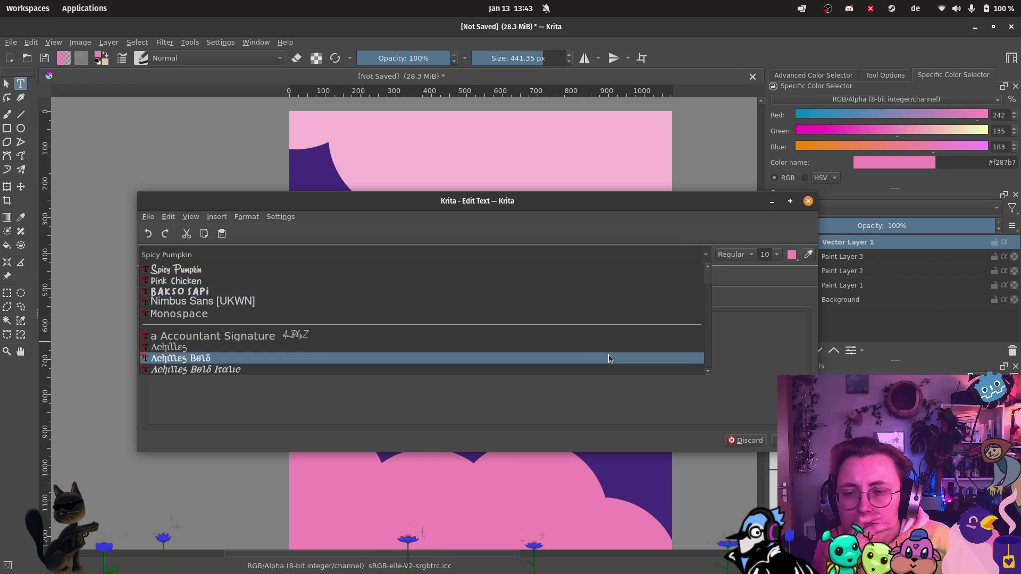
key("Escape")
Step: Switch to Firefox and close the Instagram image resolution page
mouse_move(1, 143)
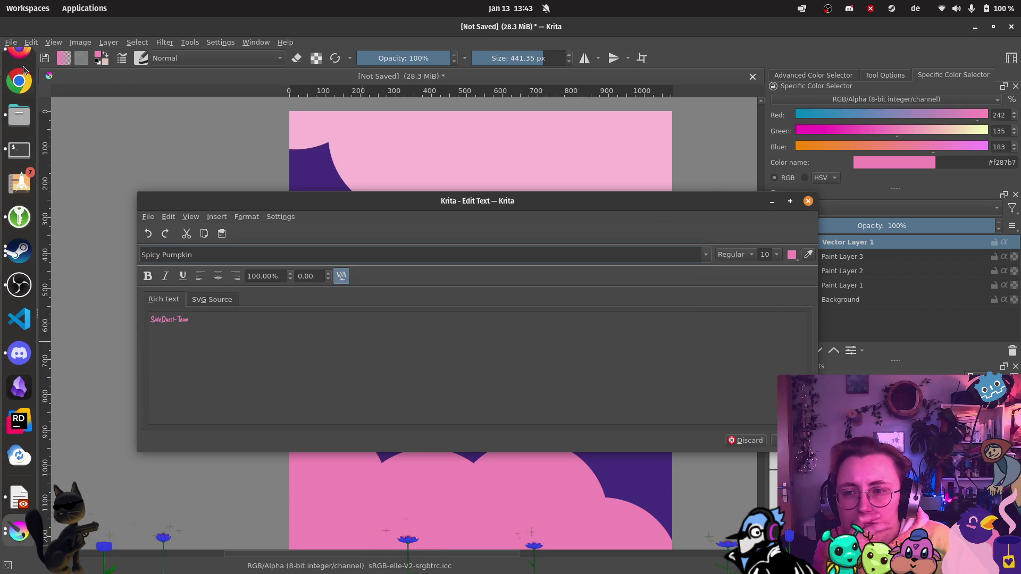
left_click(19, 64)
left_click(128, 156)
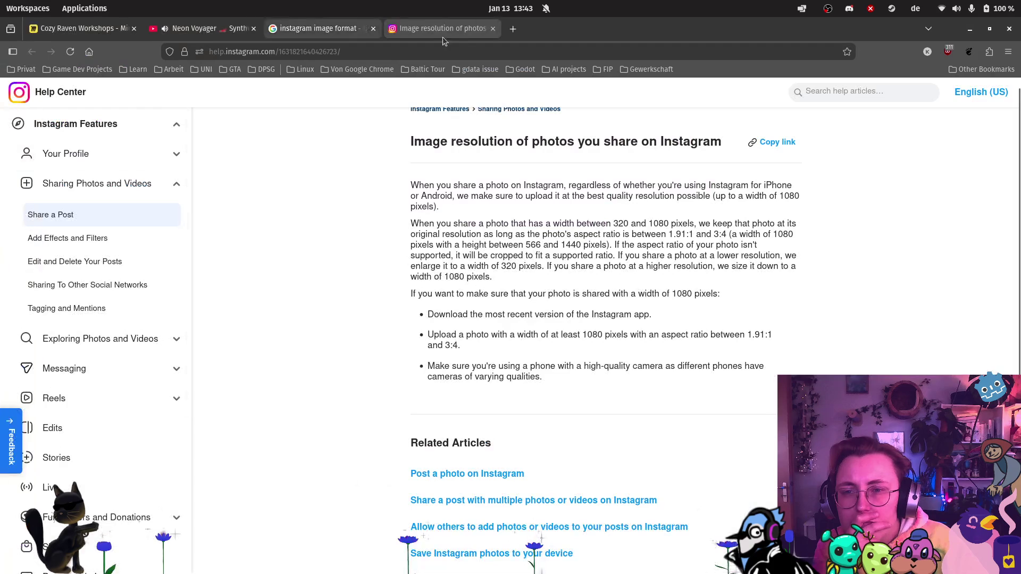
left_click(493, 29)
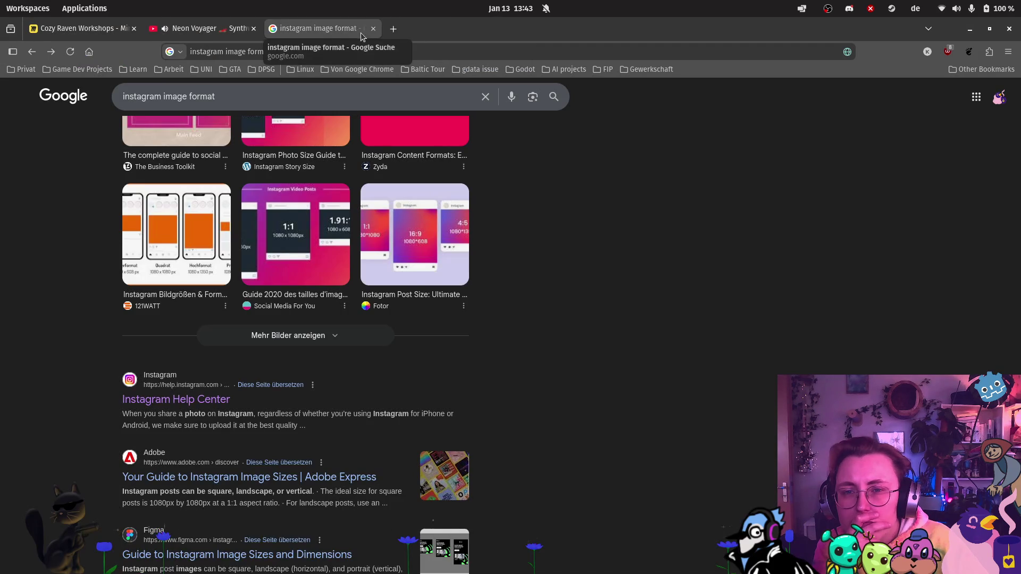
Step: Google 'how to add a font to krita' and dismiss the cookie popup
triple_click(213, 96)
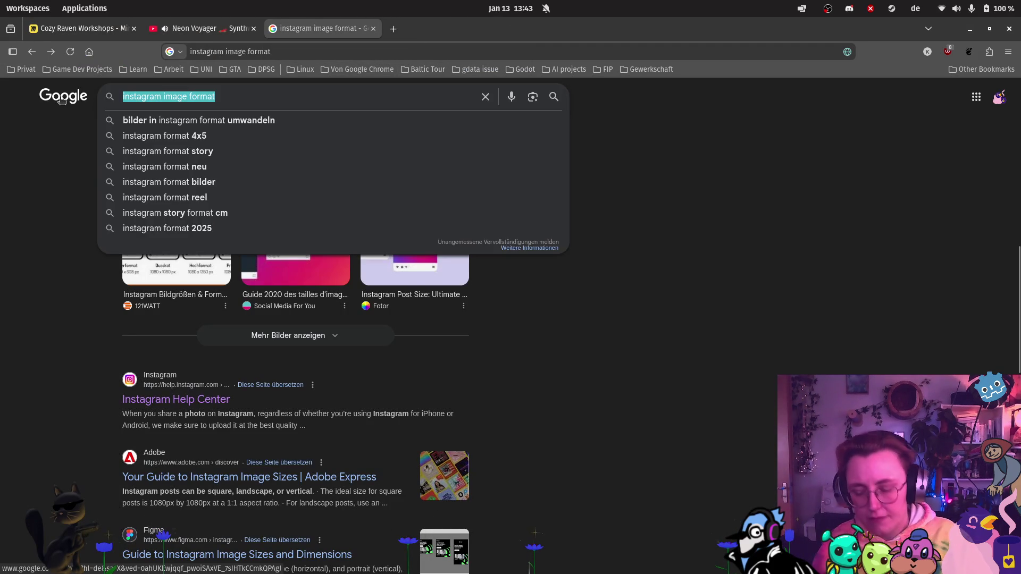
type("how to ad")
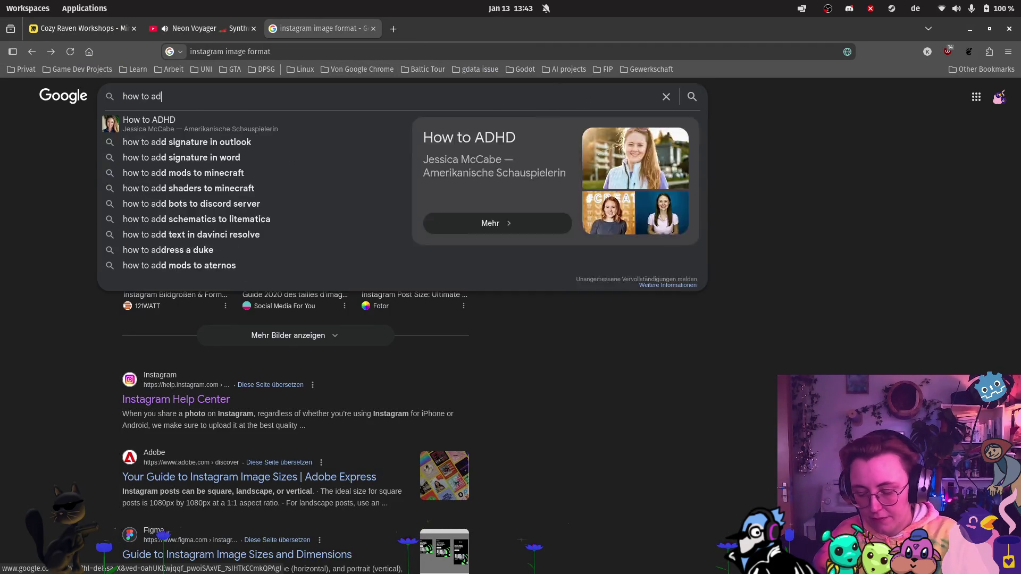
type("d a f")
key("BackSpace")
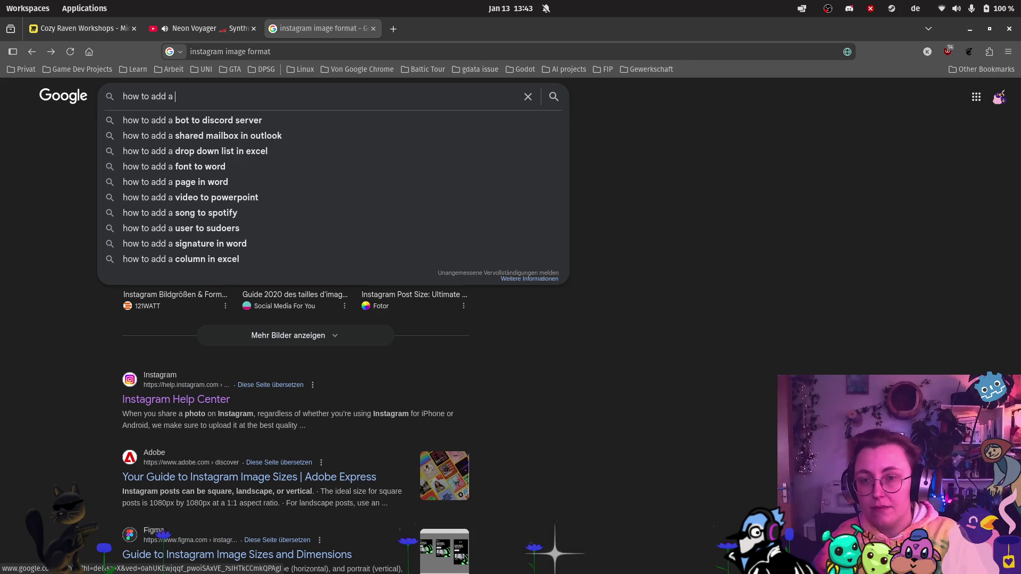
type("font t")
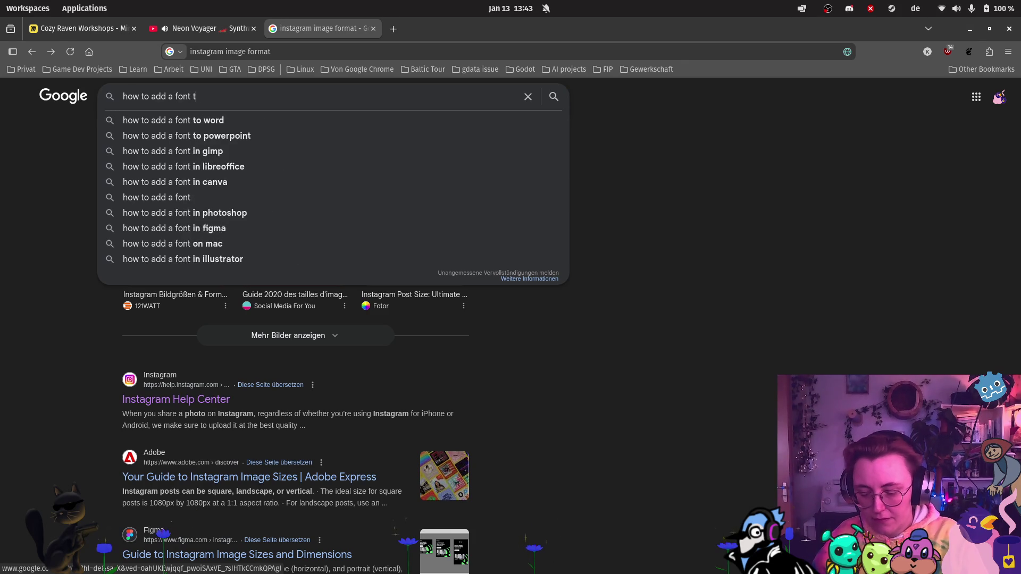
type("o krita")
key("Return")
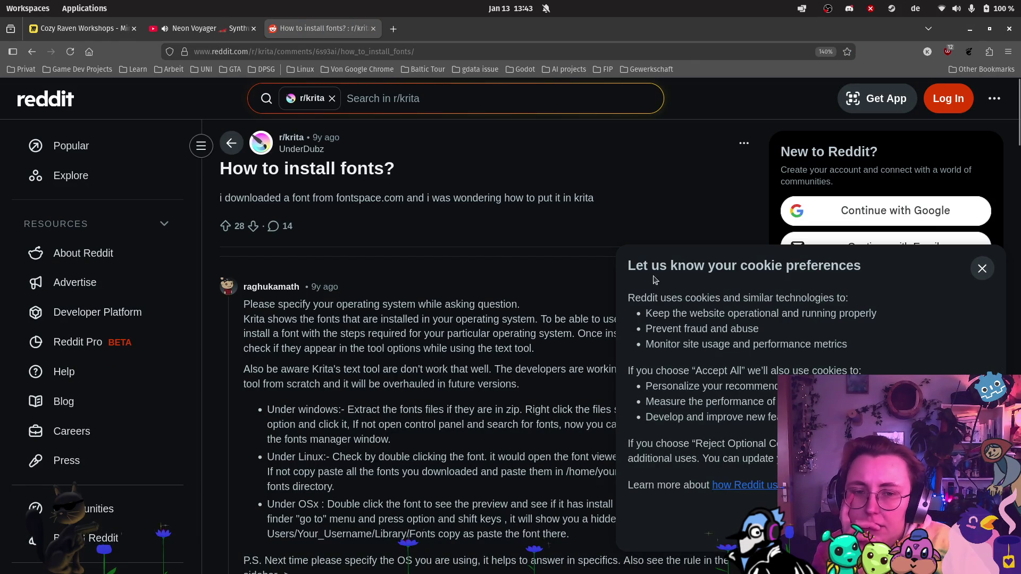
left_click(982, 268)
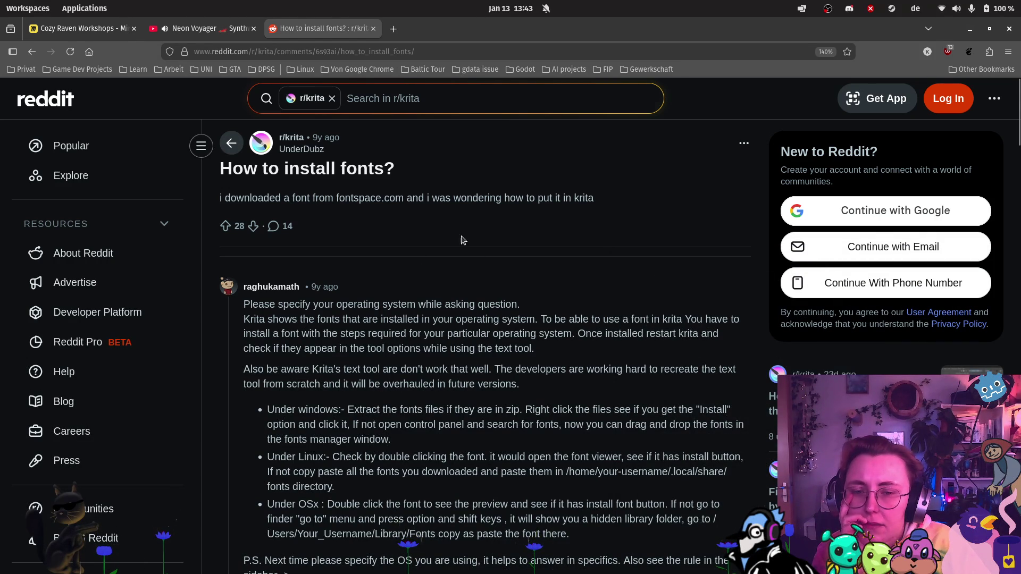
scroll(462, 240, "down", 5)
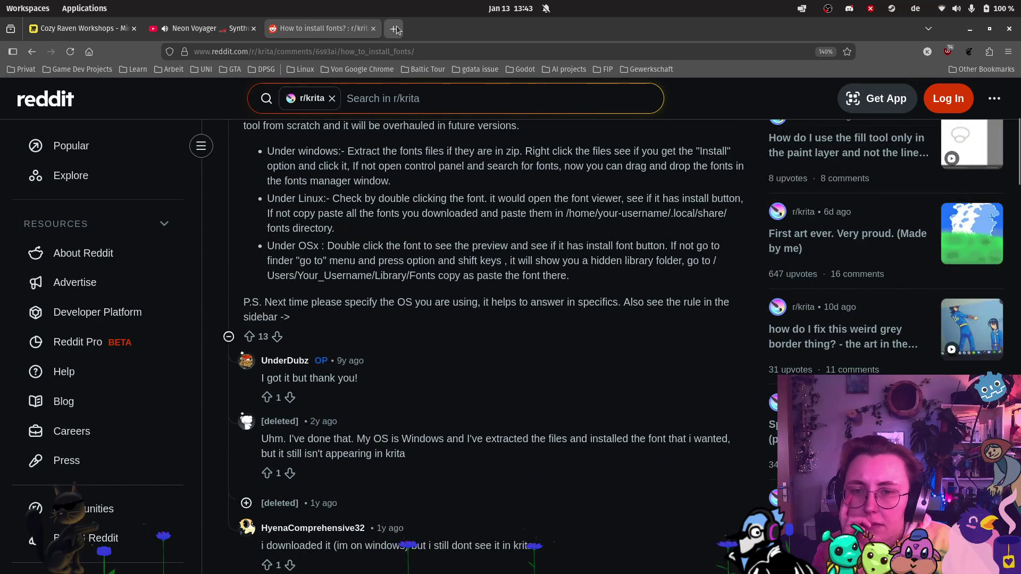
left_click(394, 29)
Step: Download the Nunito Sans family from Google Fonts as Nunito_Sans.zip, then return to Krita
type("nunito sans")
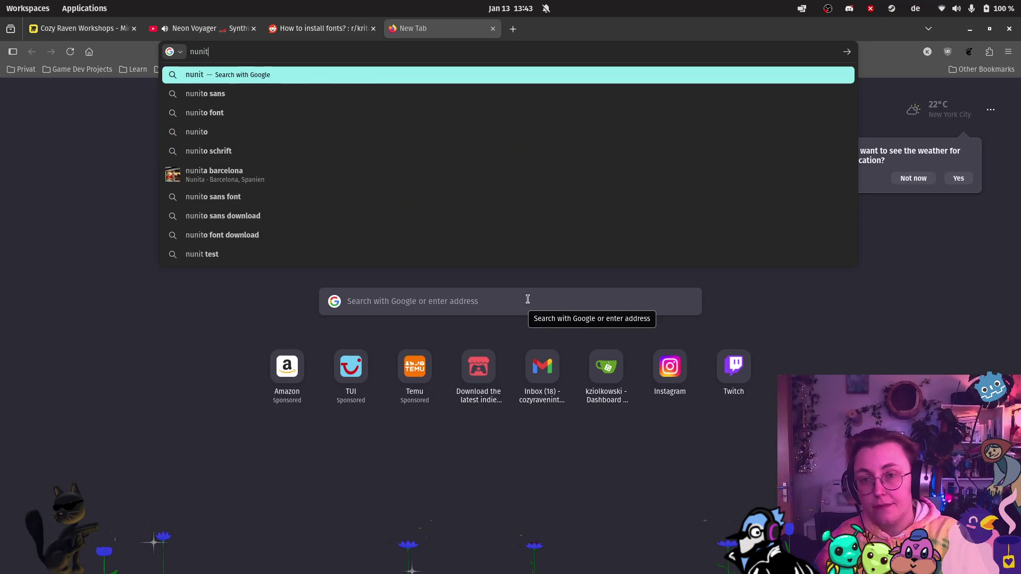
key("Return")
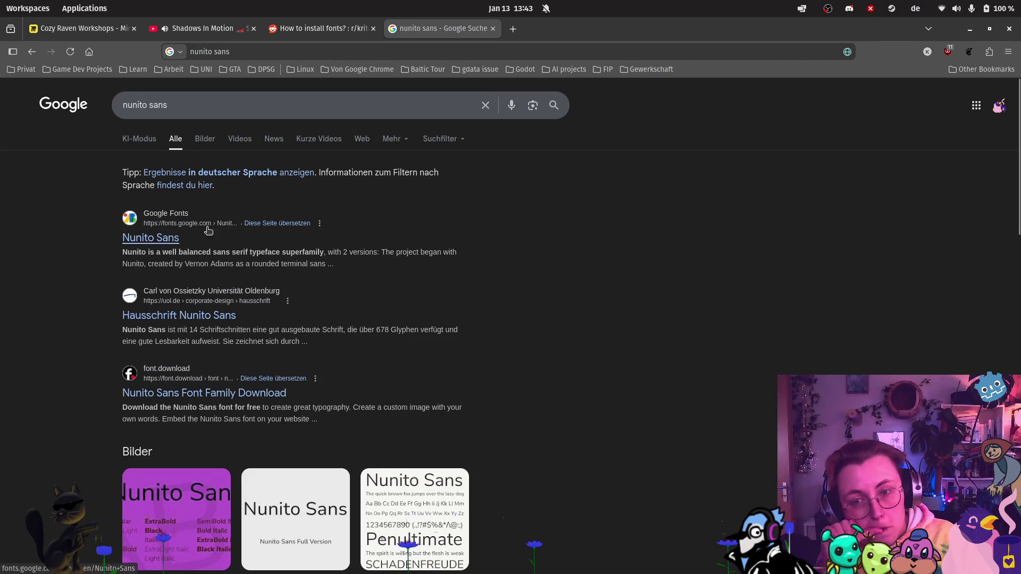
left_click(159, 238)
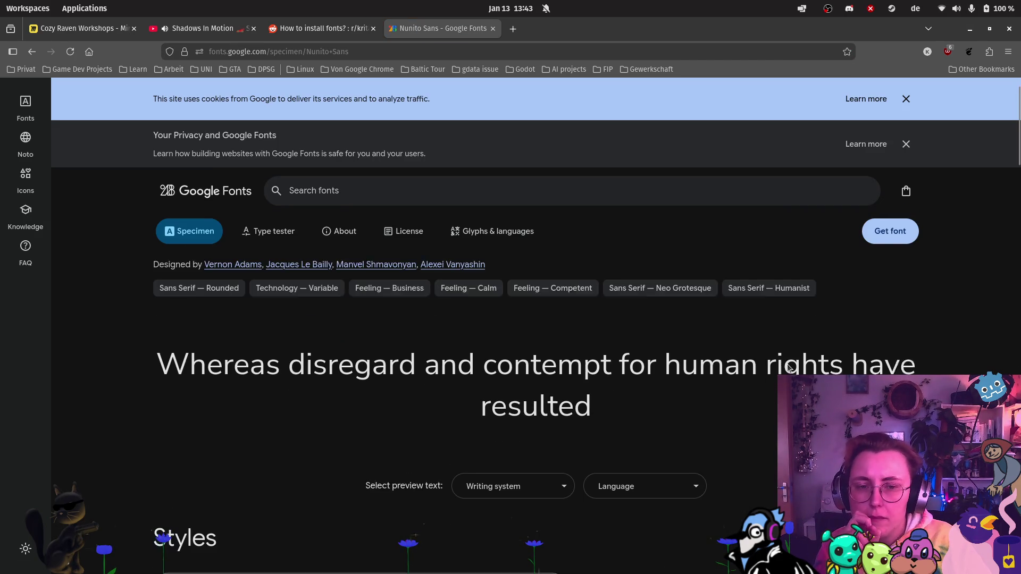
left_click(878, 232)
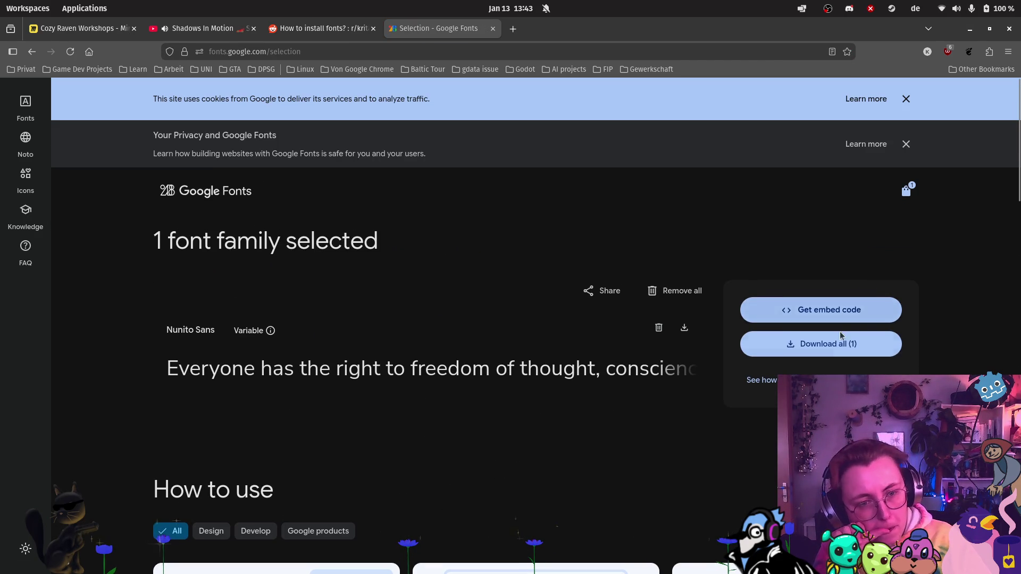
left_click(828, 343)
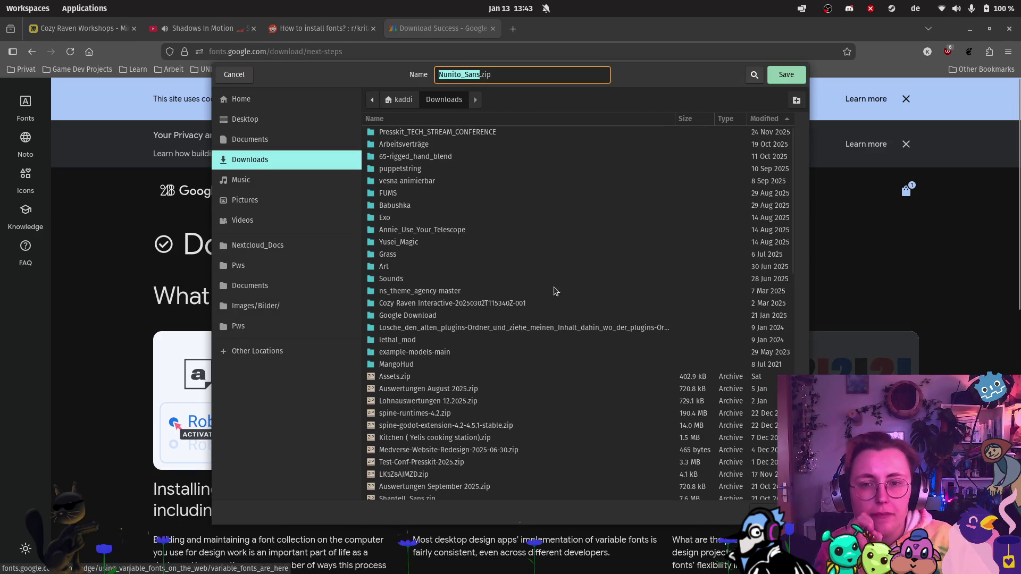
key("Return")
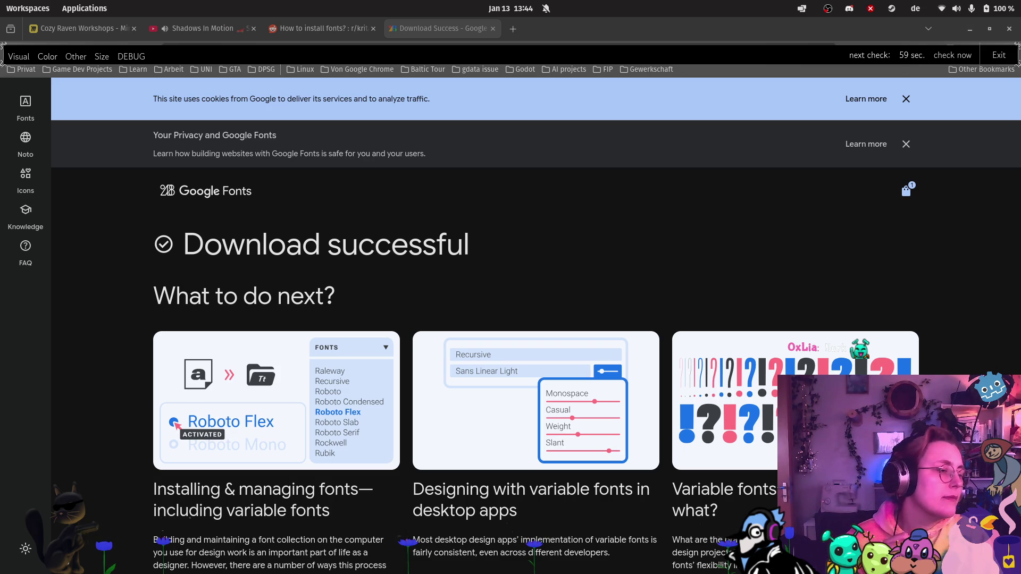
key("alt+Tab")
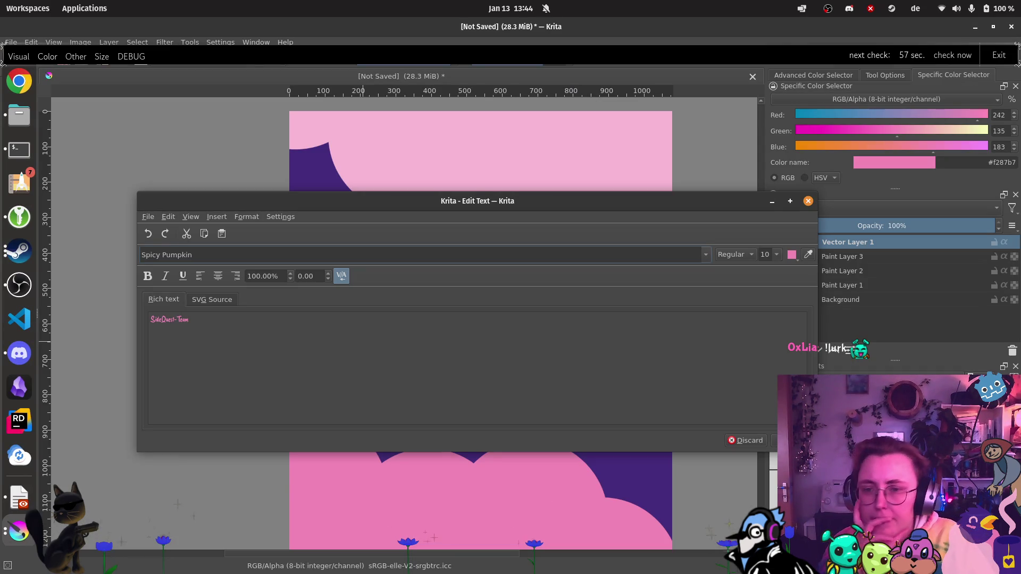
Step: Close the text editor and glance at the vector layer's properties, then dismiss them
left_click(809, 203)
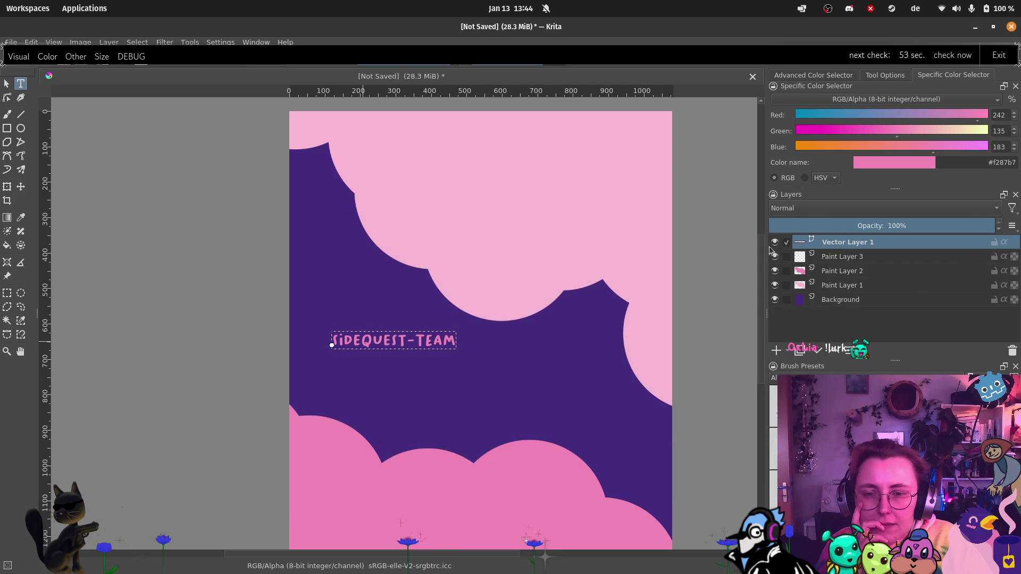
right_click(789, 258)
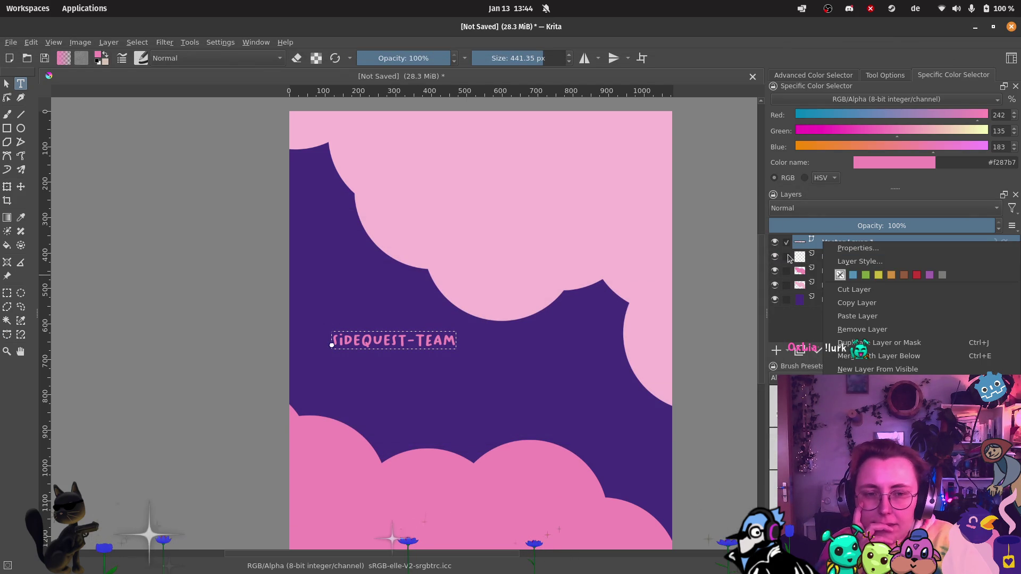
left_click(857, 248)
key("Escape")
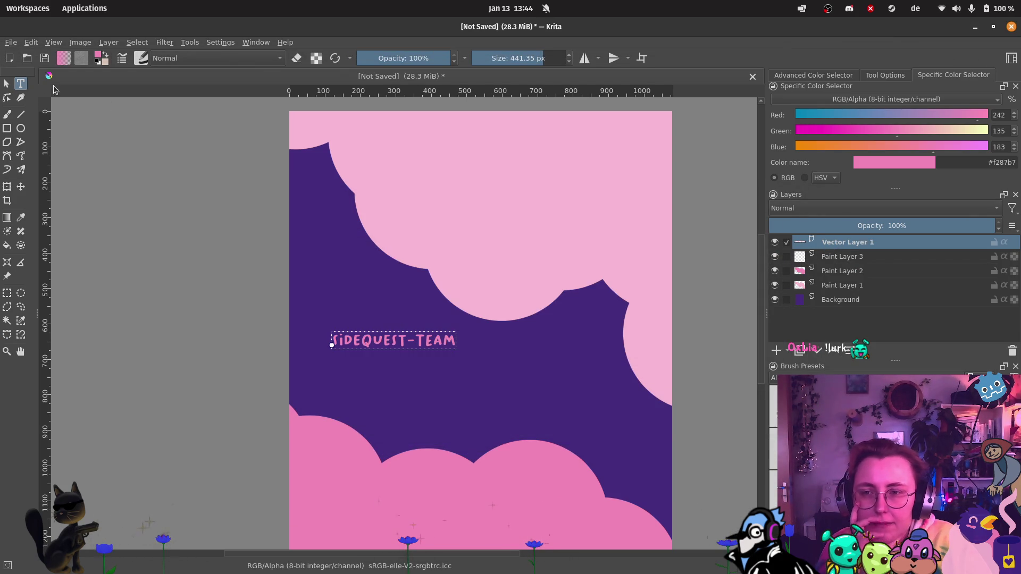
Step: Reopen the title text for editing, backing out of an accidental font change
double_click(364, 342)
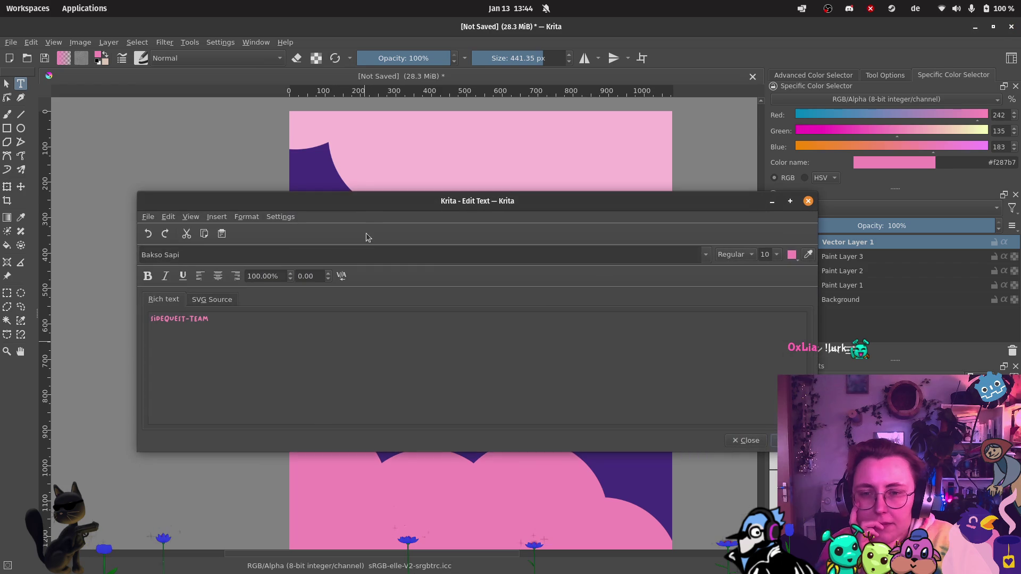
left_click(705, 257)
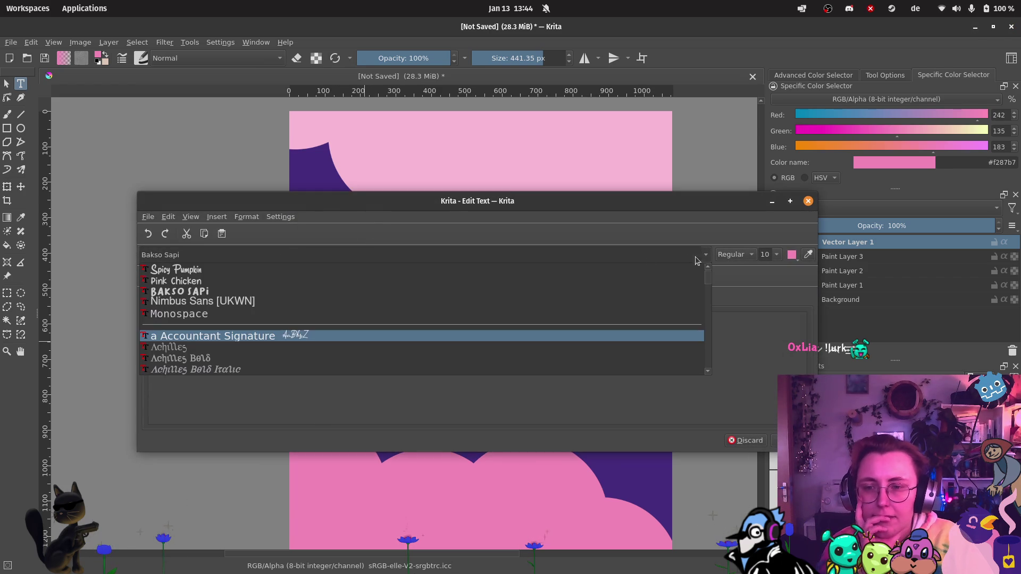
left_click(181, 290)
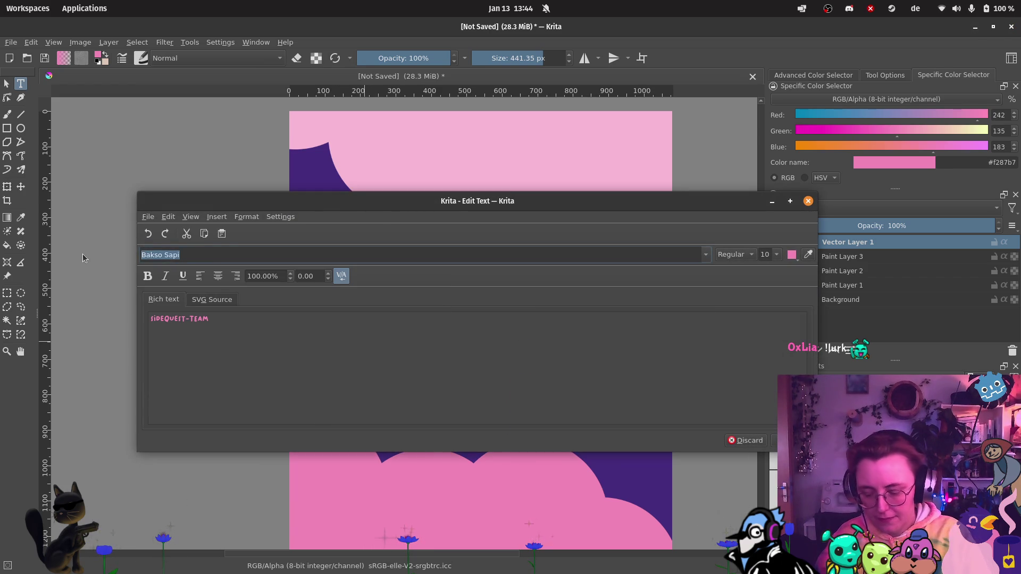
type("Ni")
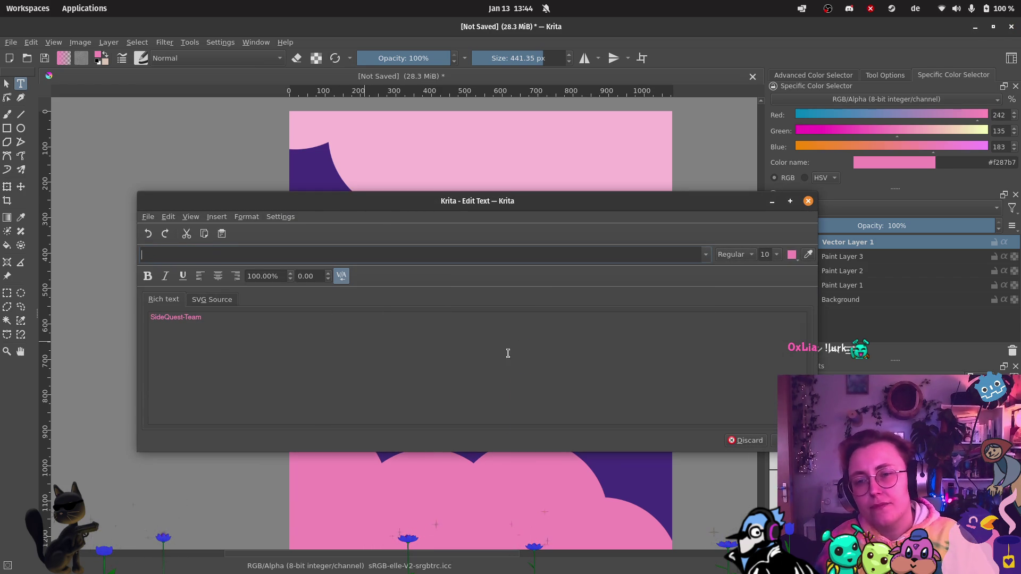
left_click(752, 442)
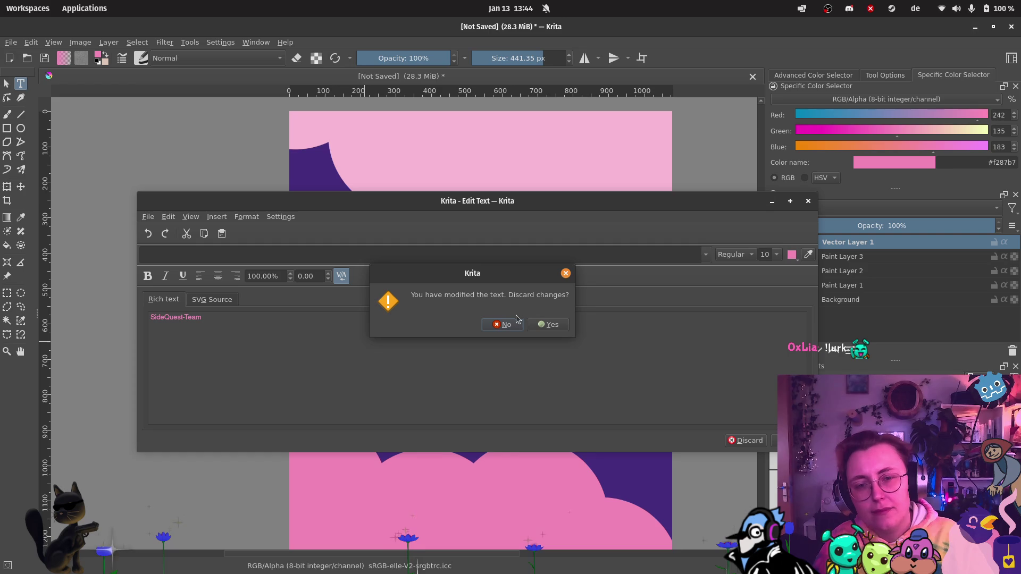
left_click(502, 325)
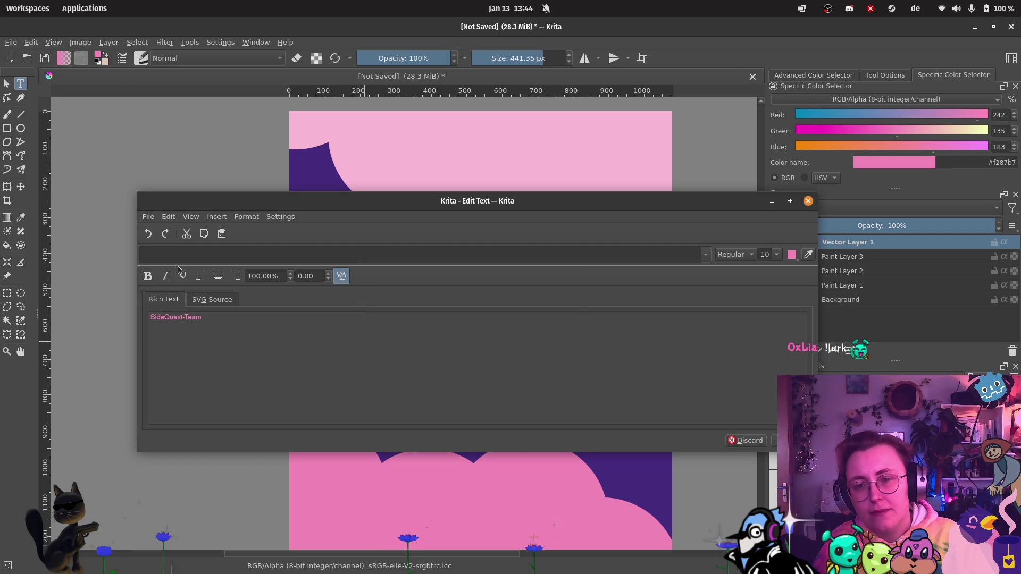
Step: Set the title to Spicy Pumpkin, commit it, and close the editor
left_click(585, 255)
left_click(220, 270)
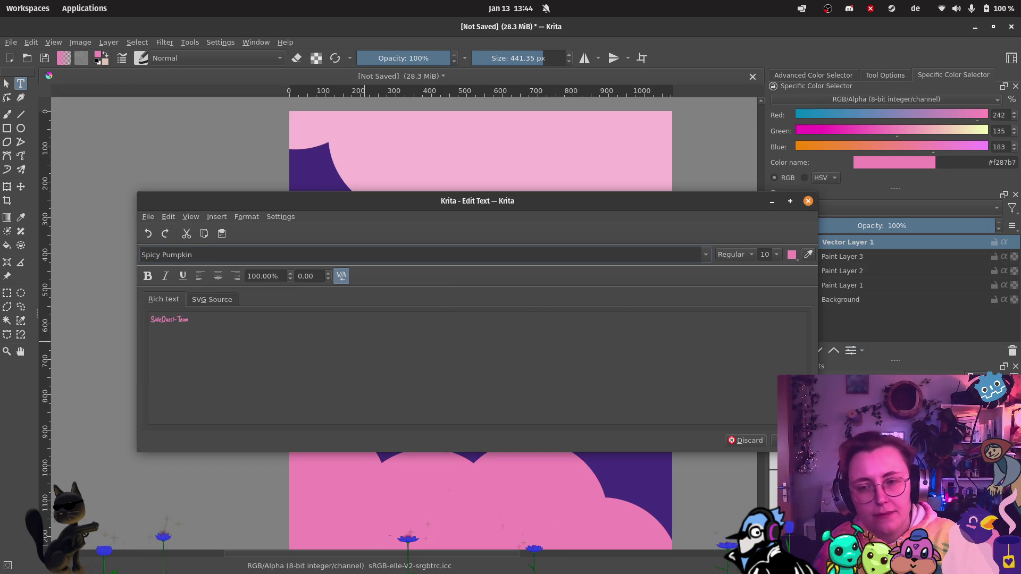
key("ctrl+s")
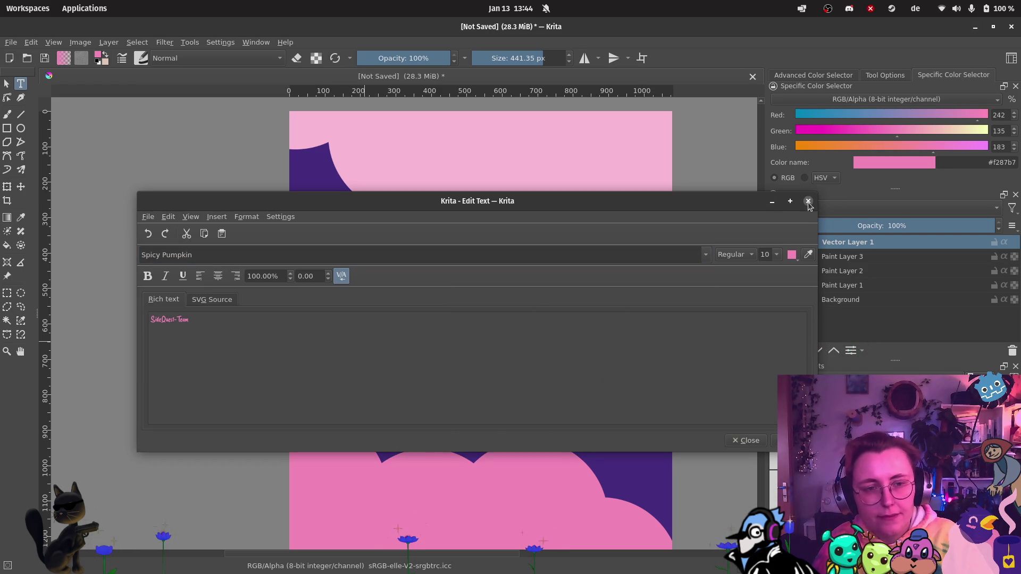
left_click(808, 202)
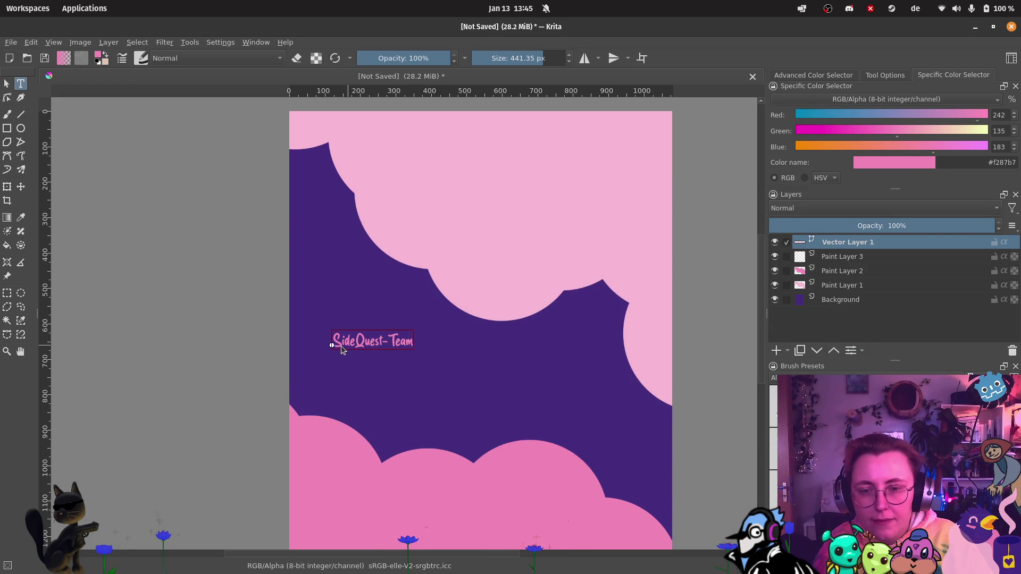
key("Escape")
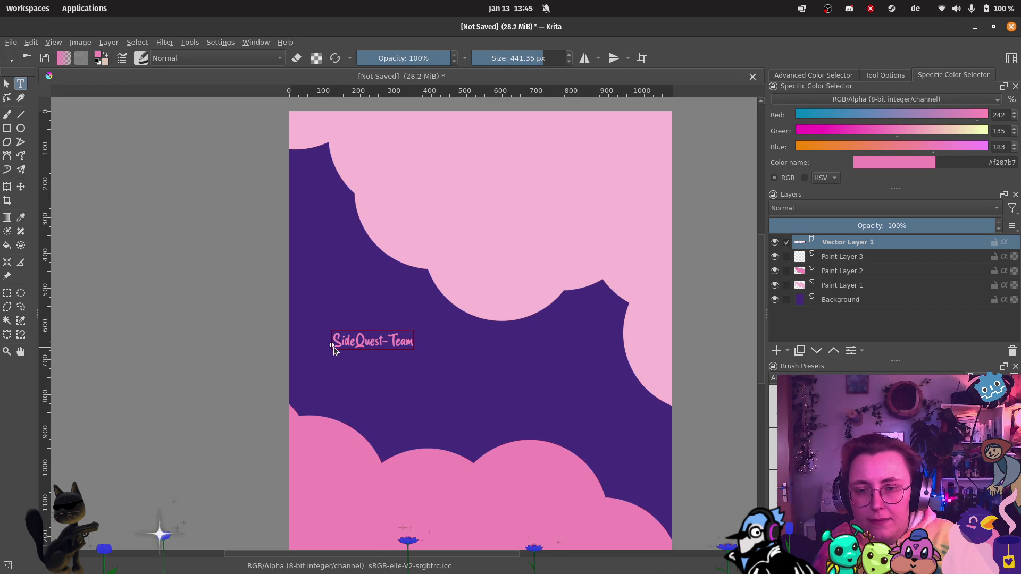
Step: Select all the SideQuest-Team text and make it white at font size 48
double_click(360, 346)
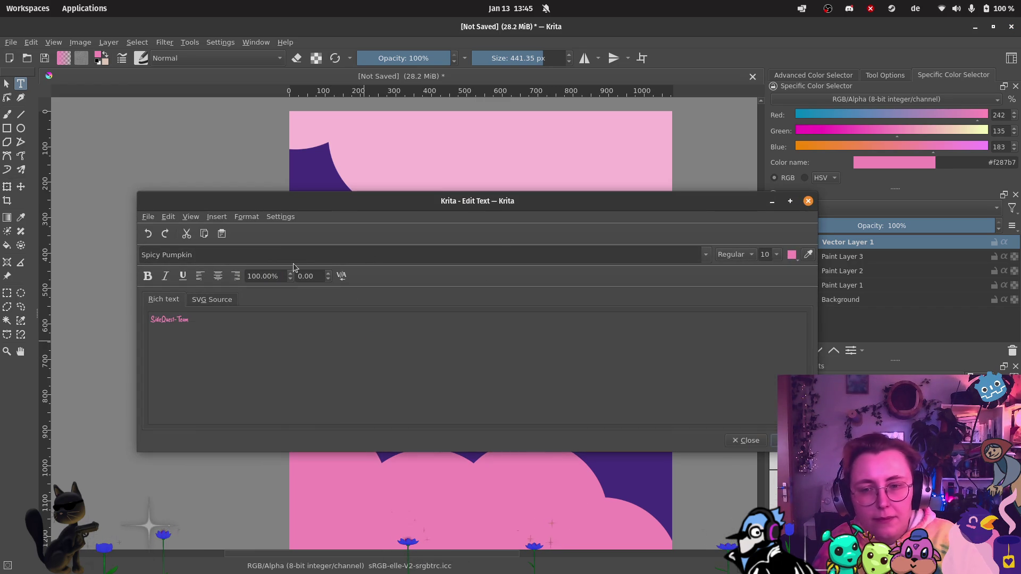
left_click_drag(219, 330, 119, 328)
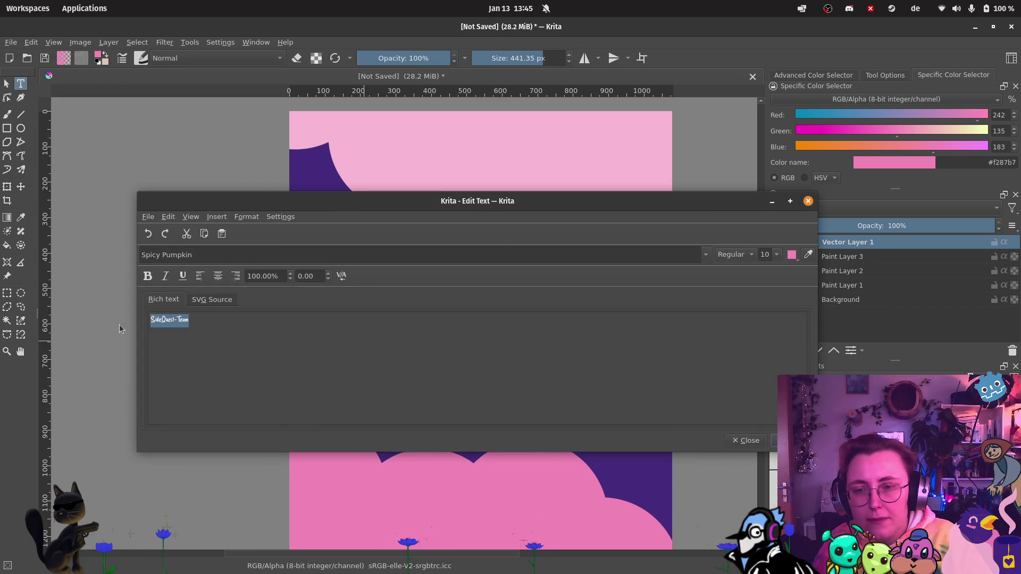
left_click(778, 255)
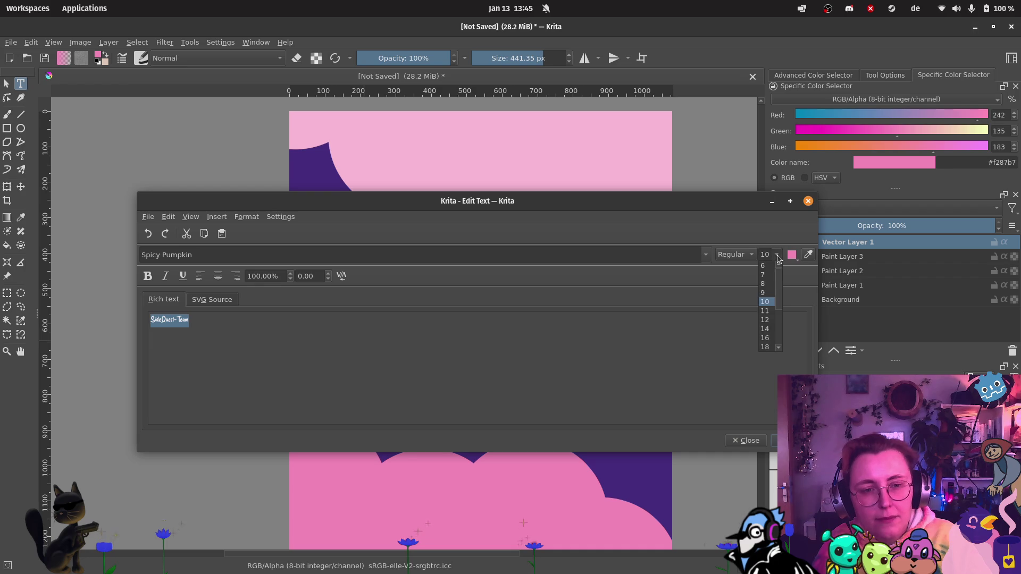
left_click(765, 338)
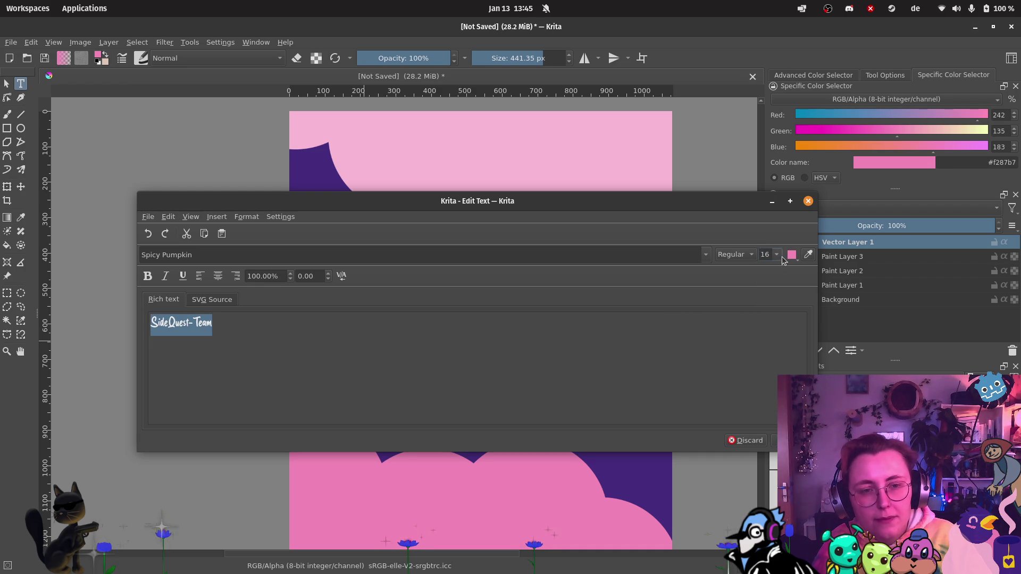
left_click(777, 256)
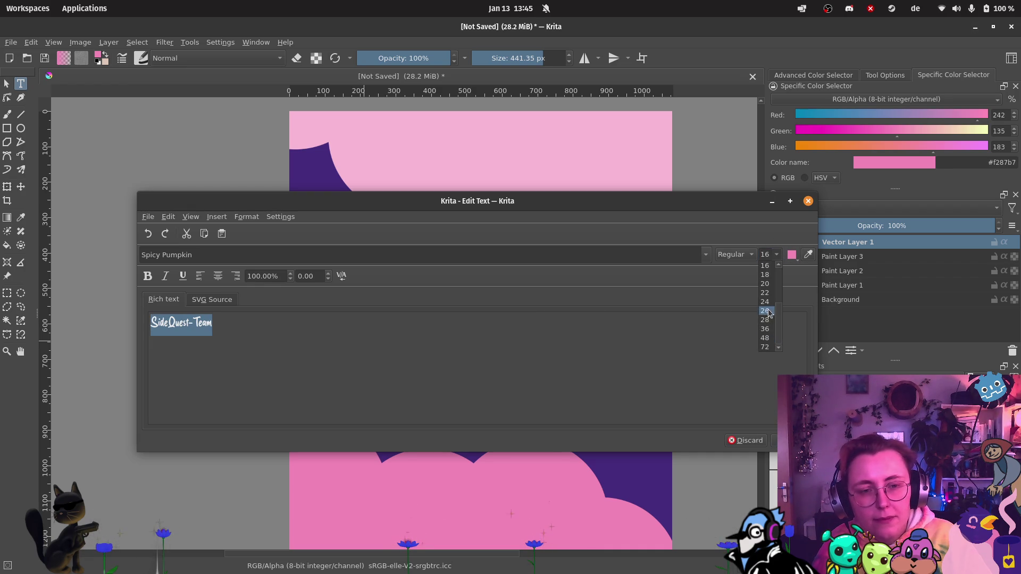
left_click(770, 337)
left_click(791, 256)
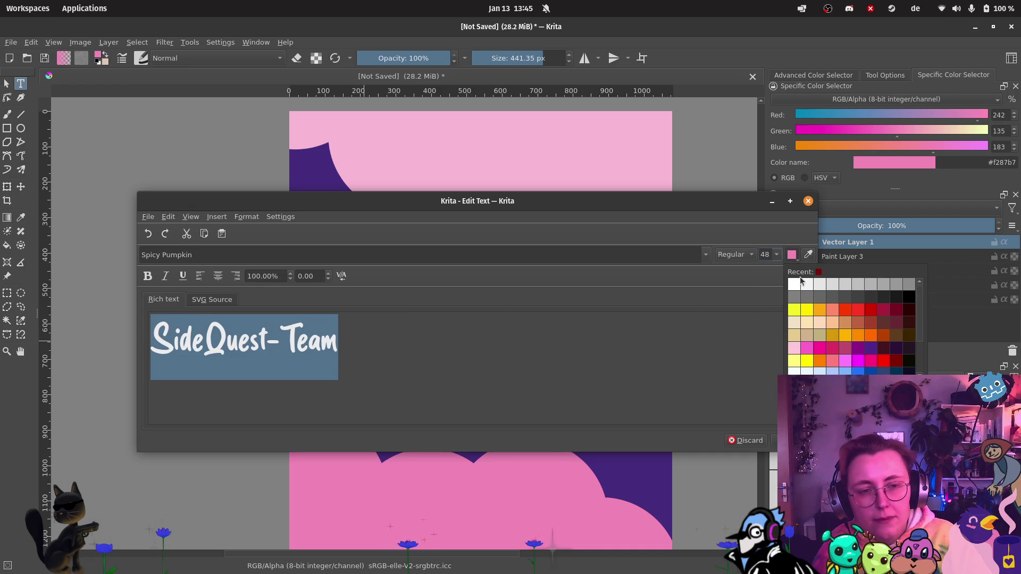
left_click(797, 290)
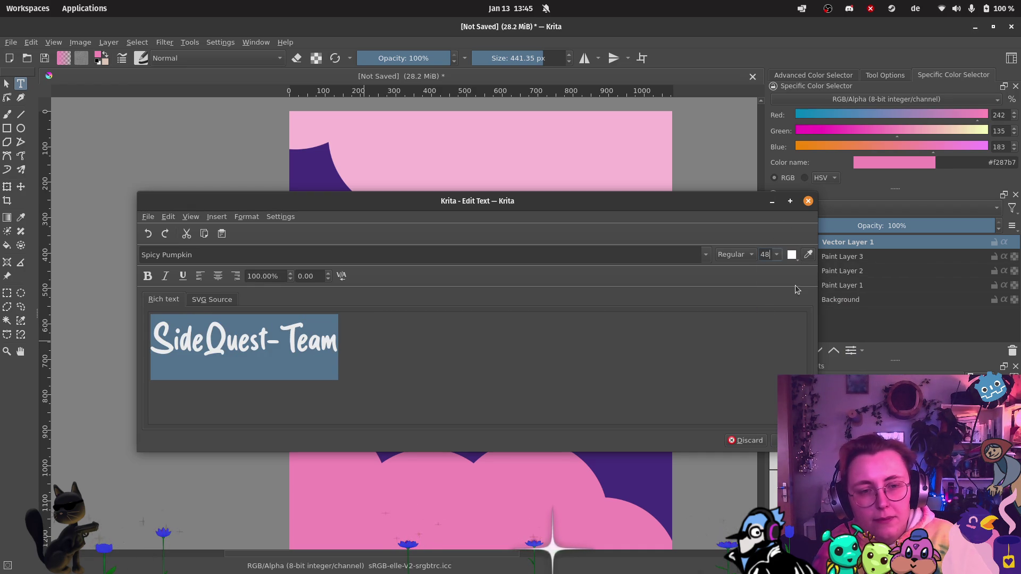
left_click(808, 201)
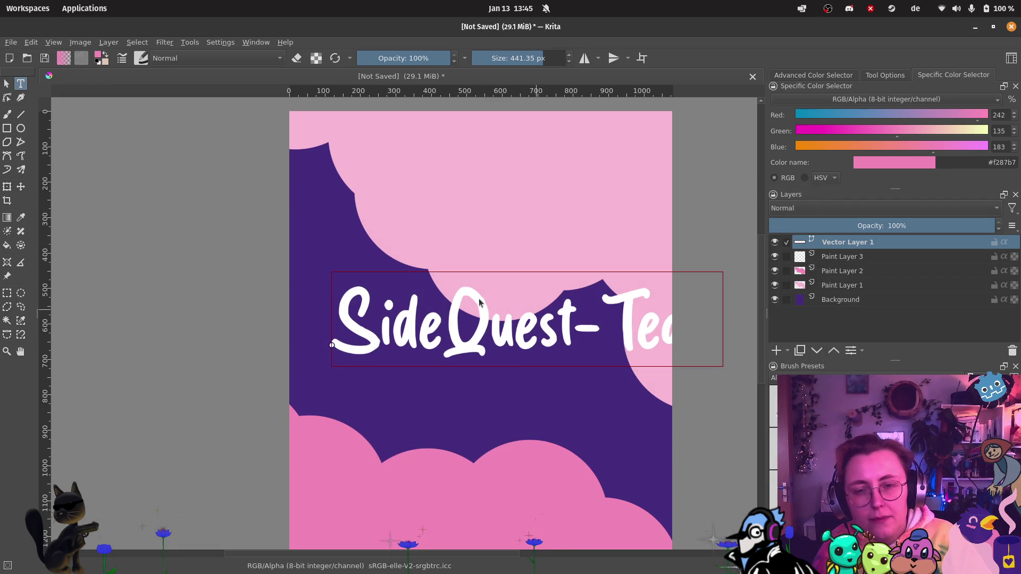
Step: Move the title left and shrink it to size 28 so it fits the page
left_click(21, 186)
mouse_move(486, 340)
left_mouse_down()
mouse_move(439, 308)
mouse_move(446, 329)
left_mouse_up()
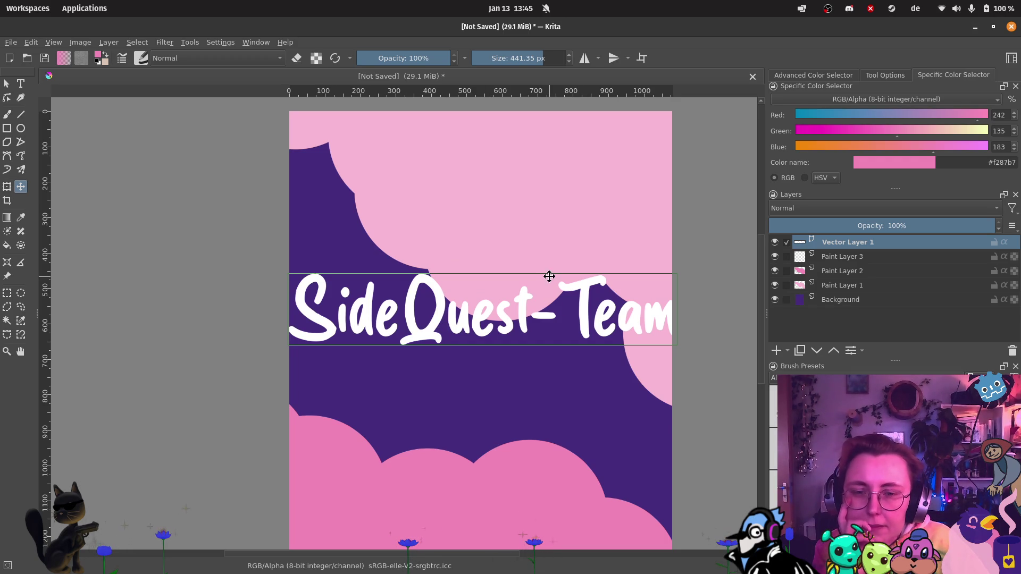
left_click(21, 84)
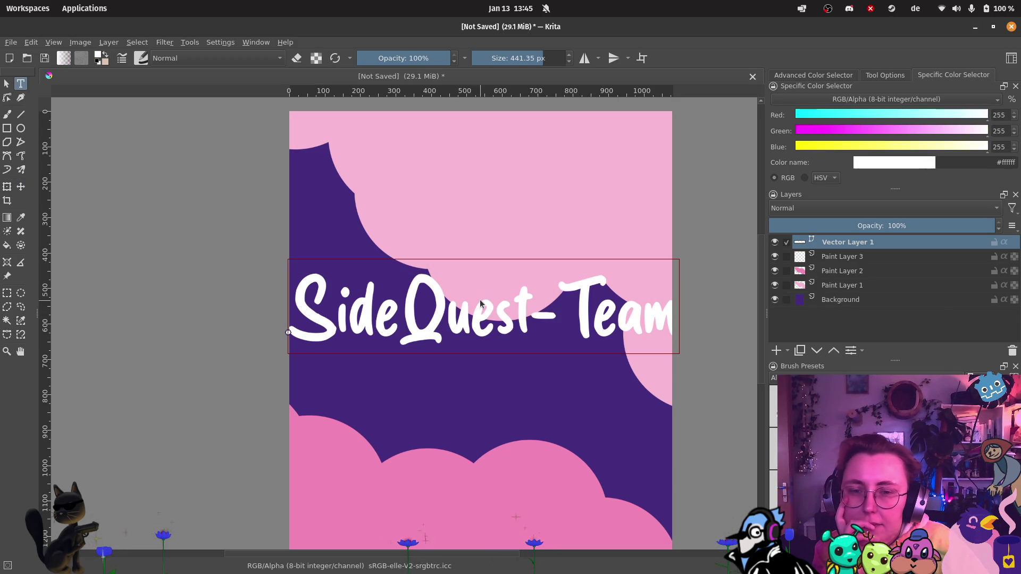
left_click(480, 304)
left_click(770, 255)
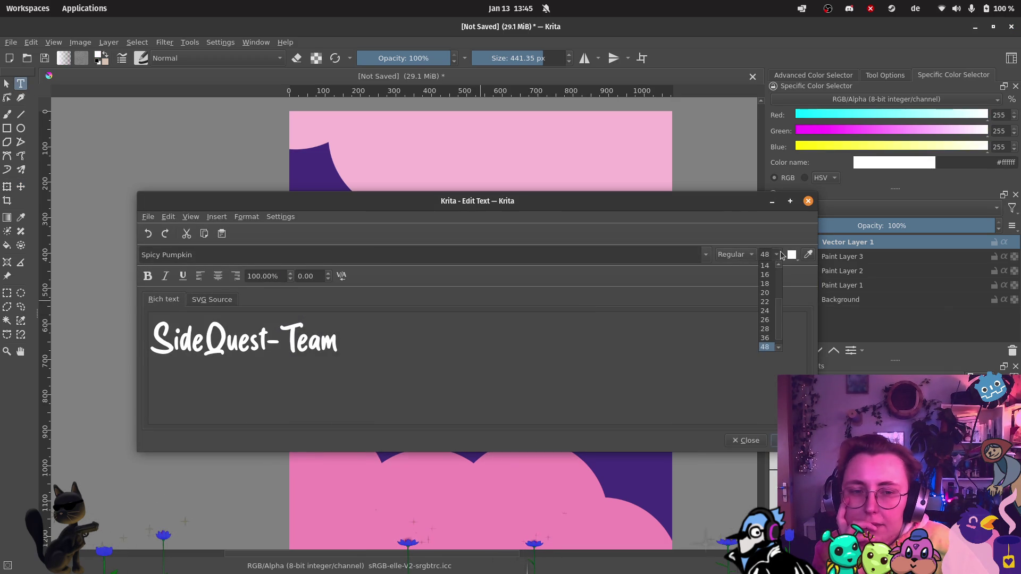
left_click(769, 330)
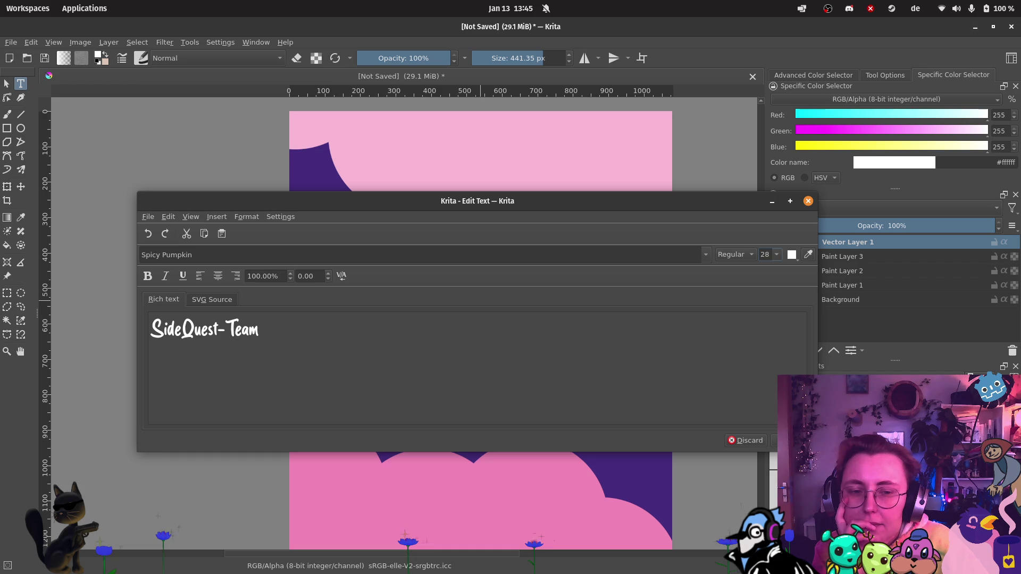
left_click(808, 202)
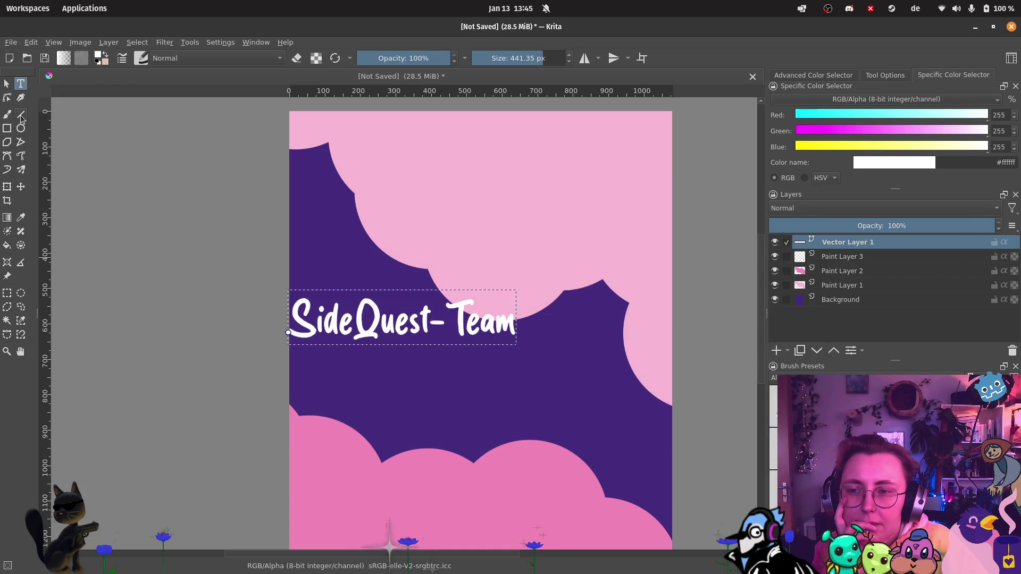
Step: Lower the title toward the page centre and draw a new text box beneath it
left_click(20, 187)
mouse_move(370, 322)
left_mouse_down()
mouse_move(395, 346)
mouse_move(388, 359)
mouse_move(380, 353)
left_mouse_up()
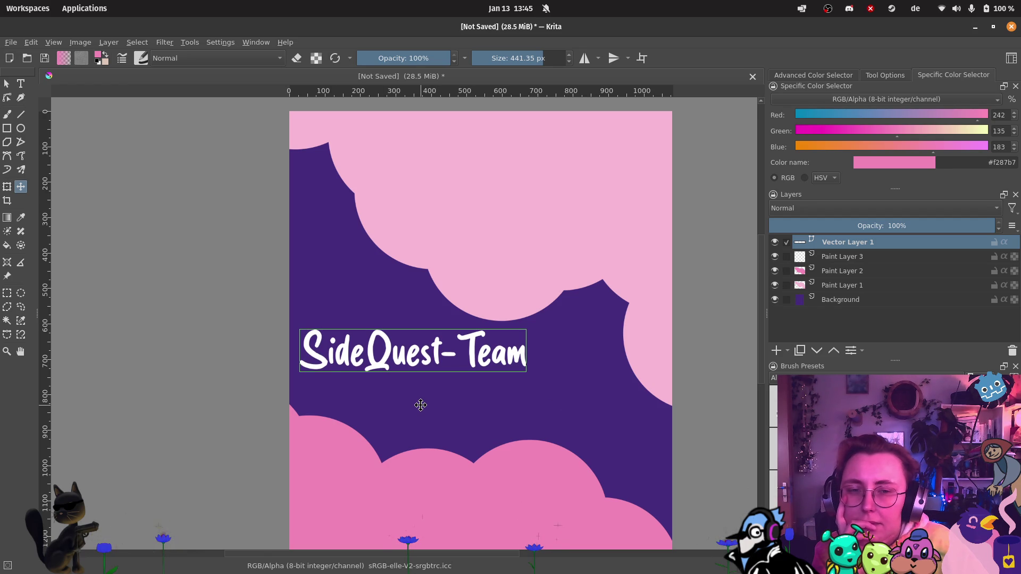
key("shift+Down")
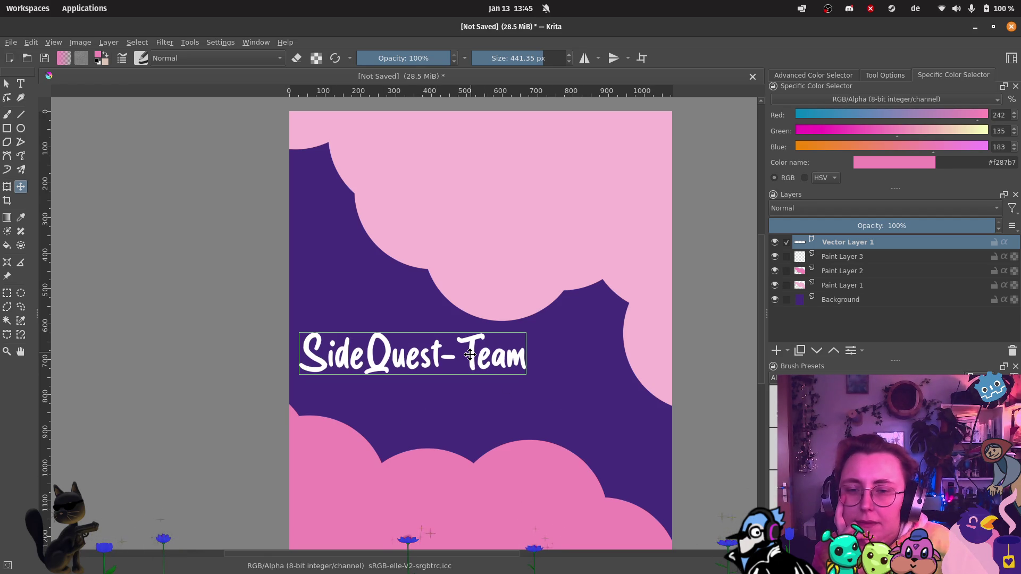
scroll(469, 354, "down", 2)
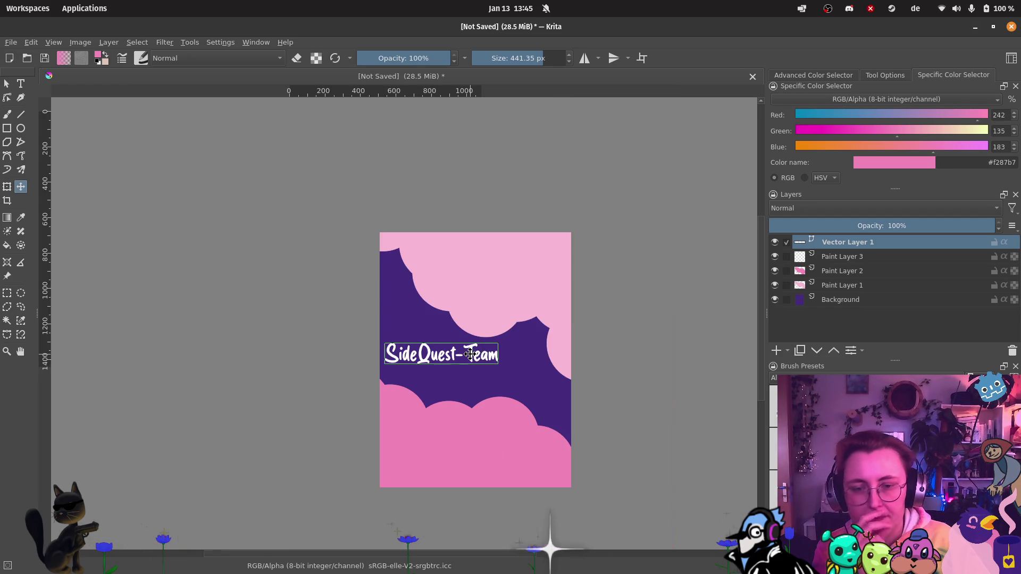
scroll(468, 429, "up", 1)
scroll(468, 429, "up", 1)
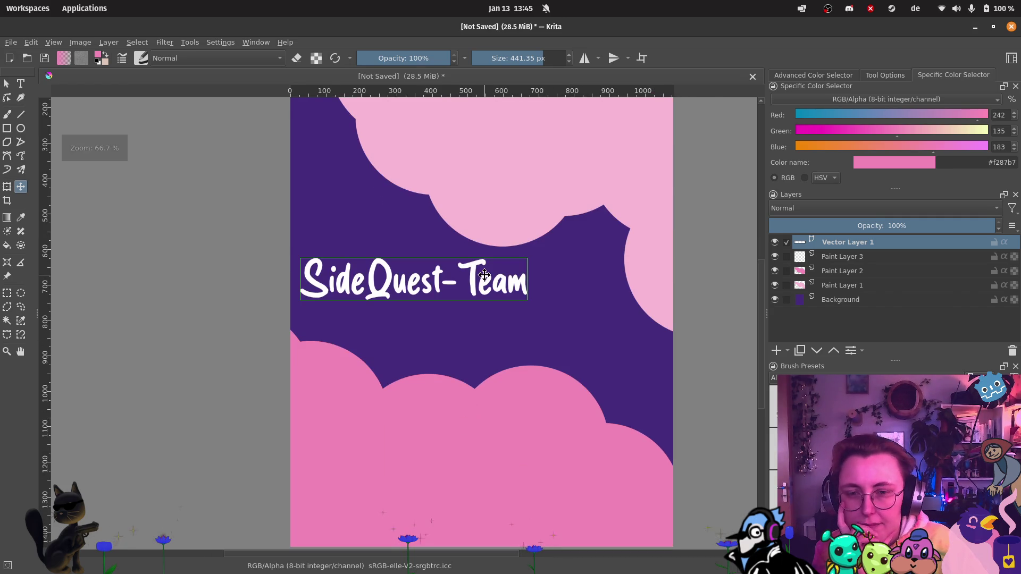
left_click(21, 84)
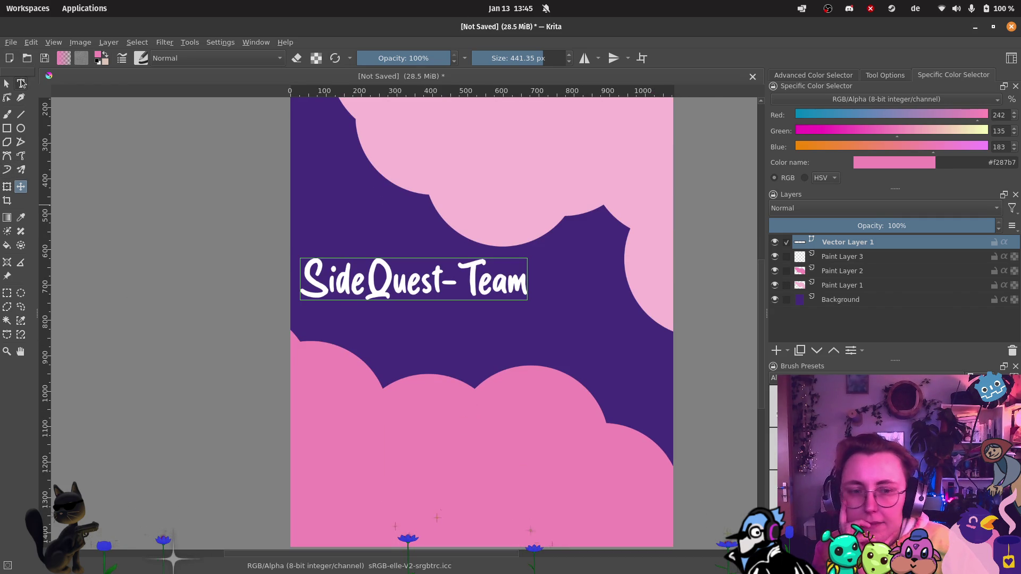
mouse_move(399, 322)
left_mouse_down()
mouse_move(497, 360)
mouse_move(622, 387)
mouse_move(647, 382)
left_mouse_up()
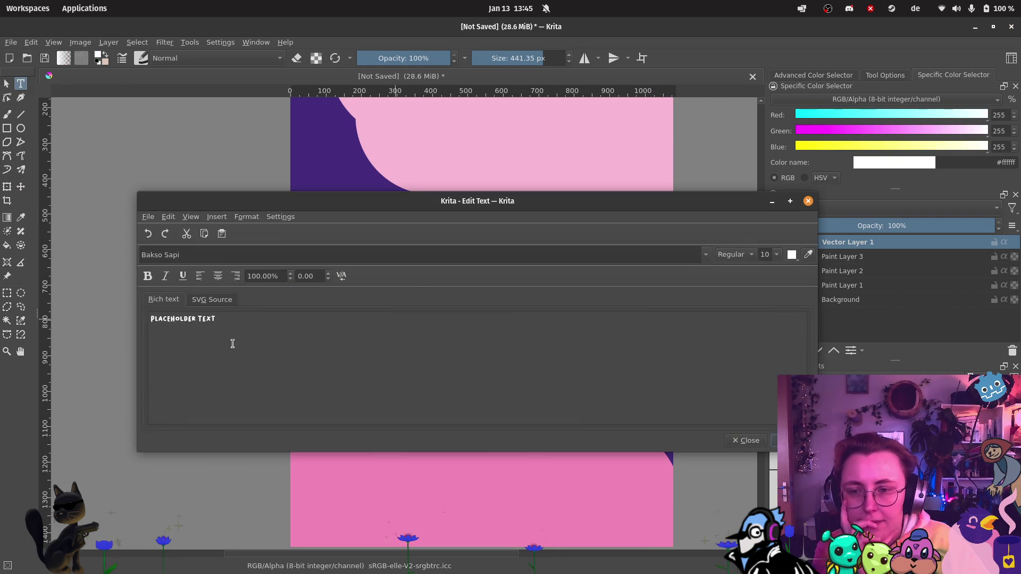
Step: Replace the placeholder with 'Cozy Raver' in Pink Chicken at size 36
left_click_drag(230, 342, 142, 318)
type("Cozy Raver")
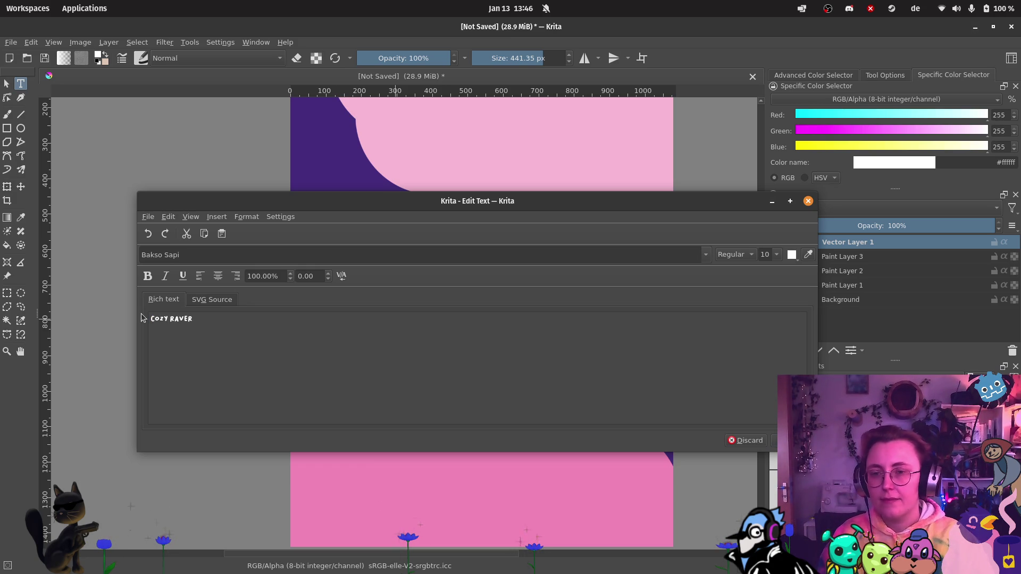
left_click(707, 256)
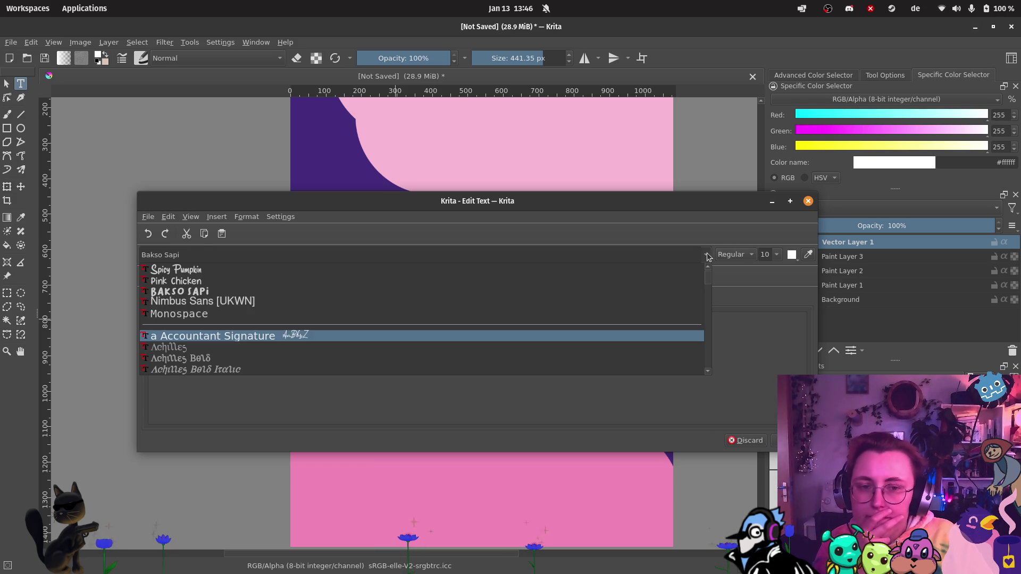
left_click(438, 278)
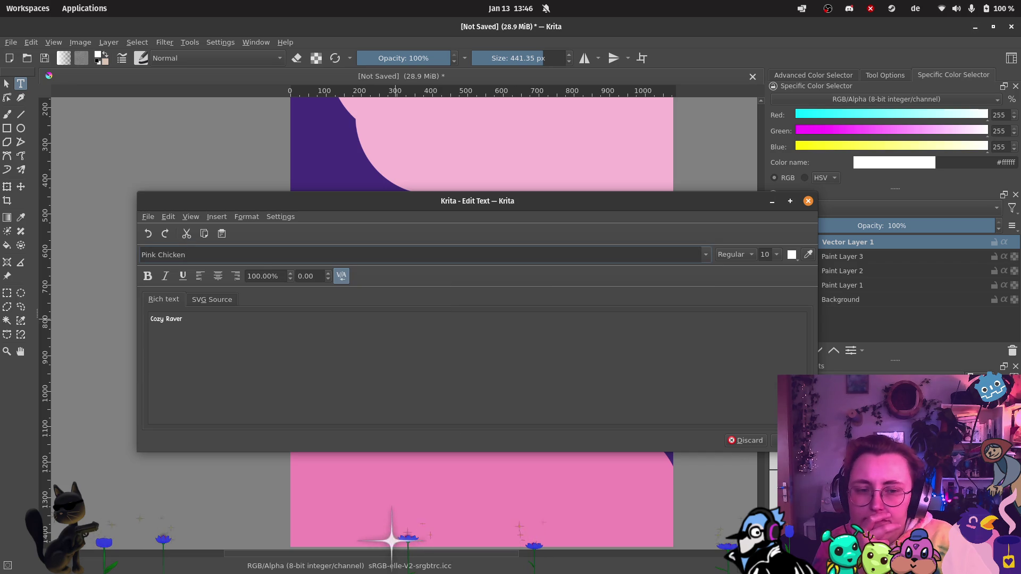
key("ctrl+s")
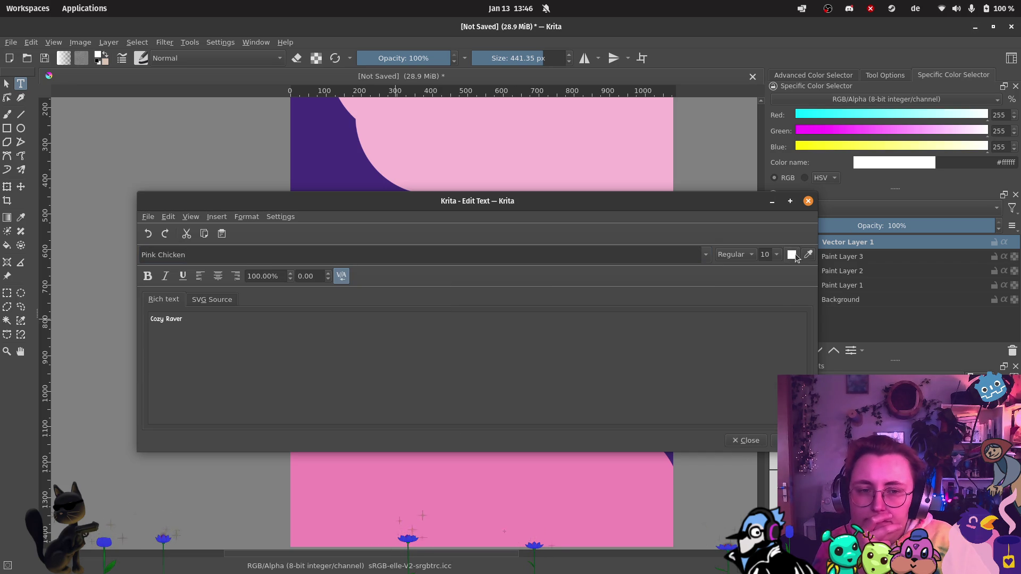
left_click(778, 258)
scroll(769, 319, "down", 2)
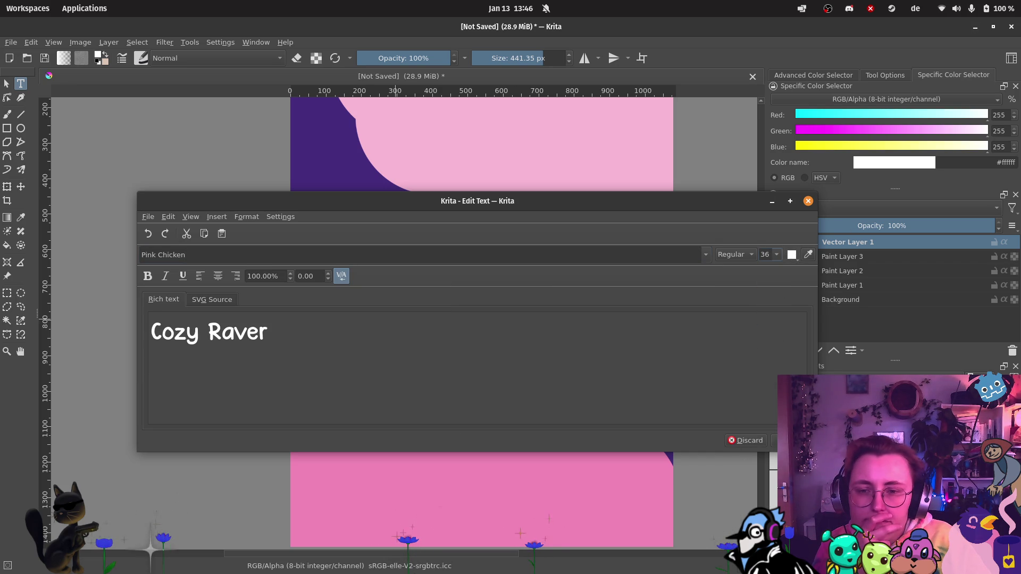
left_click(808, 200)
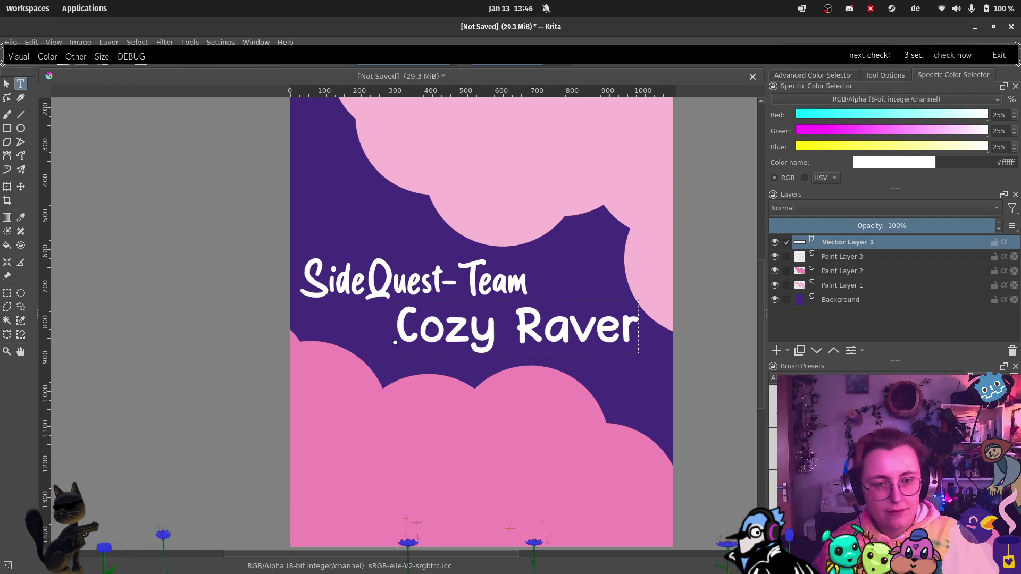
Step: Make the Cozy Raver text yellow, after briefly trying peach
double_click(427, 334)
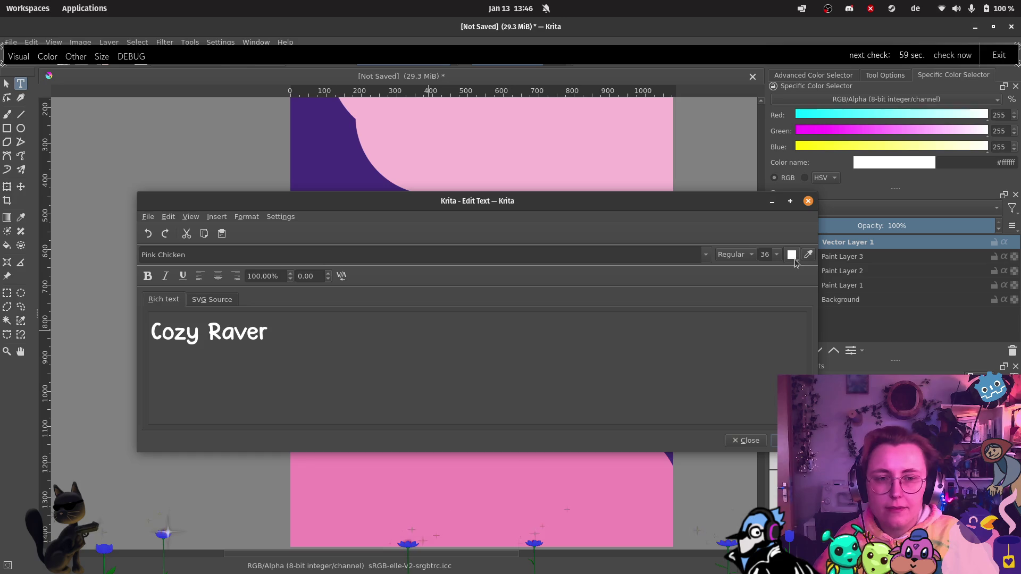
left_click(798, 258)
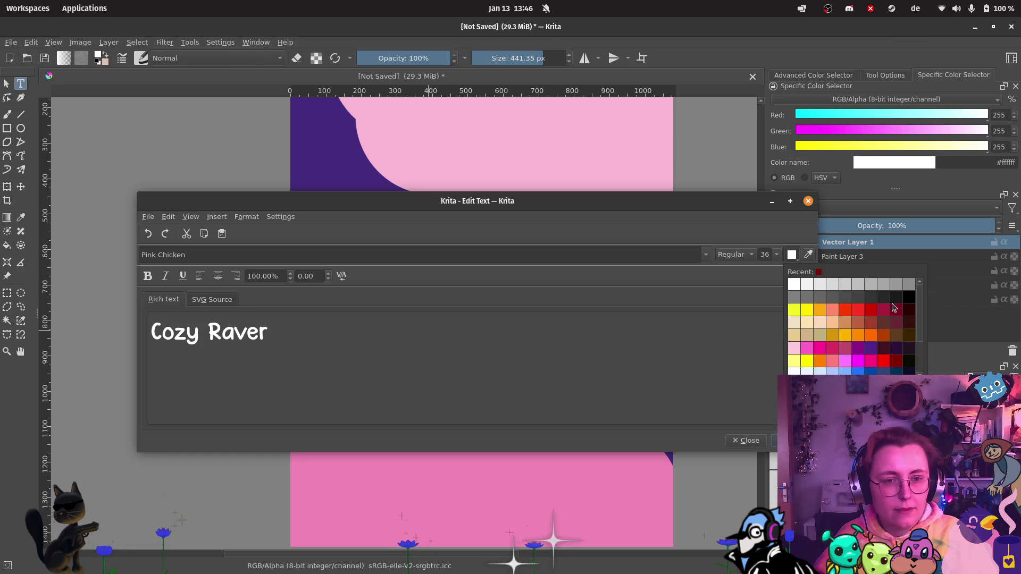
left_click(833, 322)
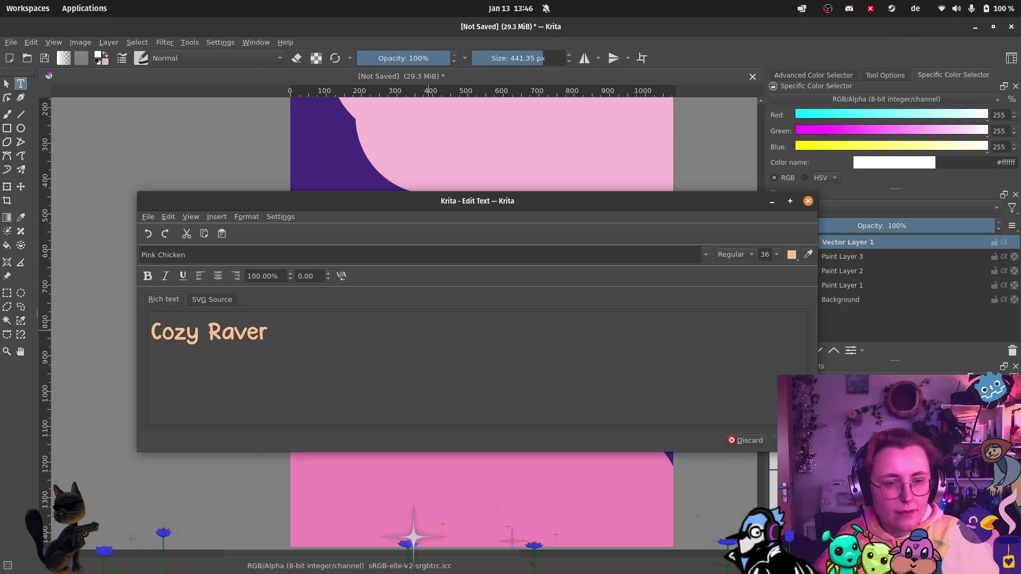
left_click(798, 256)
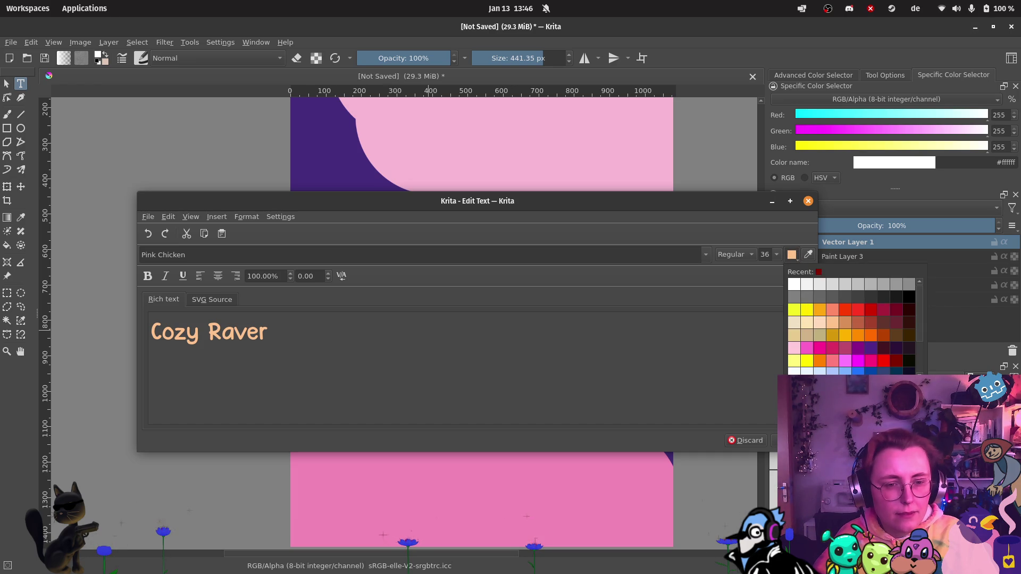
left_click(806, 314)
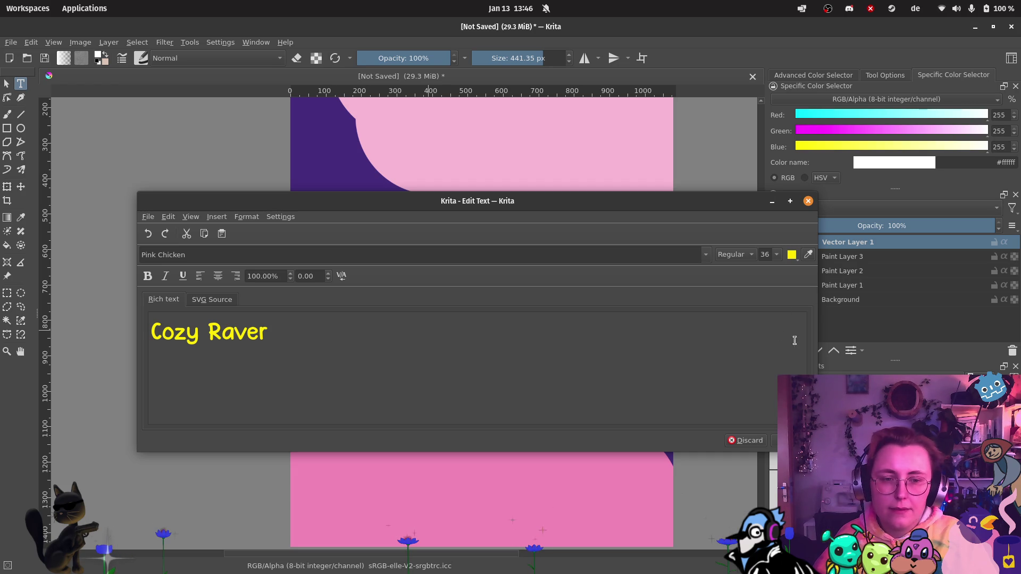
left_click(808, 201)
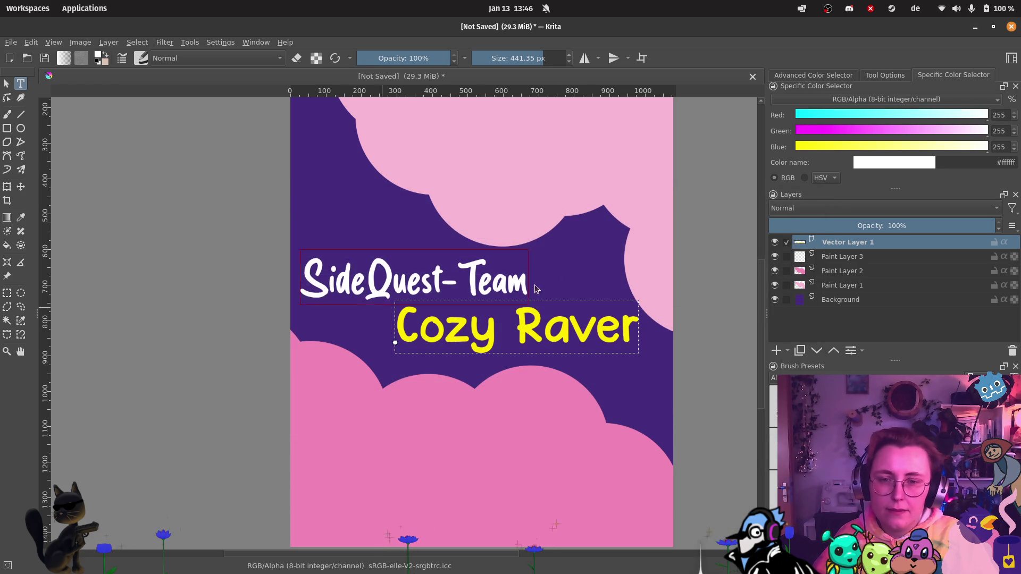
Step: Shrink the SideQuest-Team title to font size 22
left_click(488, 287)
double_click(488, 287)
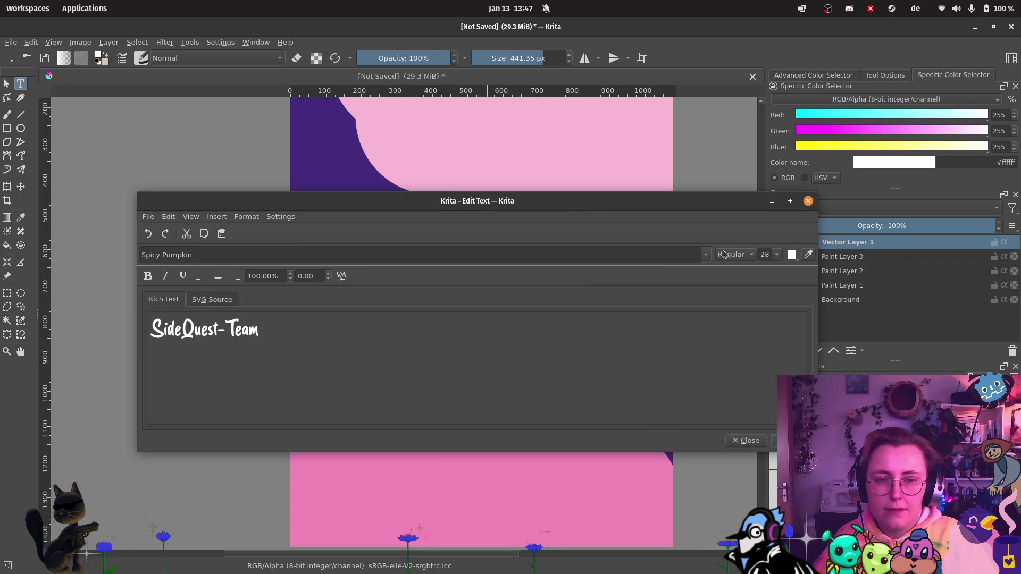
left_click(777, 255)
left_click(766, 329)
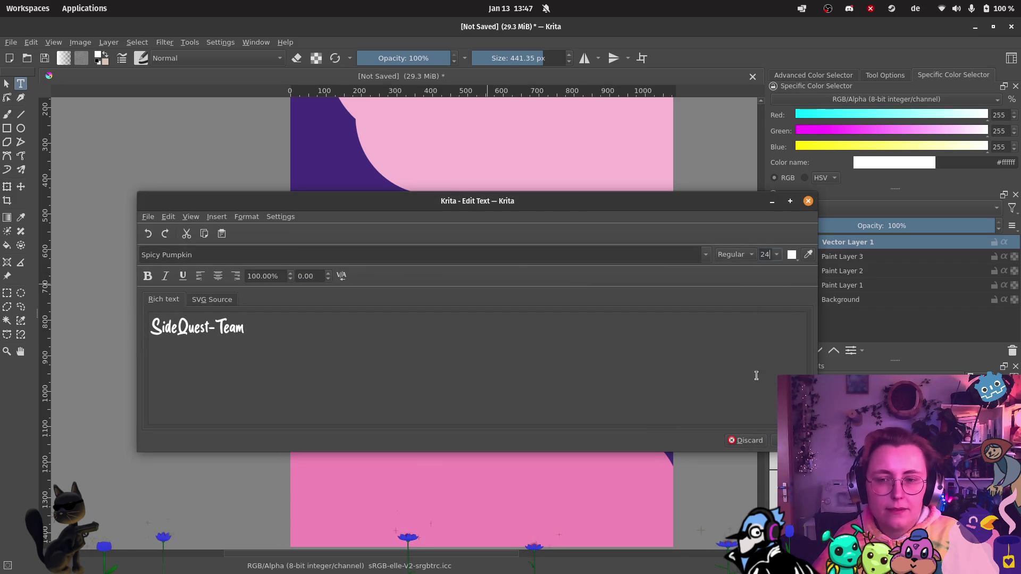
left_click(777, 253)
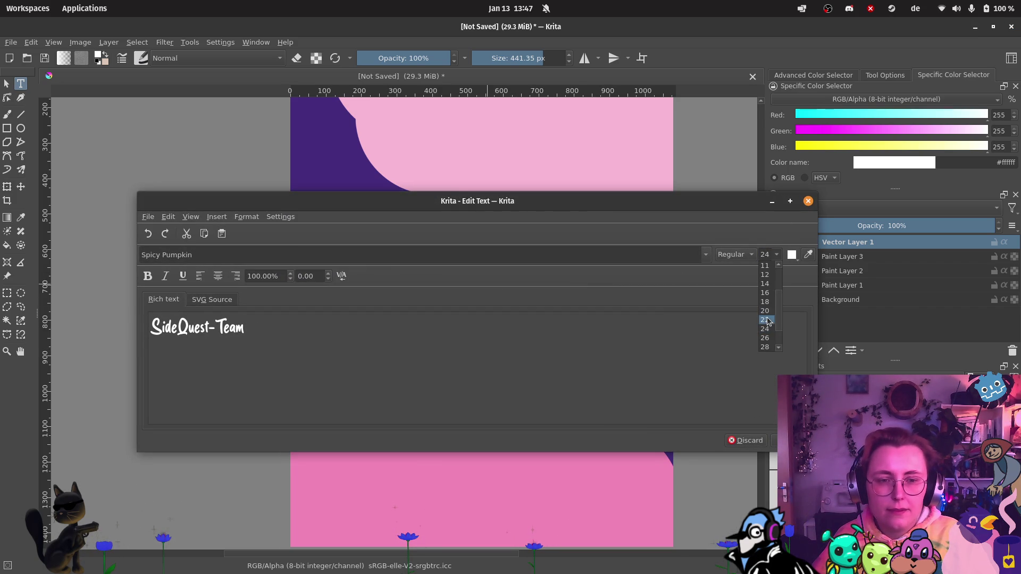
left_click(766, 319)
key("ctrl+s")
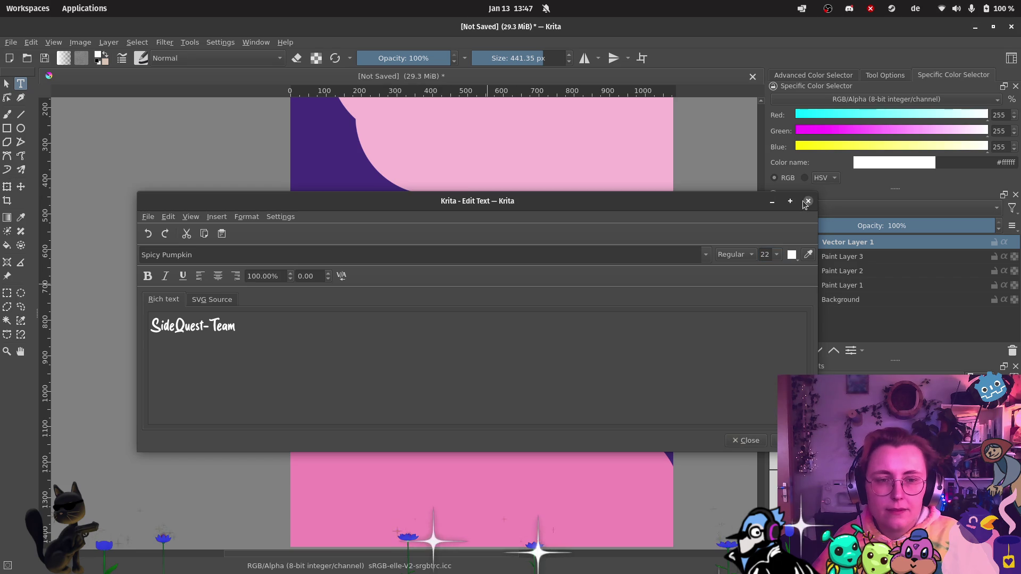
Step: Nudge the text block slightly right and up, zoom out, then undo the text changes
left_click(807, 201)
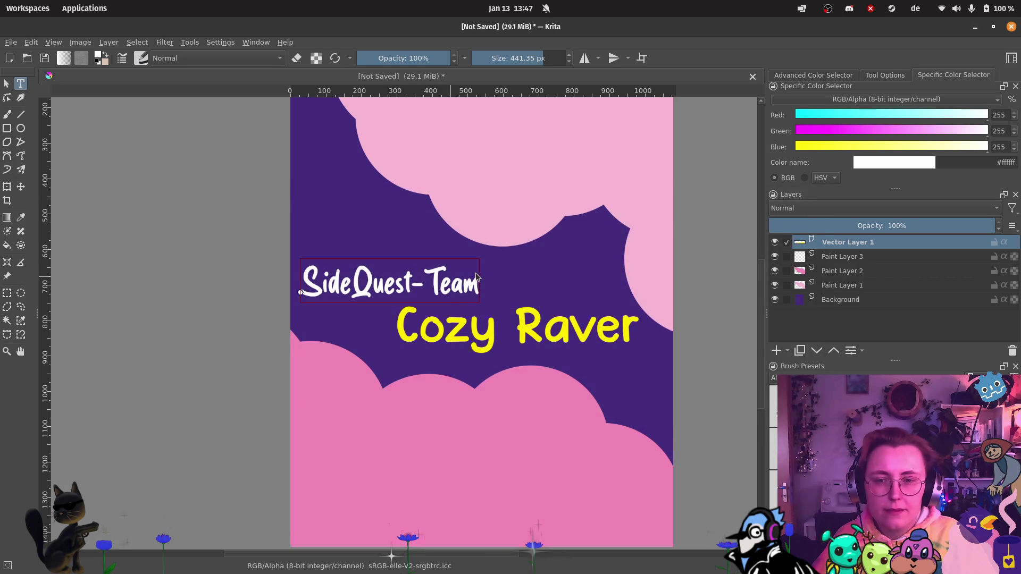
left_click(21, 186)
left_click_drag(437, 285, 448, 283)
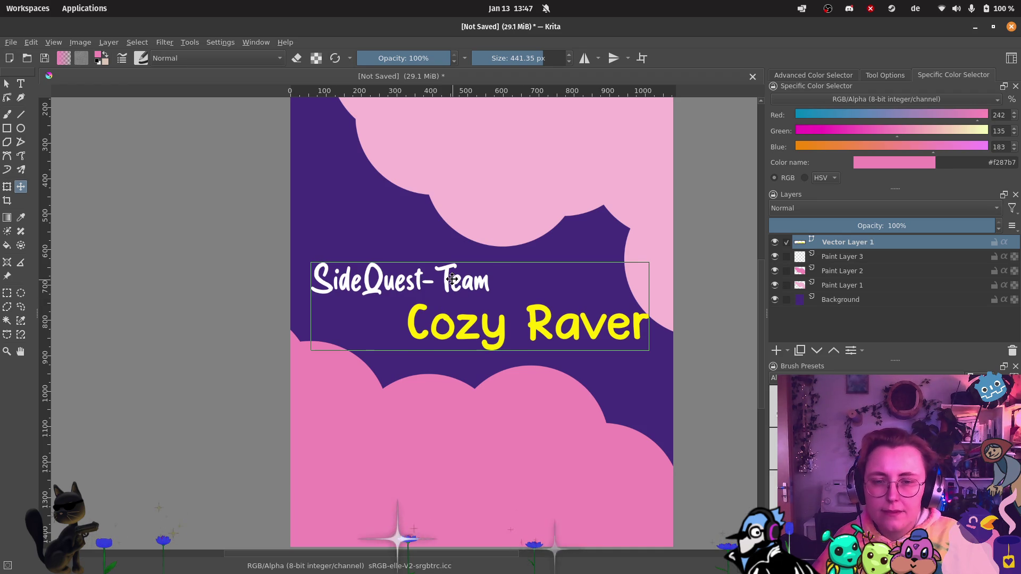
scroll(447, 277, "down", 1)
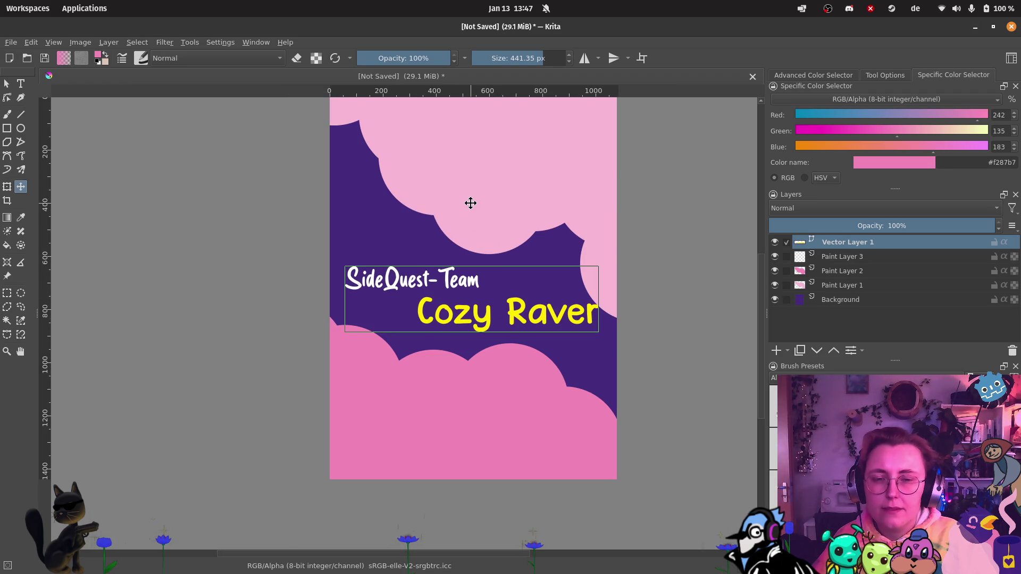
scroll(471, 203, "down", 2)
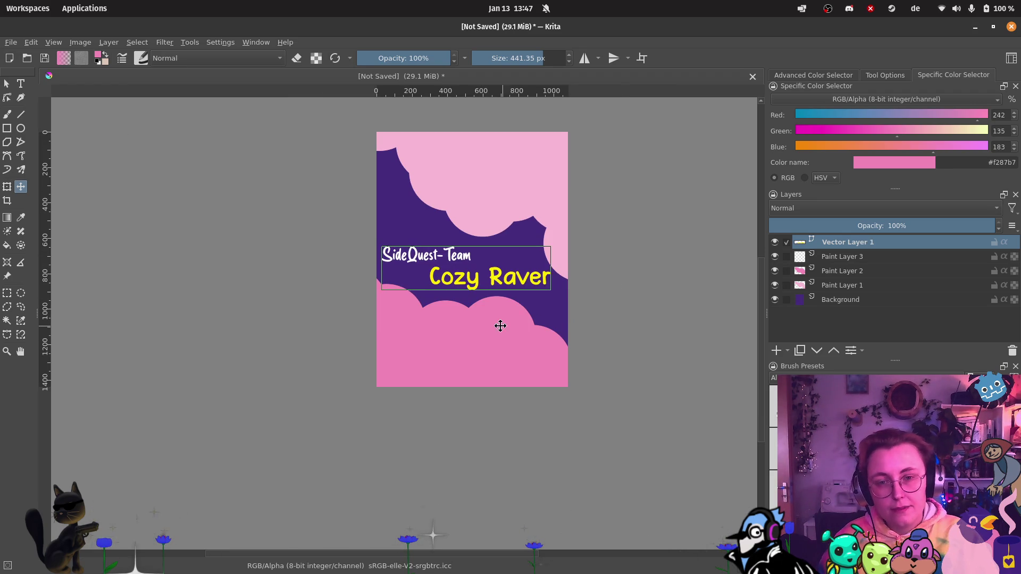
key("ctrl+z")
key("ctrl+z")
key("ctrl+z")
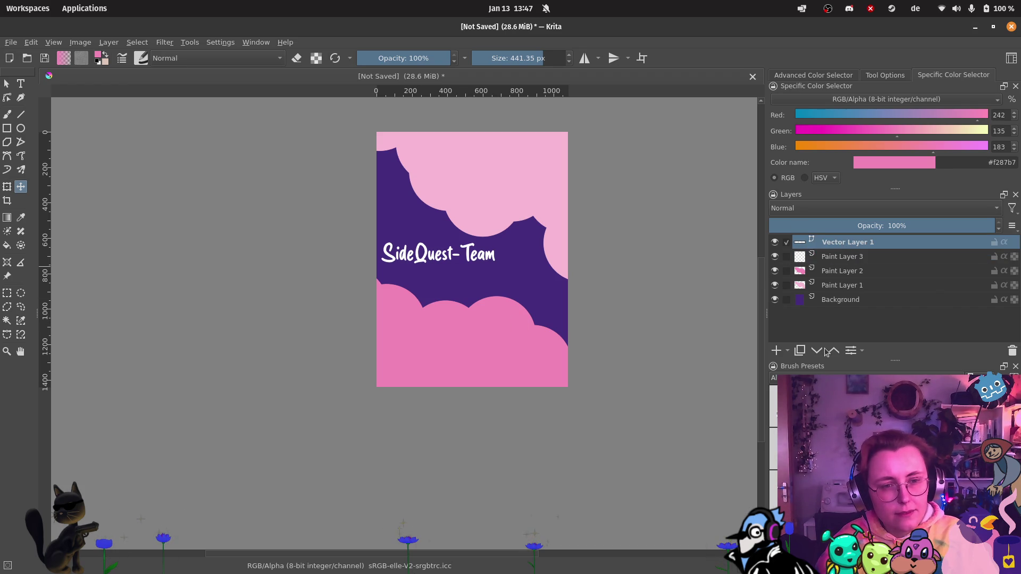
Step: Add Paint Layer 4, draw a text box on the purple sky, and type 'Cozy Raver'
left_click(776, 353)
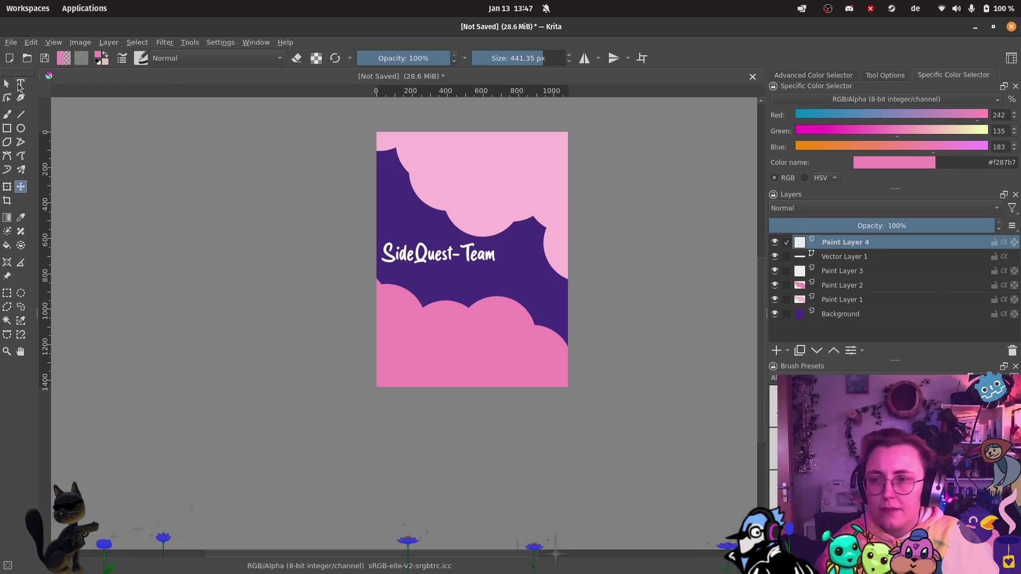
left_click(20, 83)
scroll(464, 212, "up", 8)
scroll(440, 357, "down", 2)
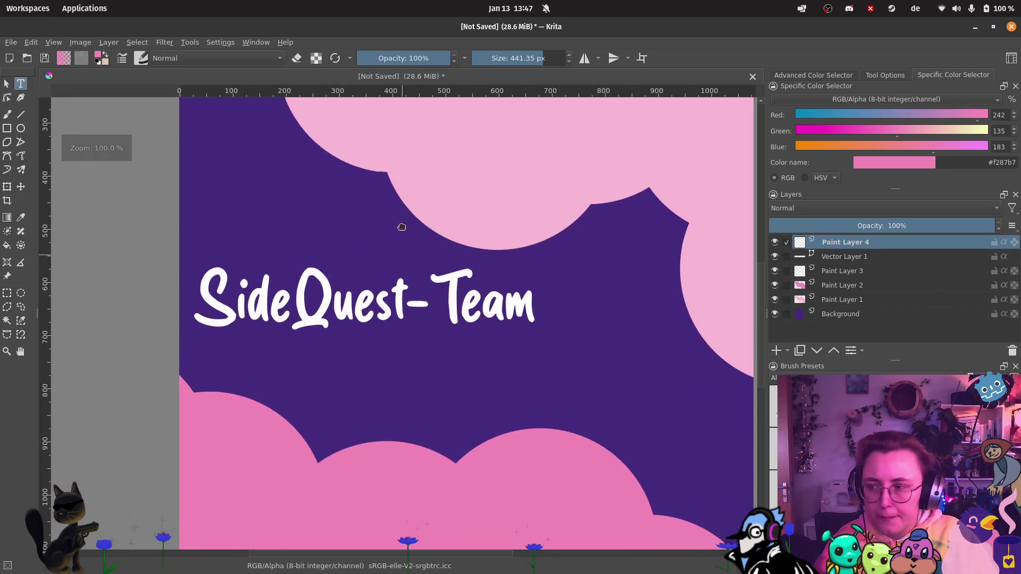
mouse_move(339, 316)
left_mouse_down()
mouse_move(456, 380)
mouse_move(758, 445)
mouse_move(695, 440)
mouse_move(706, 440)
left_mouse_up()
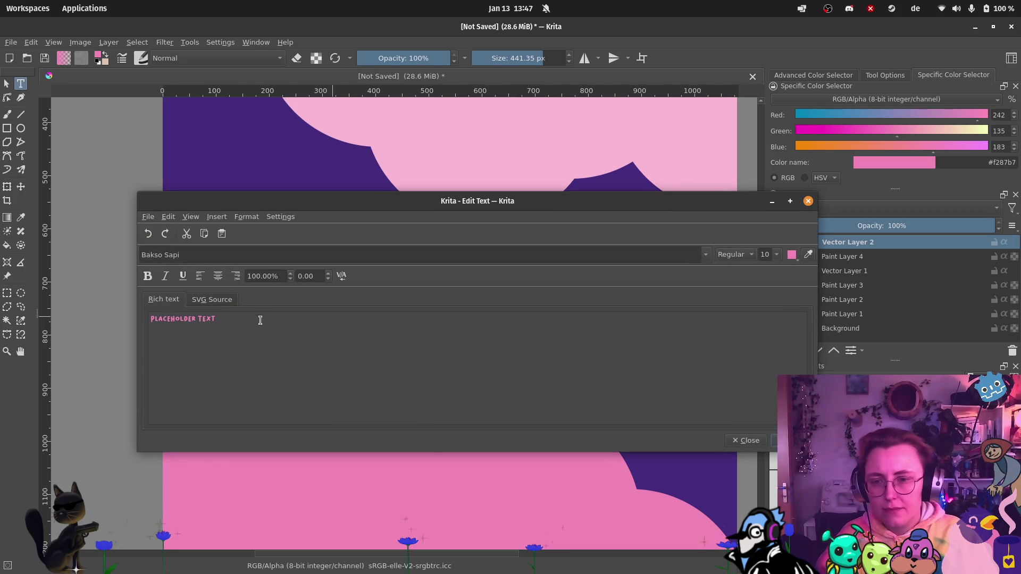
key("ctrl+a")
type("Cozy")
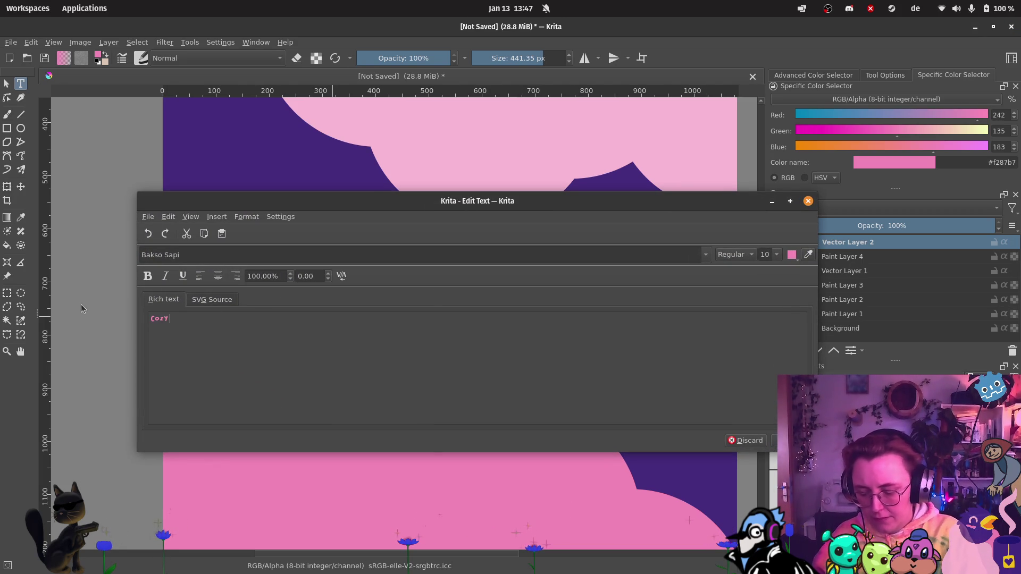
type(" Raver")
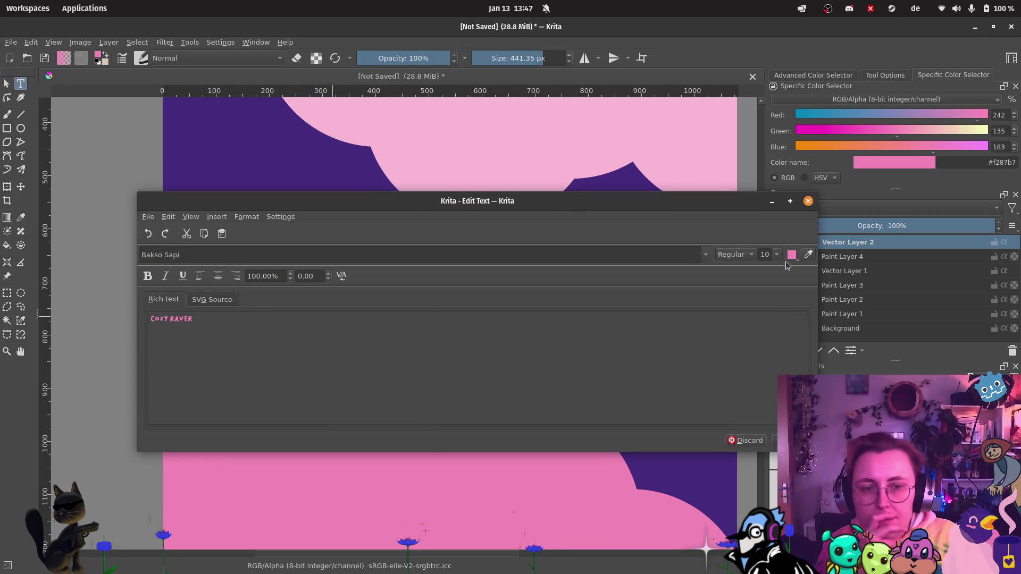
Step: Make the Cozy Raver text yellow, then browse the colour palettes for another shade
left_click(792, 257)
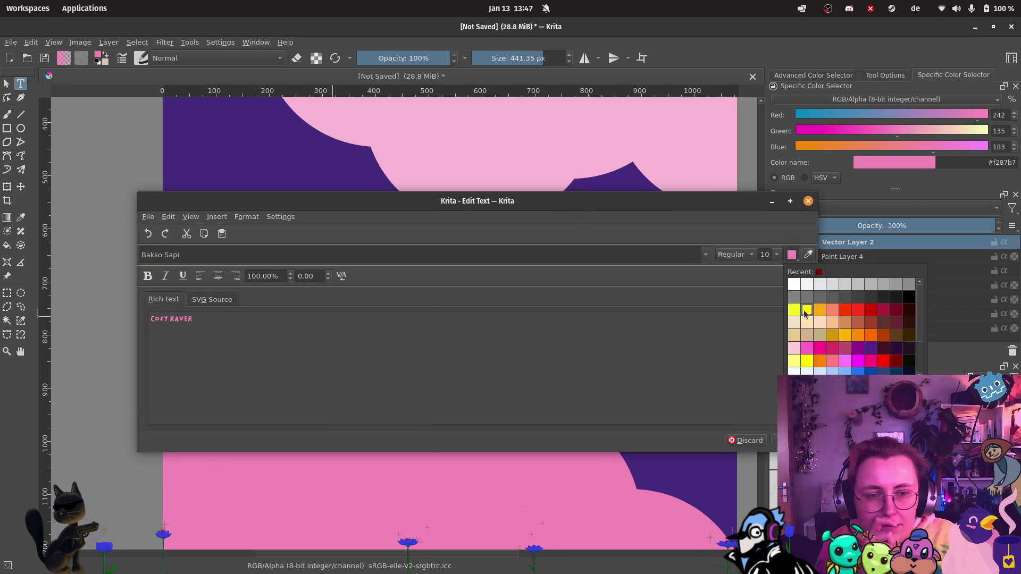
left_click(806, 313)
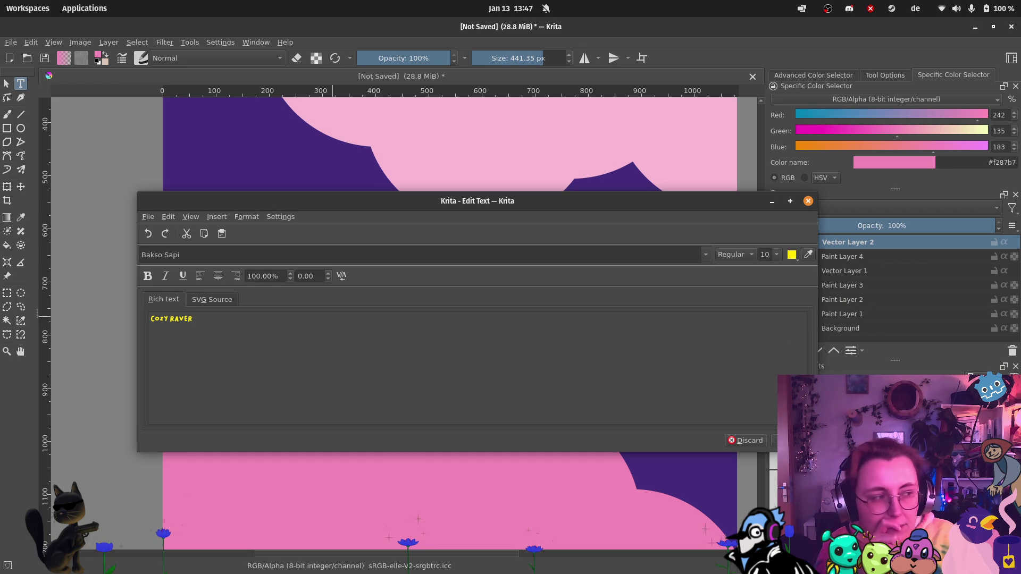
left_click(792, 256)
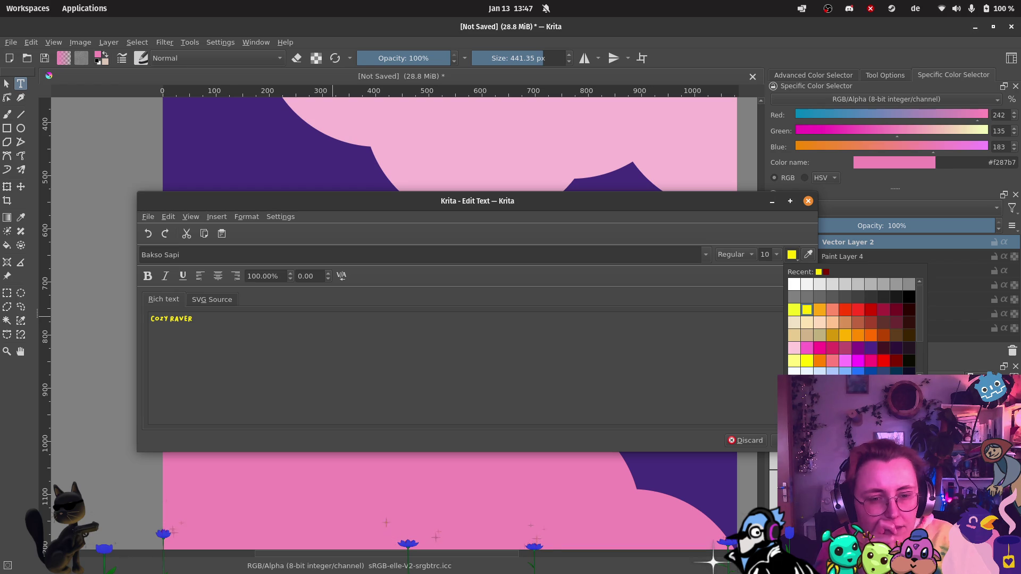
scroll(854, 326, "down", 5)
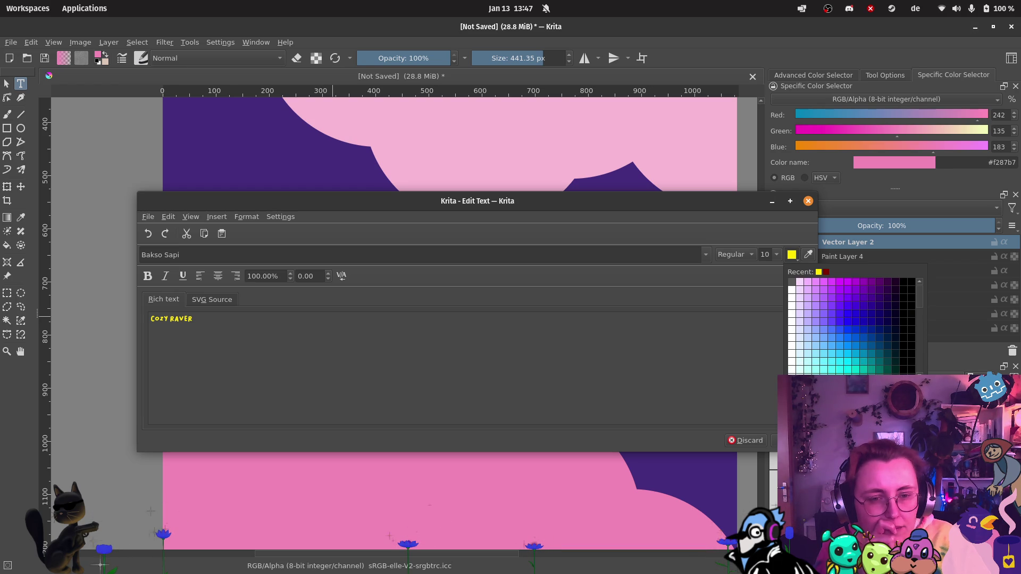
scroll(854, 326, "up", 5)
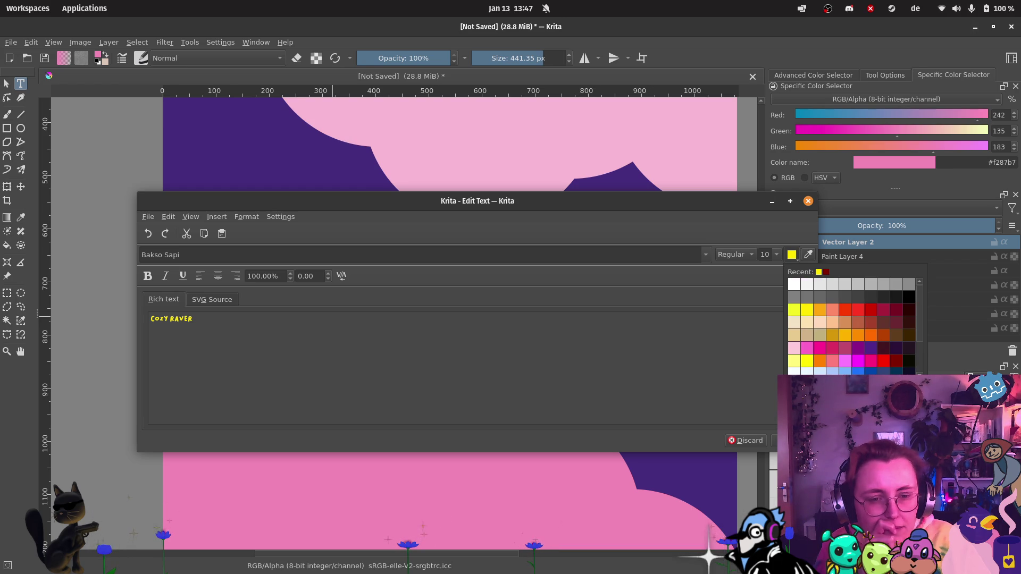
scroll(854, 326, "down", 10)
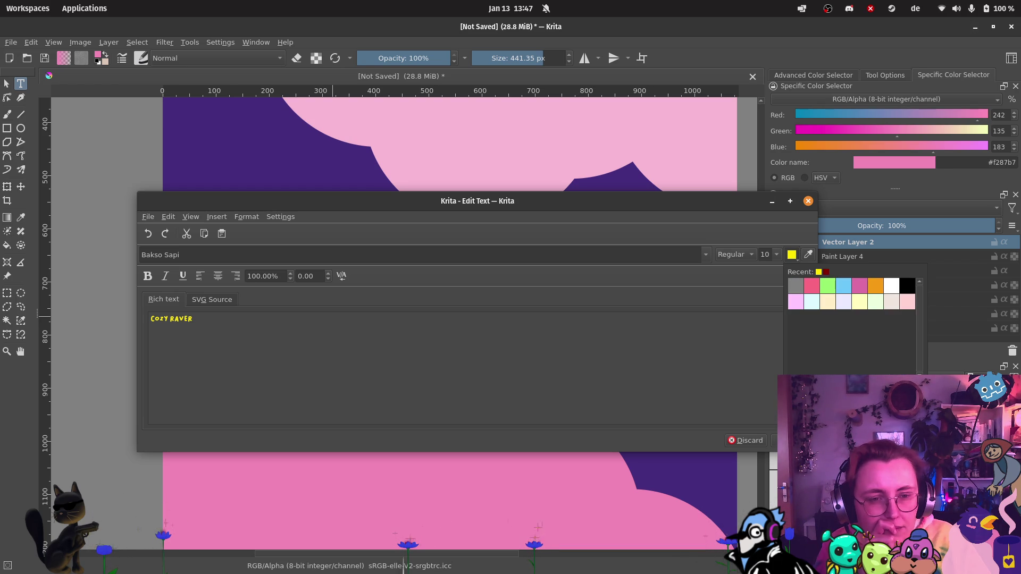
scroll(854, 326, "up", 5)
scroll(854, 326, "down", 3)
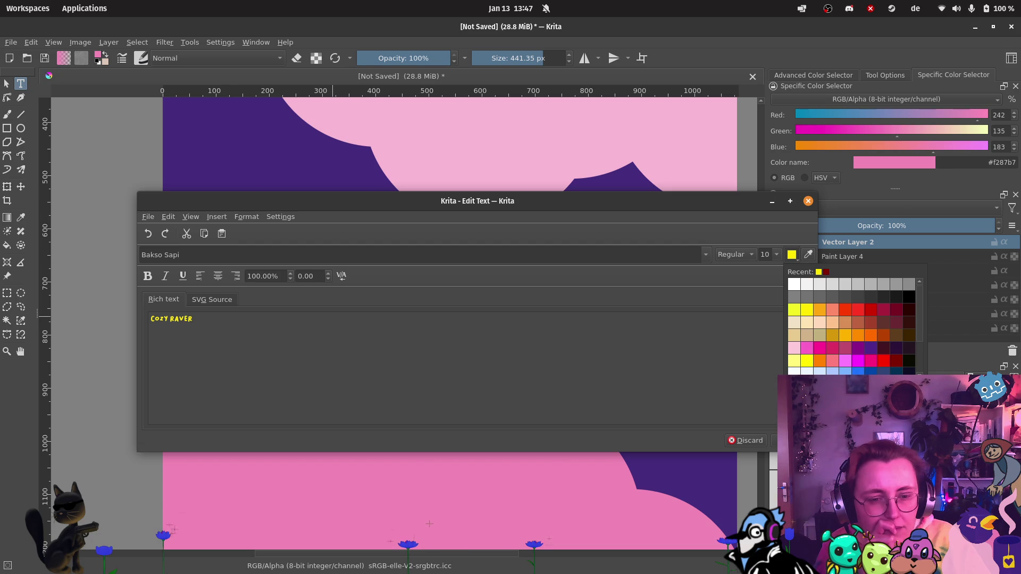
scroll(854, 326, "up", 3)
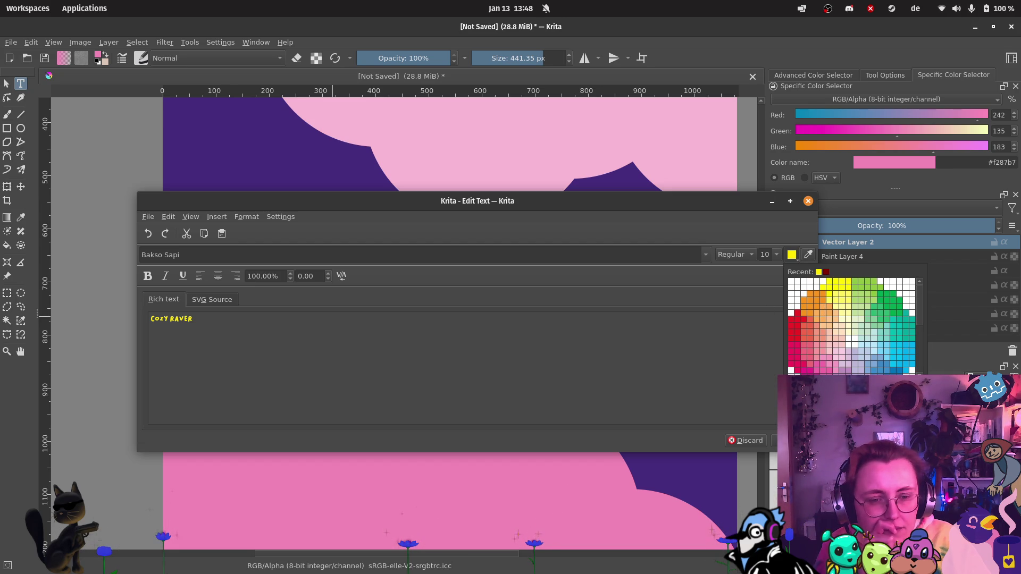
scroll(854, 326, "down", 3)
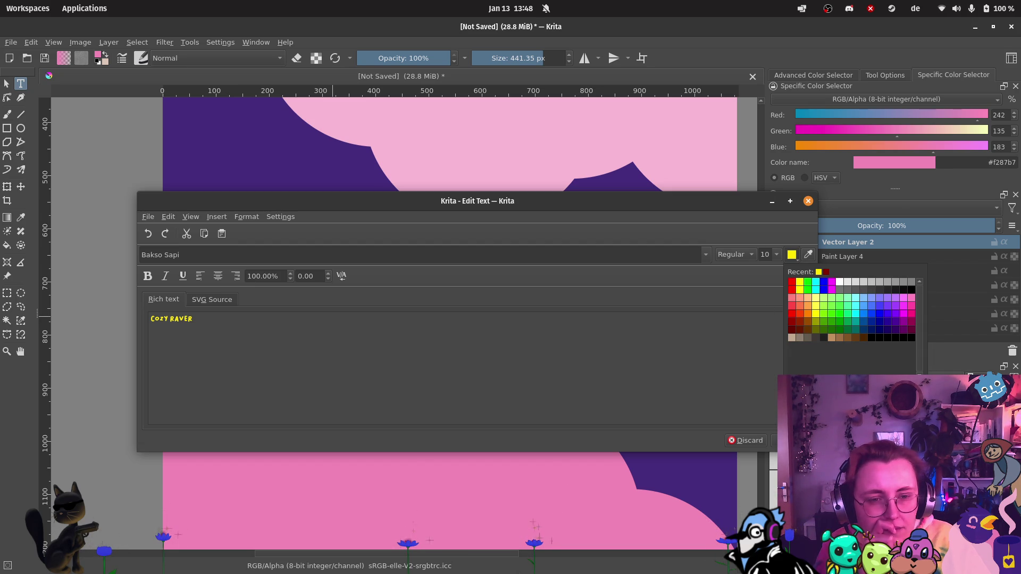
scroll(853, 326, "down", 1)
scroll(854, 326, "up", 1)
scroll(854, 326, "up", 2)
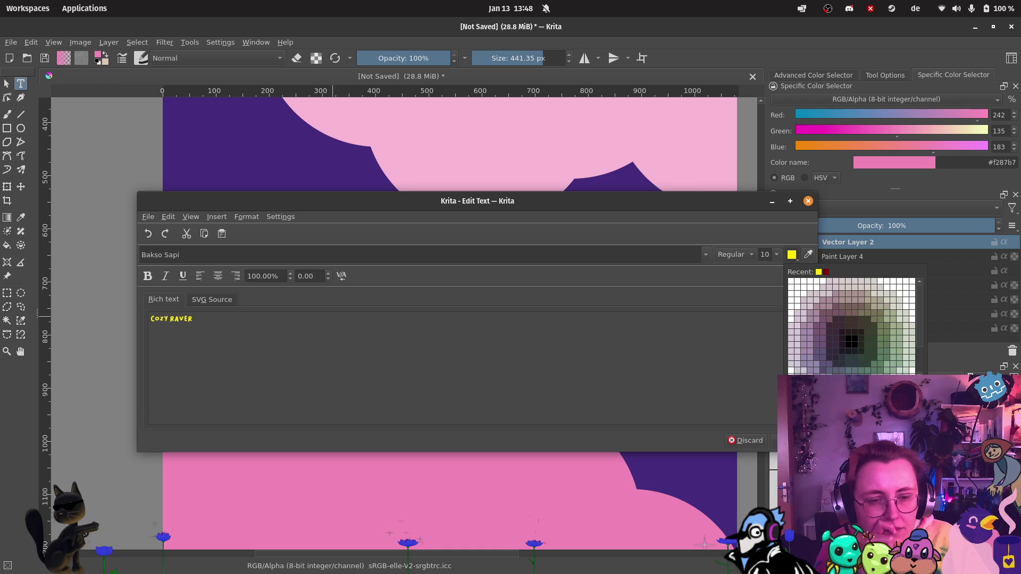
scroll(854, 326, "up", 1)
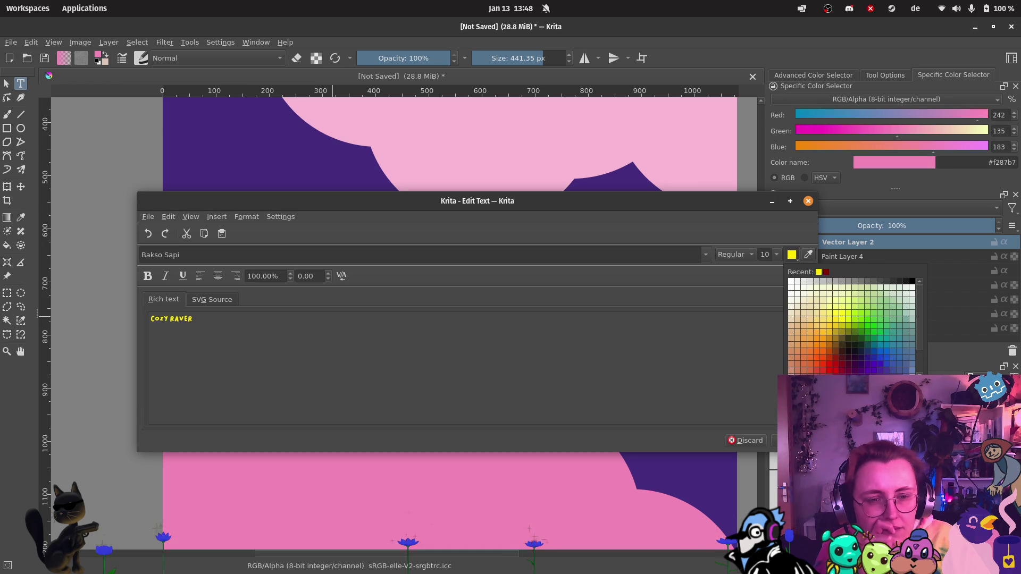
Step: Try a pale yellow, then settle on a brighter golden yellow for the text
left_click(828, 326)
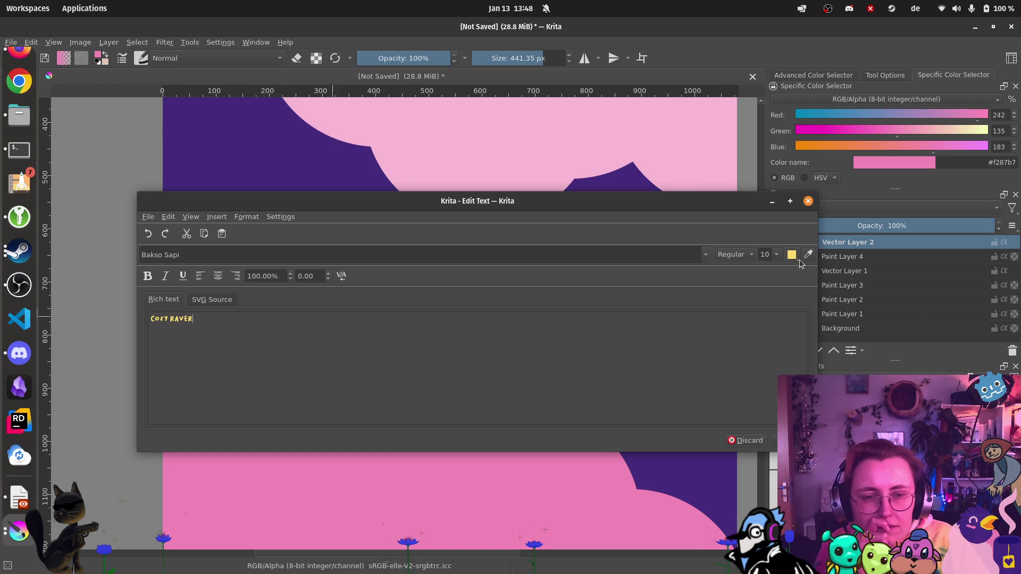
left_click(797, 259)
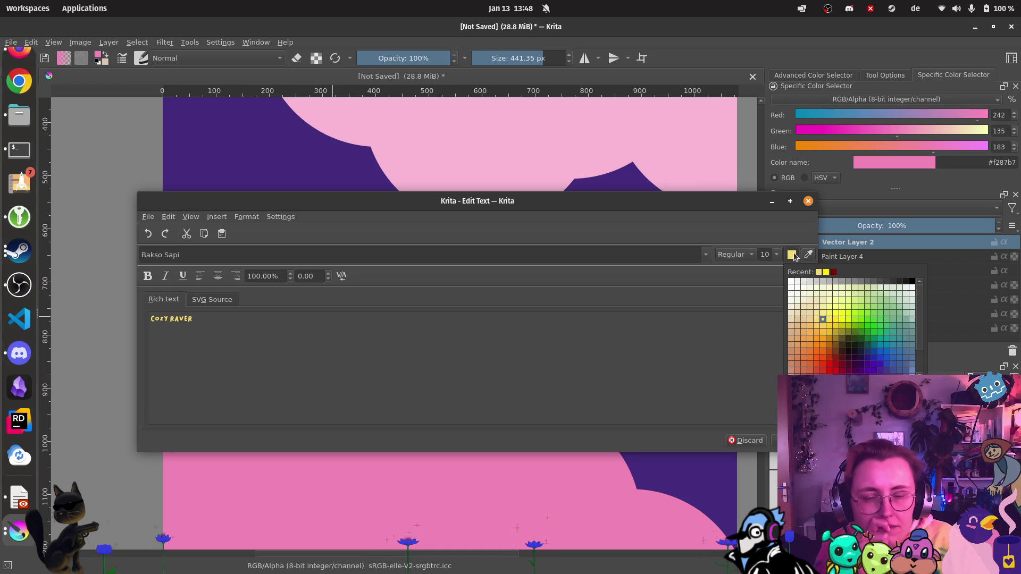
left_click(828, 321)
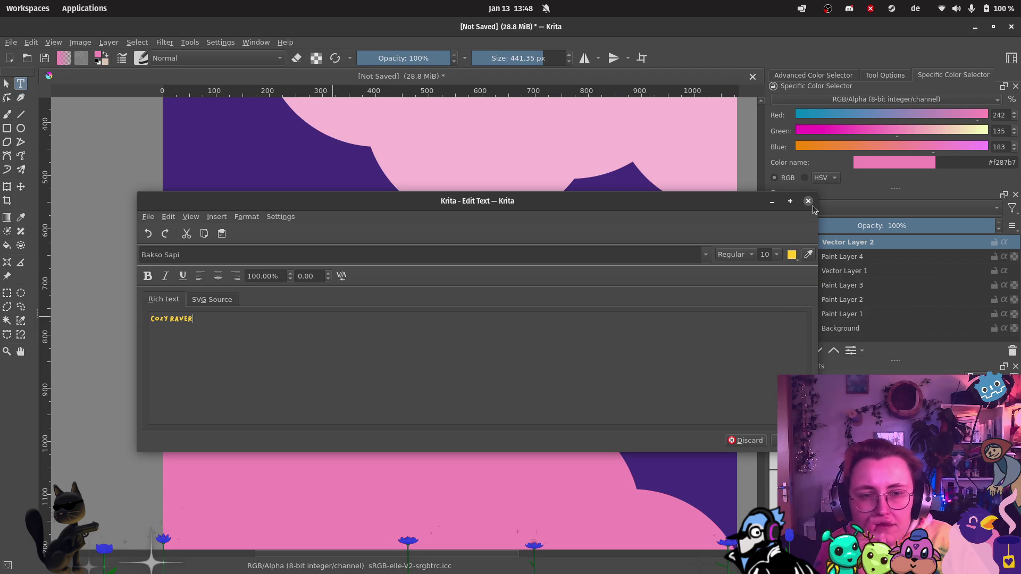
Step: Apply the golden colour and set the Cozy Raver text size to 36
left_click(792, 440)
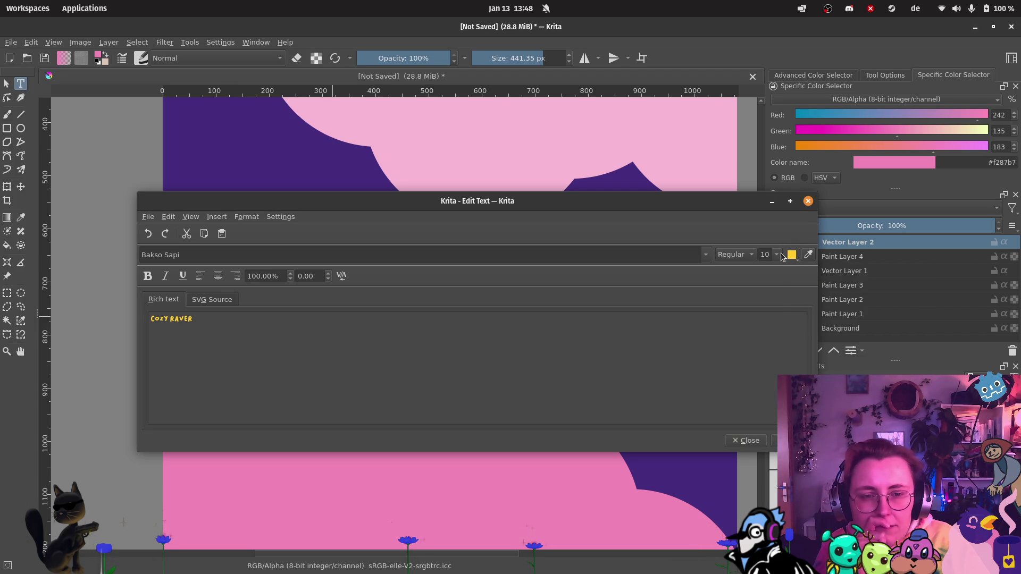
left_click(781, 256)
scroll(775, 330, "down", 2)
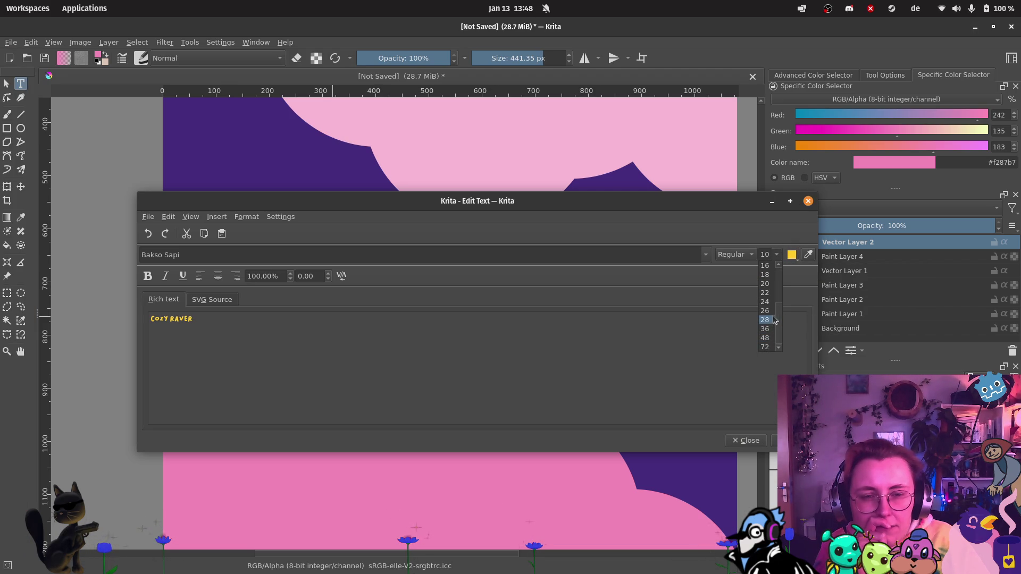
left_click(772, 329)
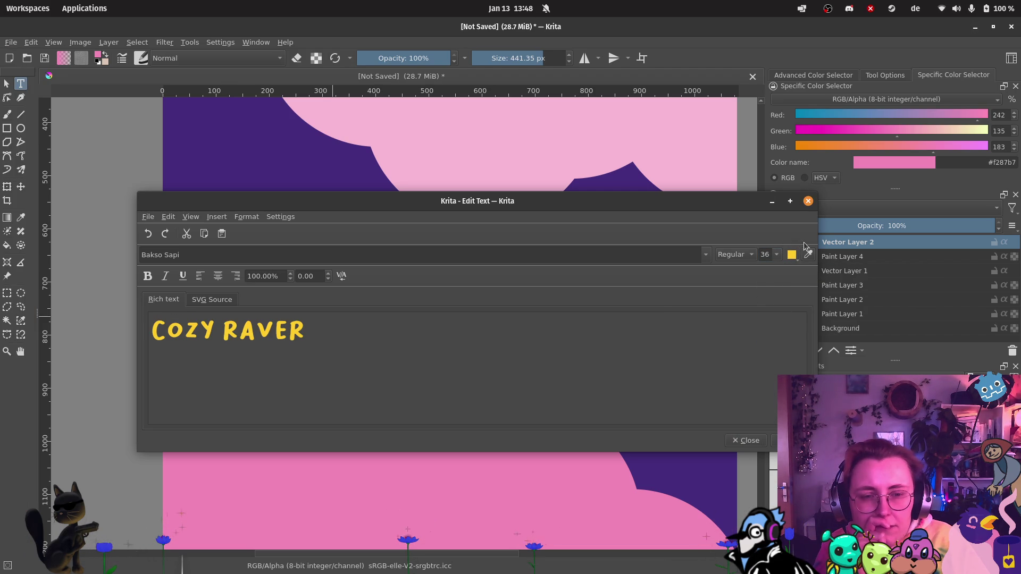
left_click(808, 200)
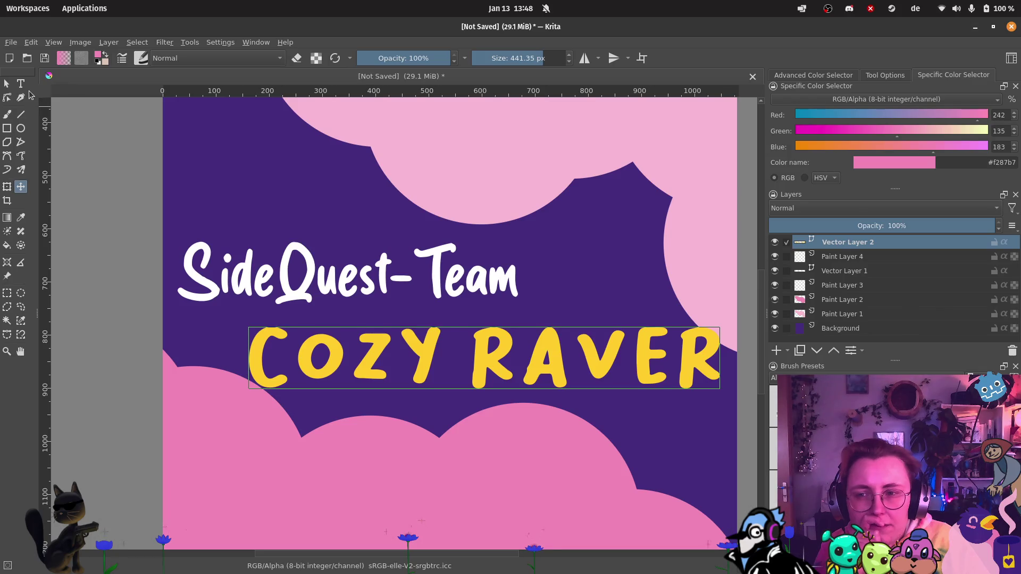
Step: Reopen the Cozy Raver text and change its font to Spicy Pumpkin
left_click(529, 352)
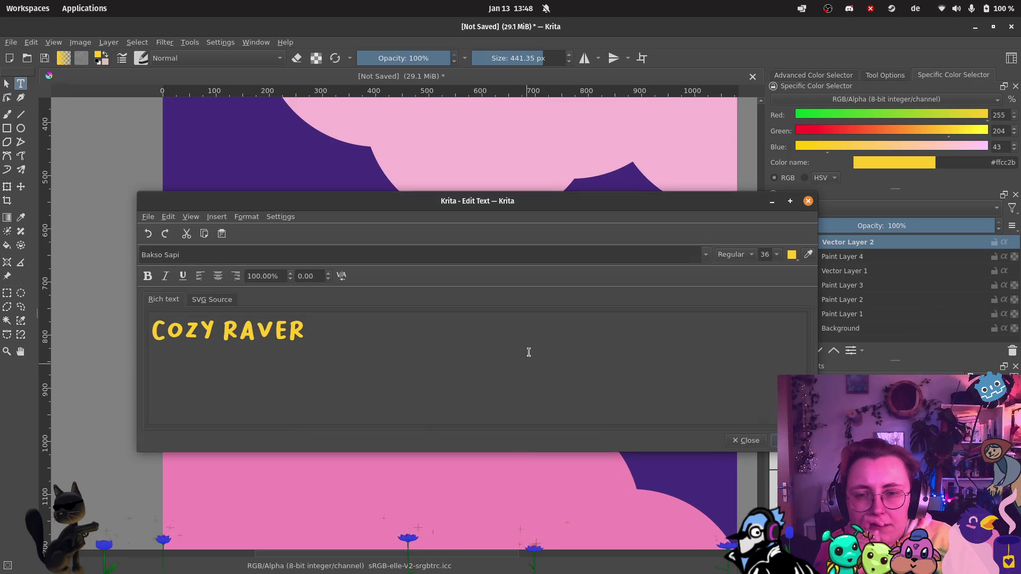
left_click_drag(330, 335, 147, 331)
left_click(248, 254)
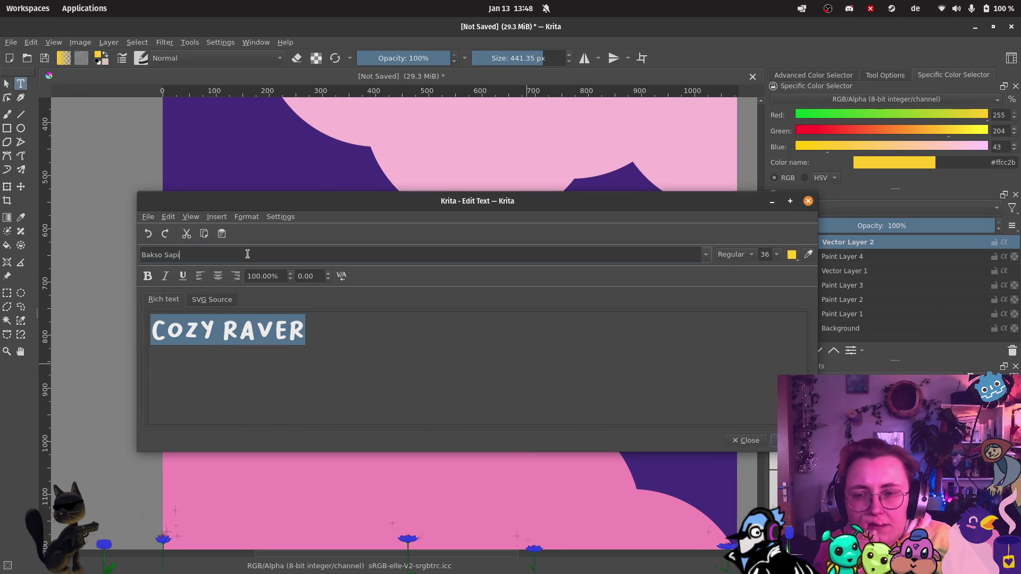
left_click(705, 255)
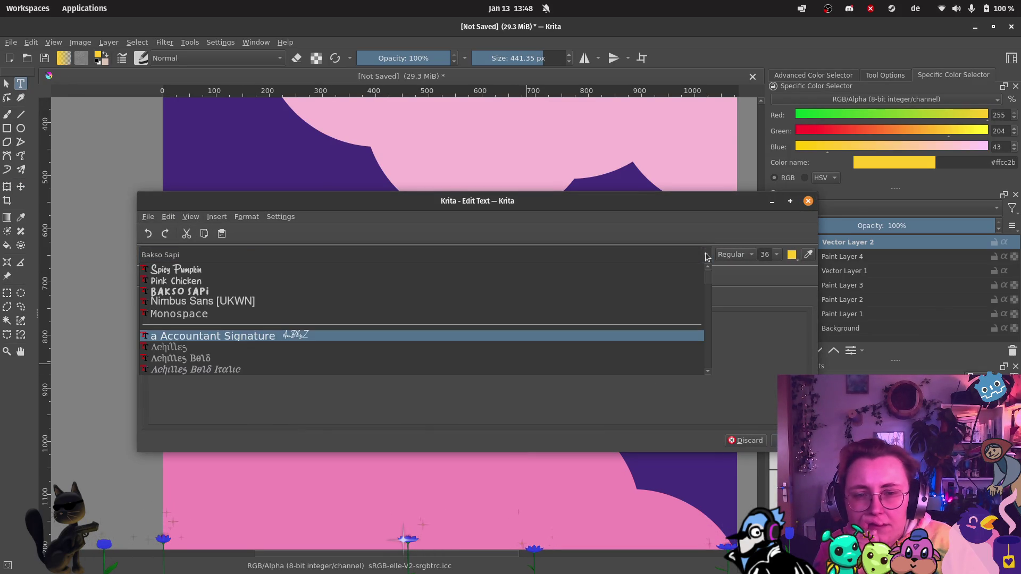
left_click(263, 270)
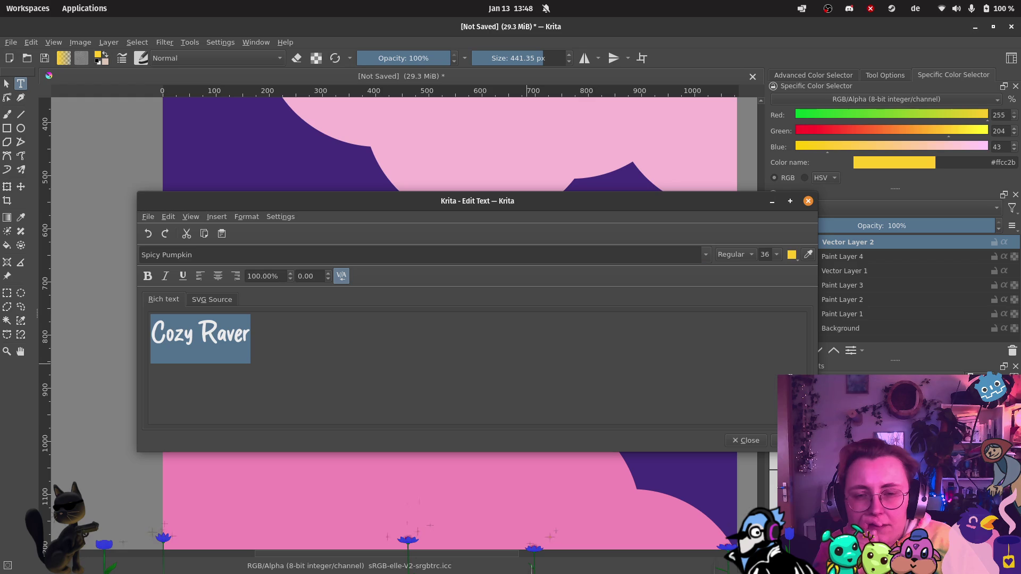
left_click(809, 201)
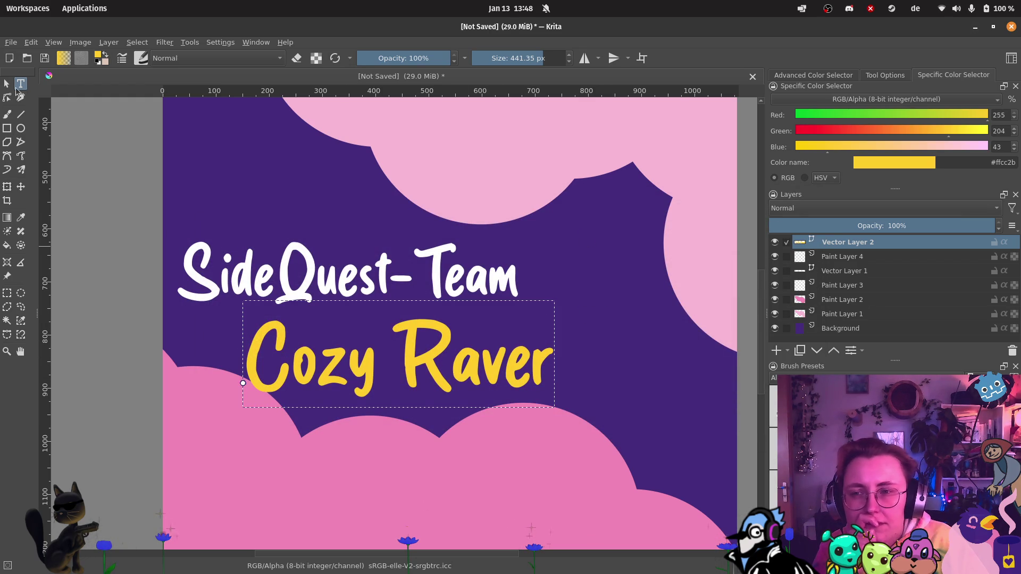
Step: Shift the Cozy Raver text shape about 105 px right beneath the SideQuest-Team title
left_click(9, 85)
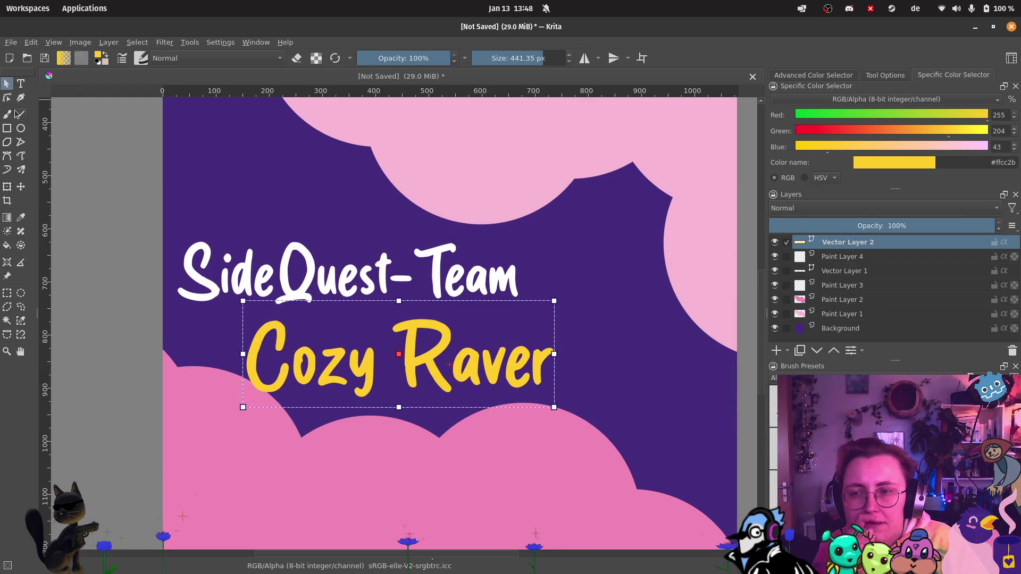
left_click(20, 186)
mouse_move(524, 368)
left_mouse_down()
mouse_move(579, 372)
mouse_move(567, 369)
left_mouse_up()
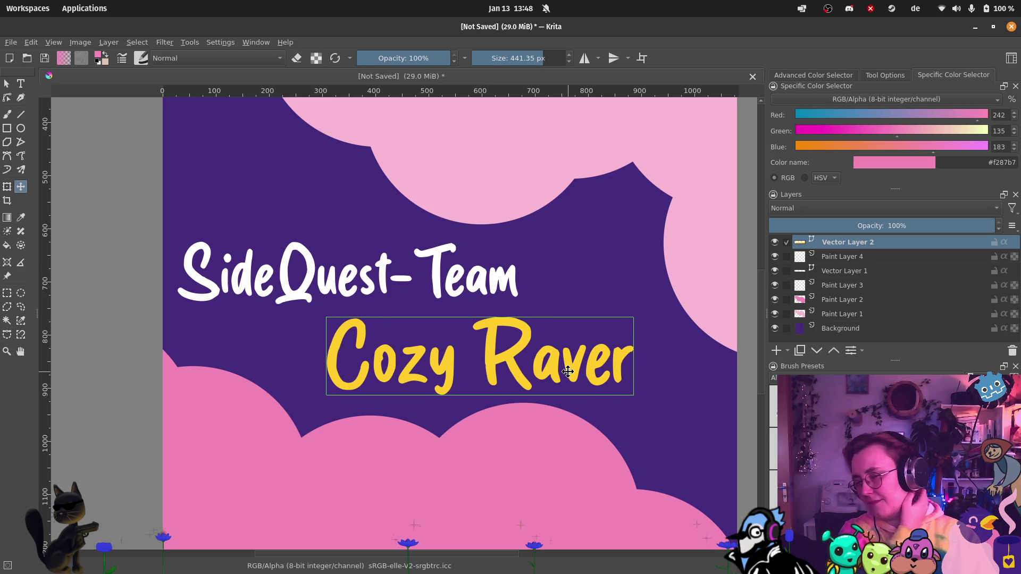
scroll(567, 371, "down", 5)
scroll(612, 357, "up", 4)
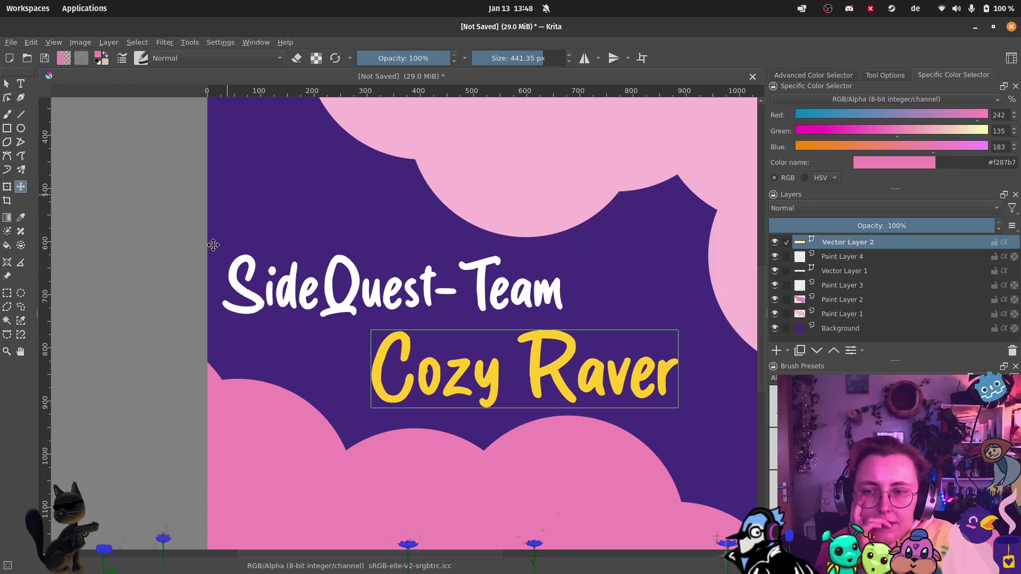
Step: Select the Cozy Raver text and set the foreground colour to lime green #91cc2b
left_click(20, 84)
left_click(629, 335)
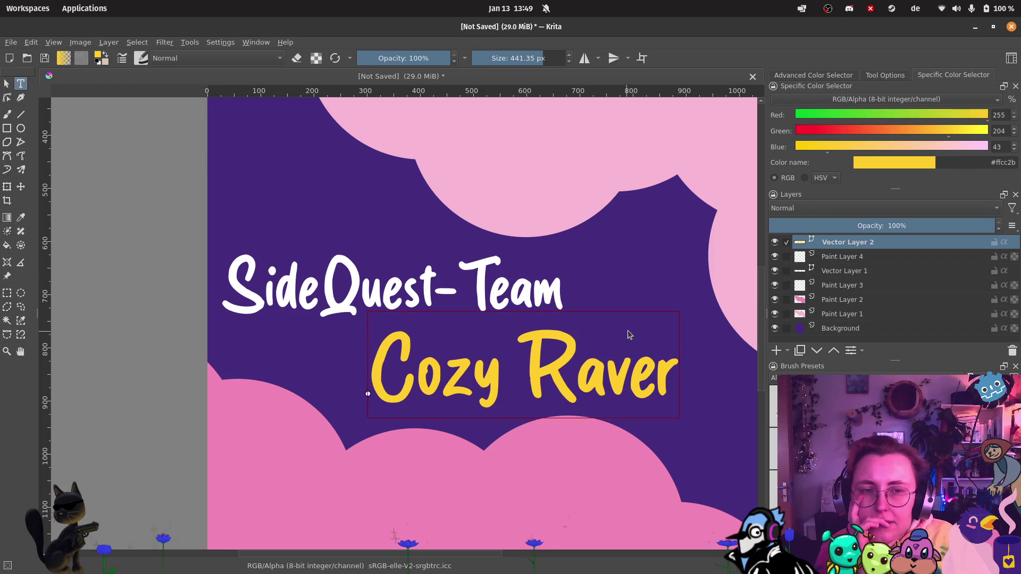
left_click(853, 115)
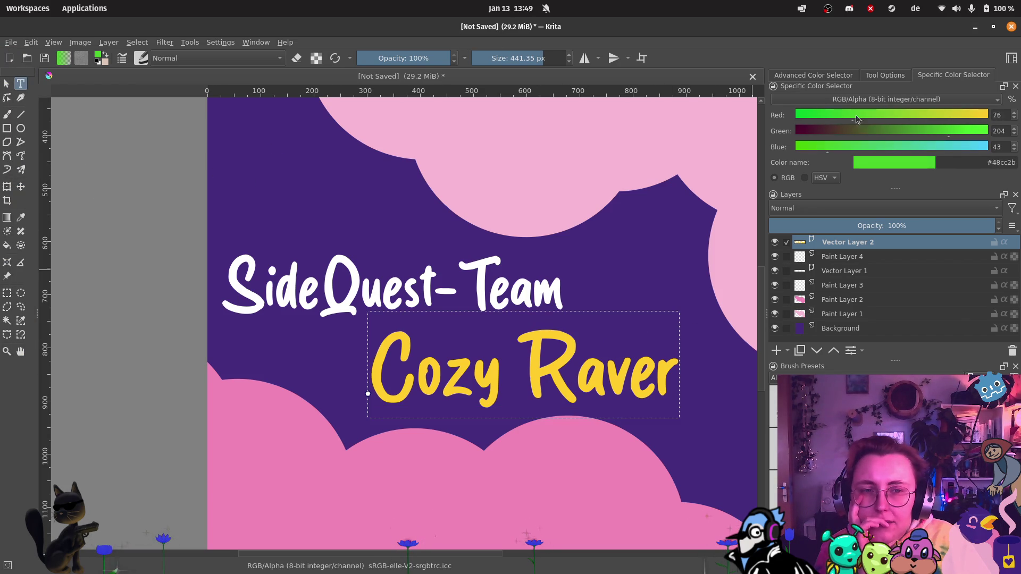
left_click_drag(856, 119, 906, 116)
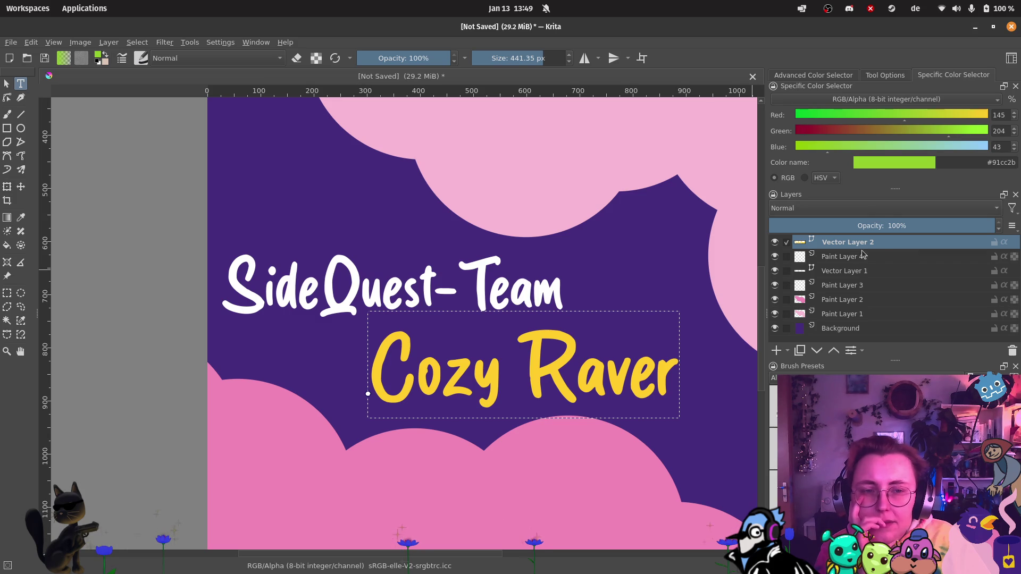
Step: Bring up the Vector Layer 2 options menu, then dismiss it
right_click(880, 242)
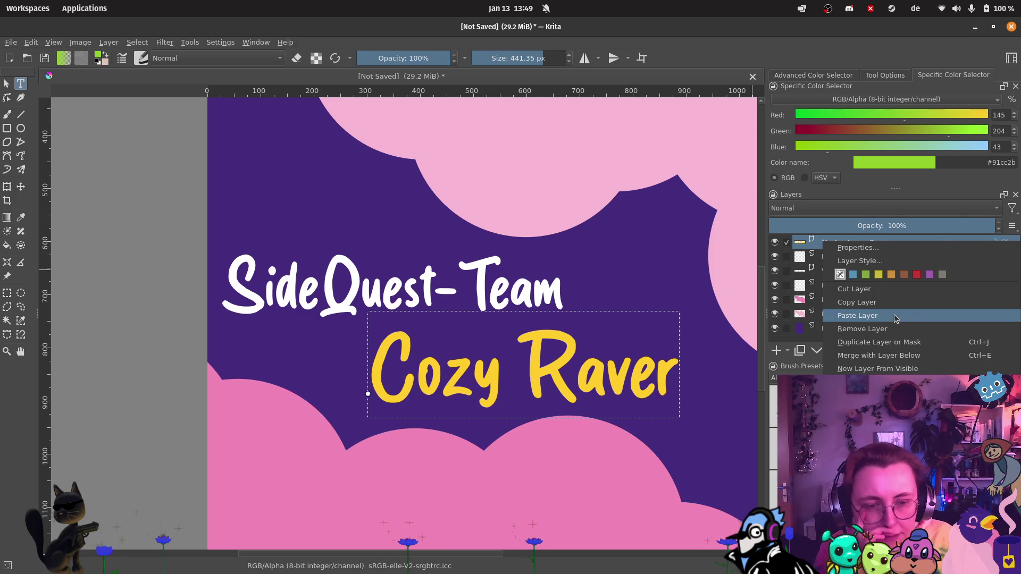
mouse_move(877, 463)
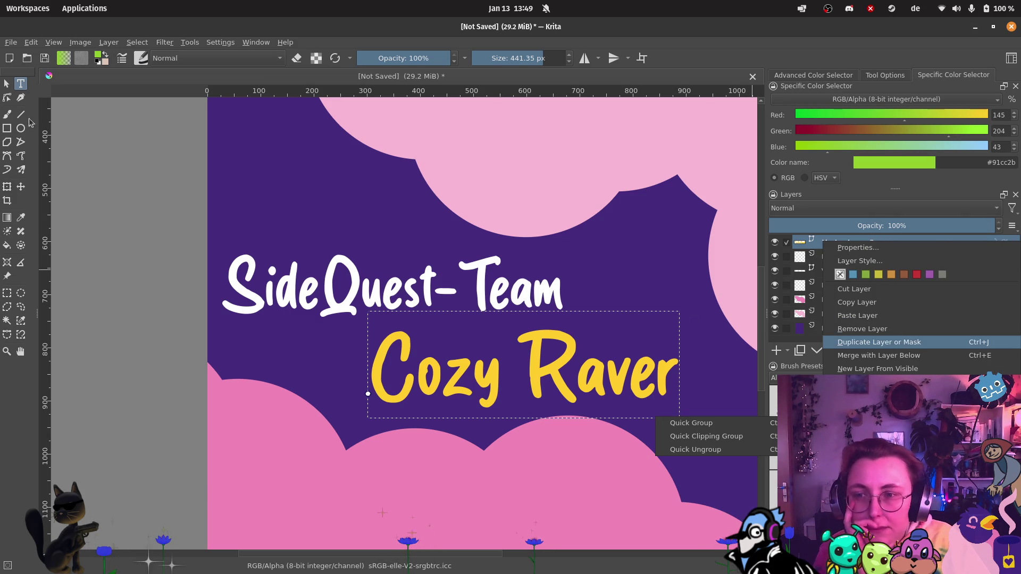
left_click(445, 358)
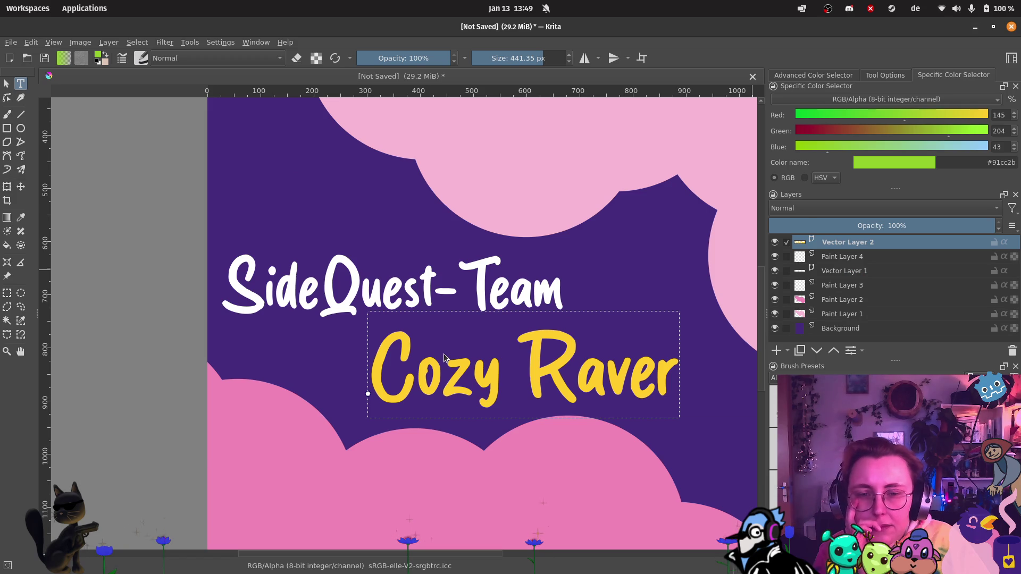
left_click(445, 358)
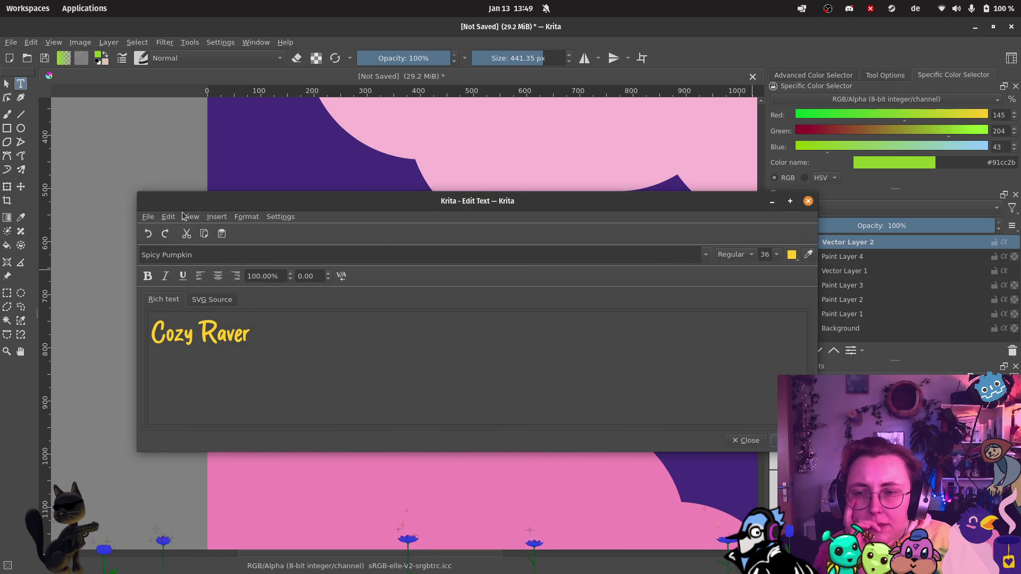
left_click(222, 300)
left_click(166, 300)
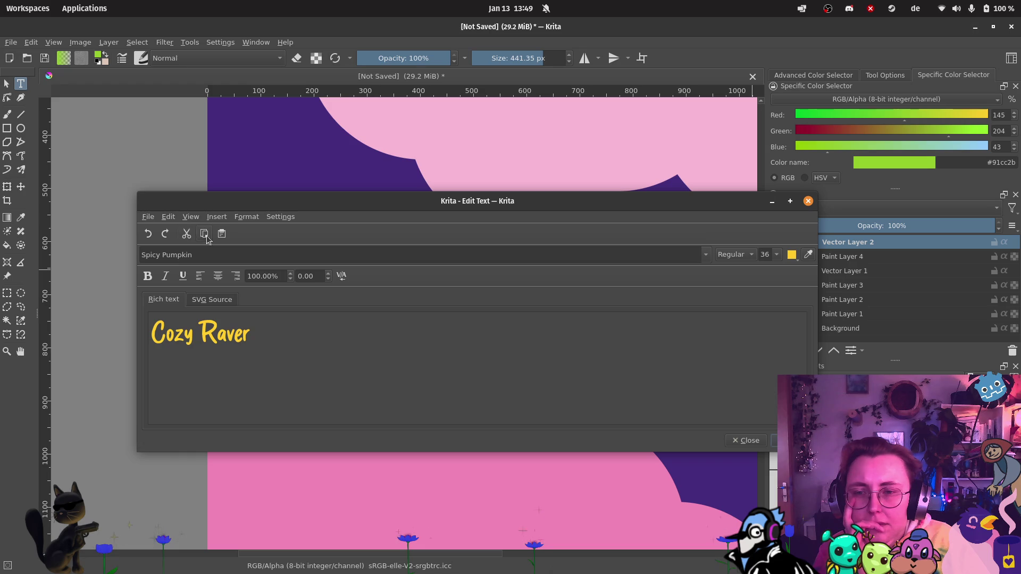
left_click(230, 301)
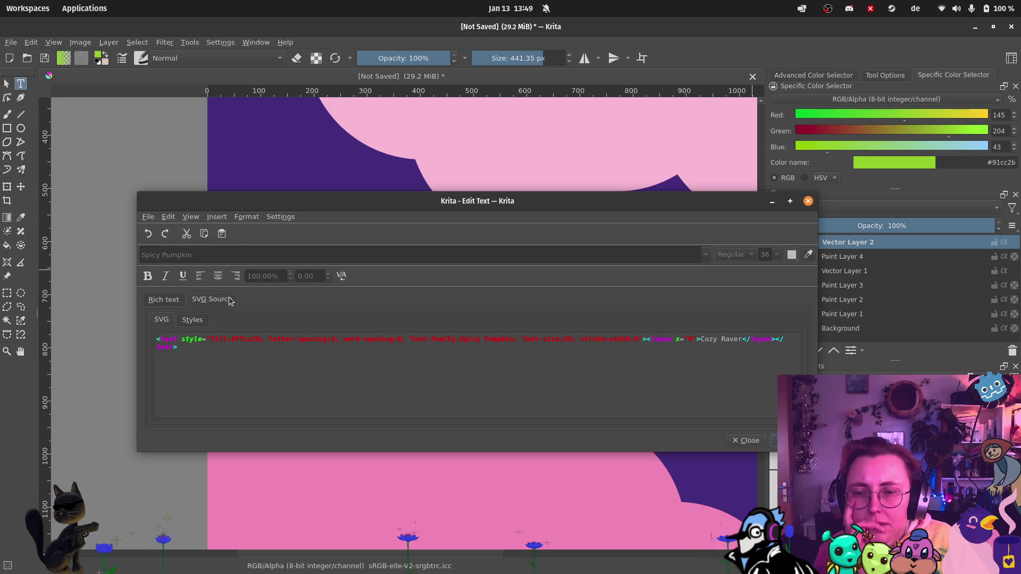
left_click(166, 300)
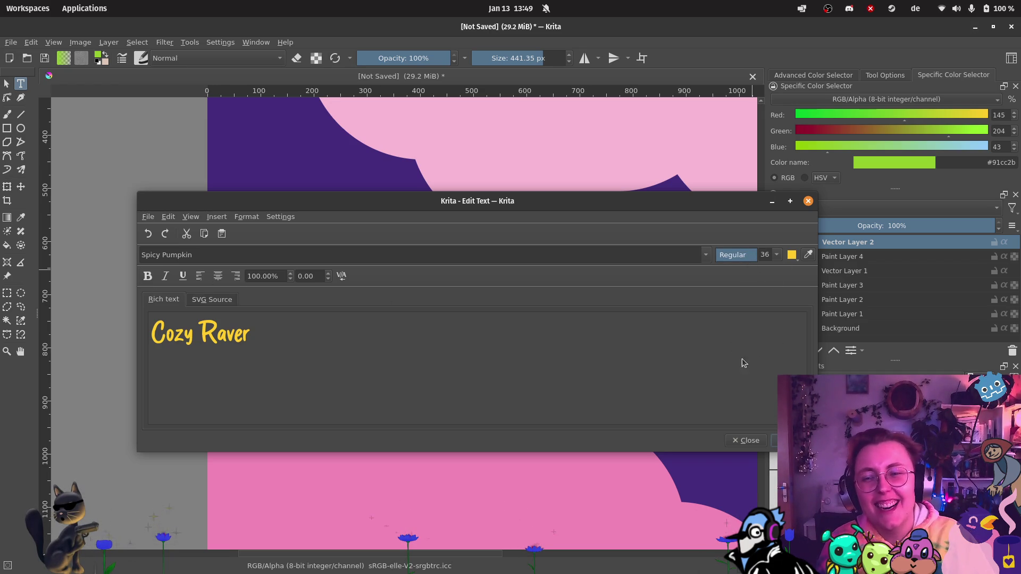
left_click(341, 276)
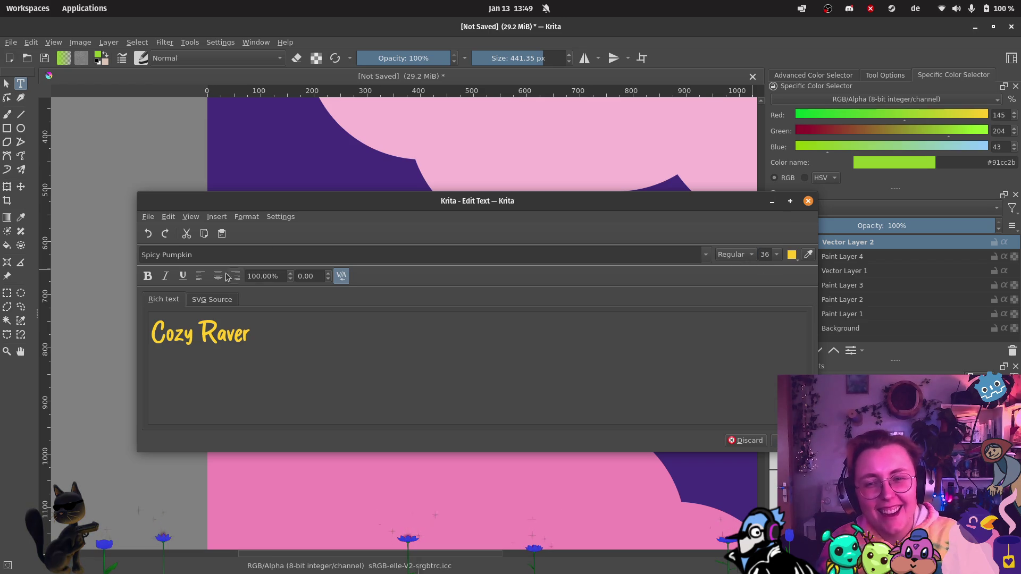
left_click(186, 278)
left_click(186, 276)
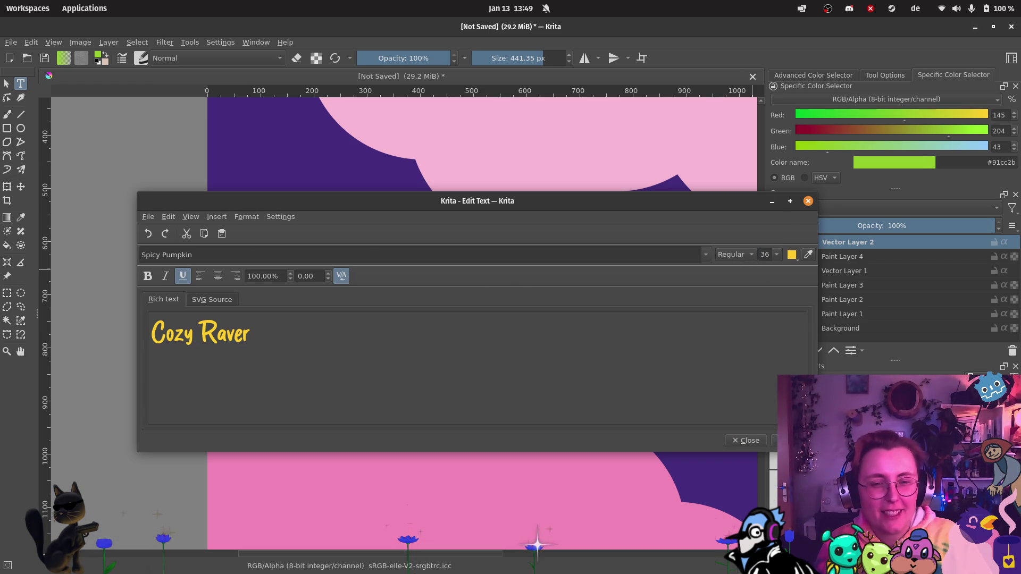
left_click(808, 202)
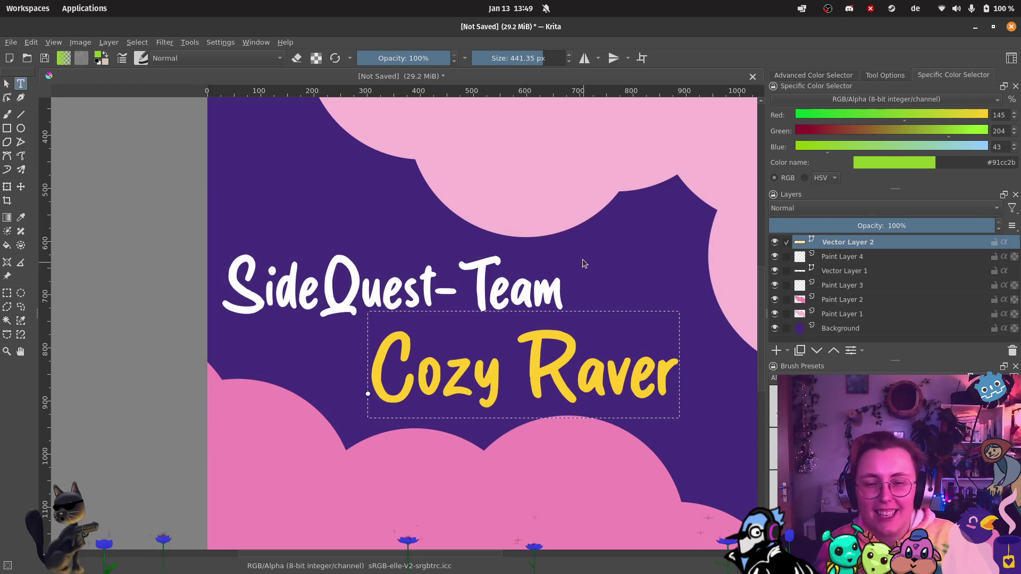
Step: Pan the artwork view left and back, then pick the Freehand Brush tool
scroll(700, 292, "down", 3)
scroll(628, 289, "up", 2)
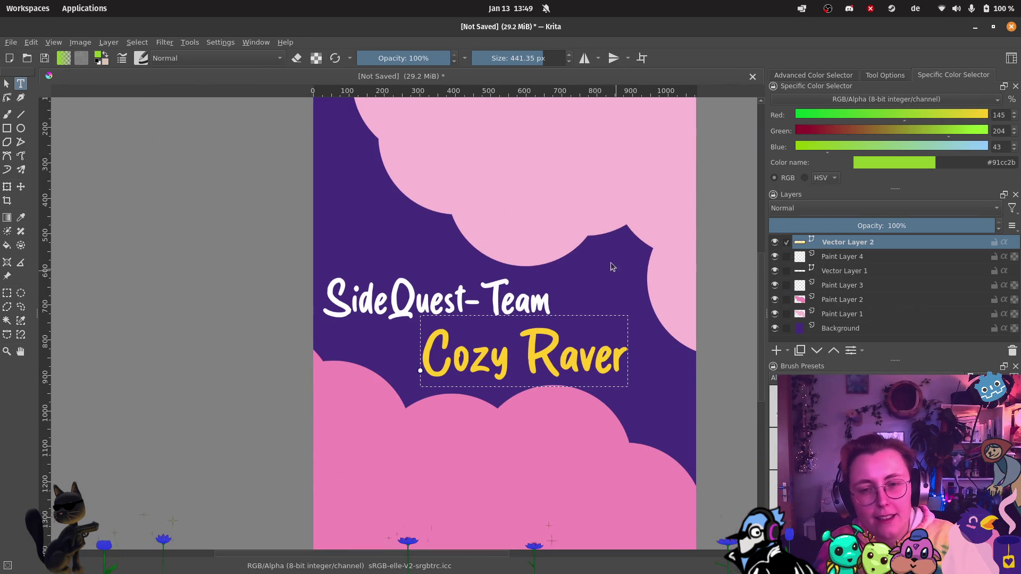
mouse_move(609, 285)
left_mouse_down()
mouse_move(531, 228)
mouse_move(484, 236)
left_mouse_up()
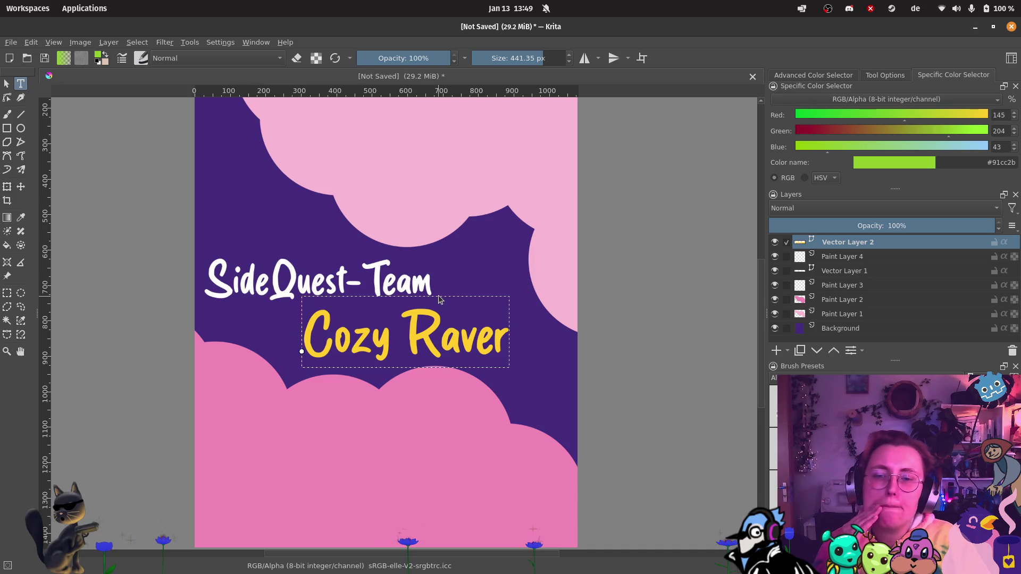
mouse_move(462, 266)
left_mouse_down()
mouse_move(464, 330)
mouse_move(485, 293)
left_mouse_up()
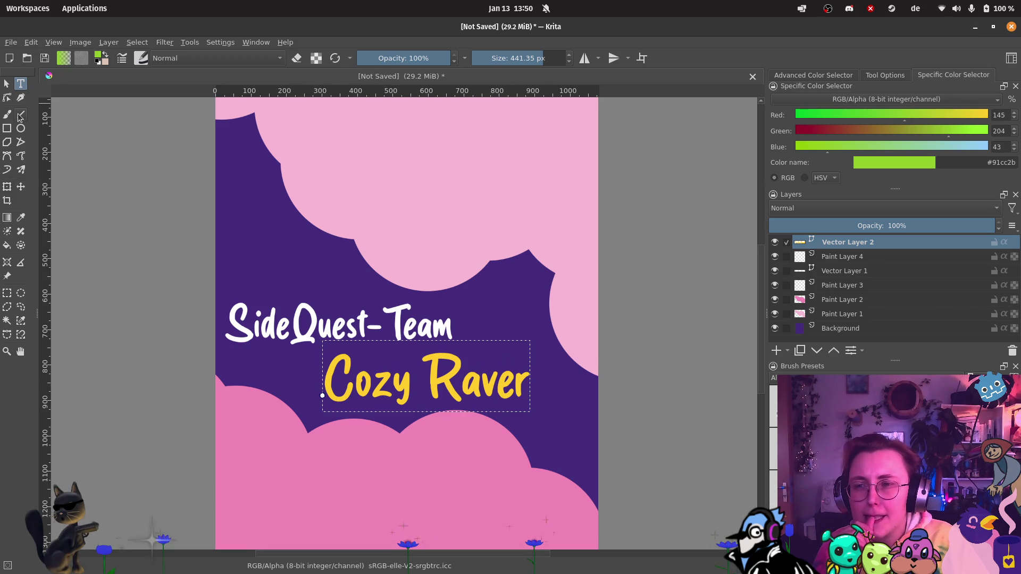
left_click(7, 113)
Step: Swap to pink, make Paint Layer 4 active, and shrink the brush to about 18 px
key("x")
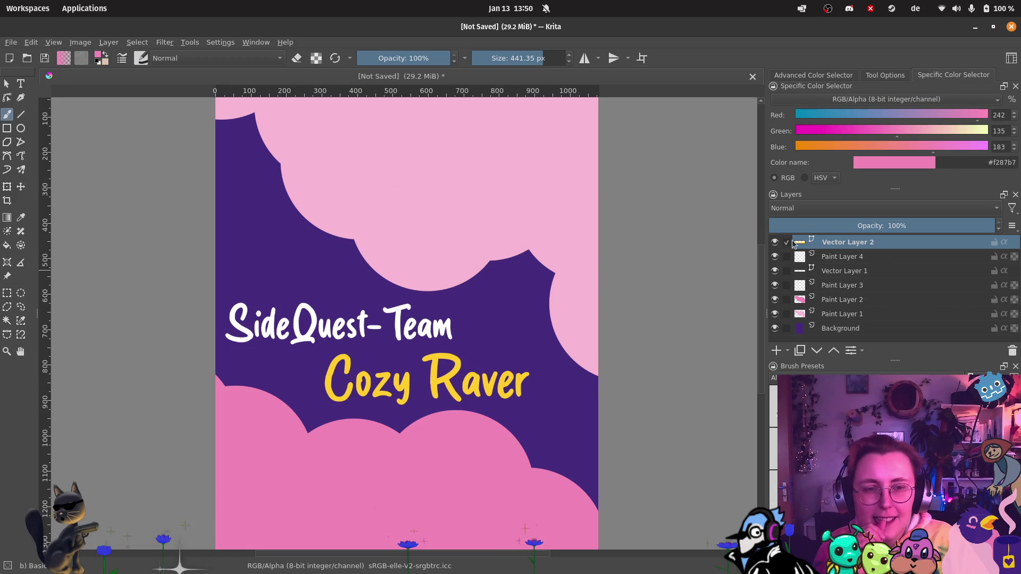
left_click(829, 261)
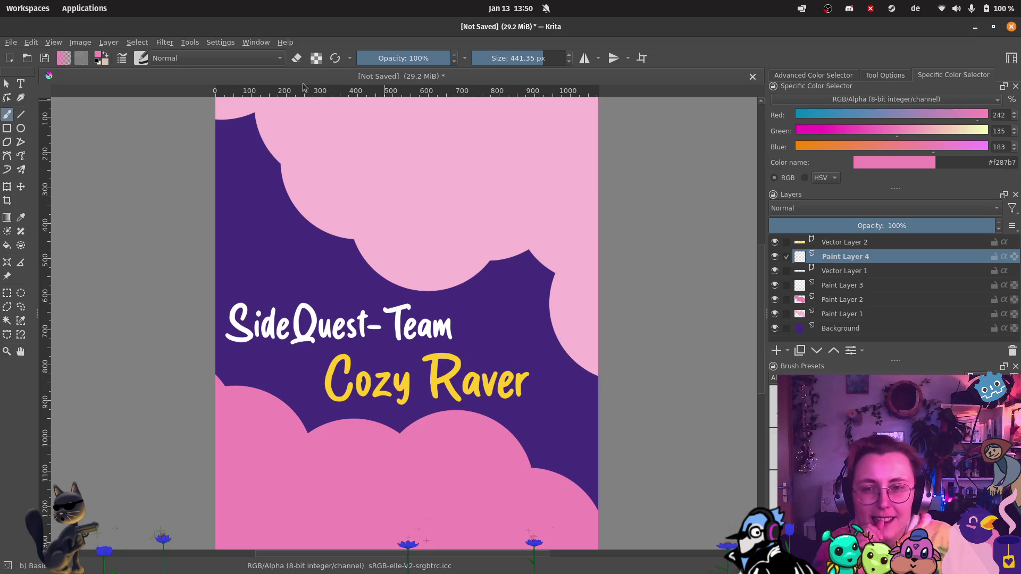
left_click_drag(501, 57, 515, 57)
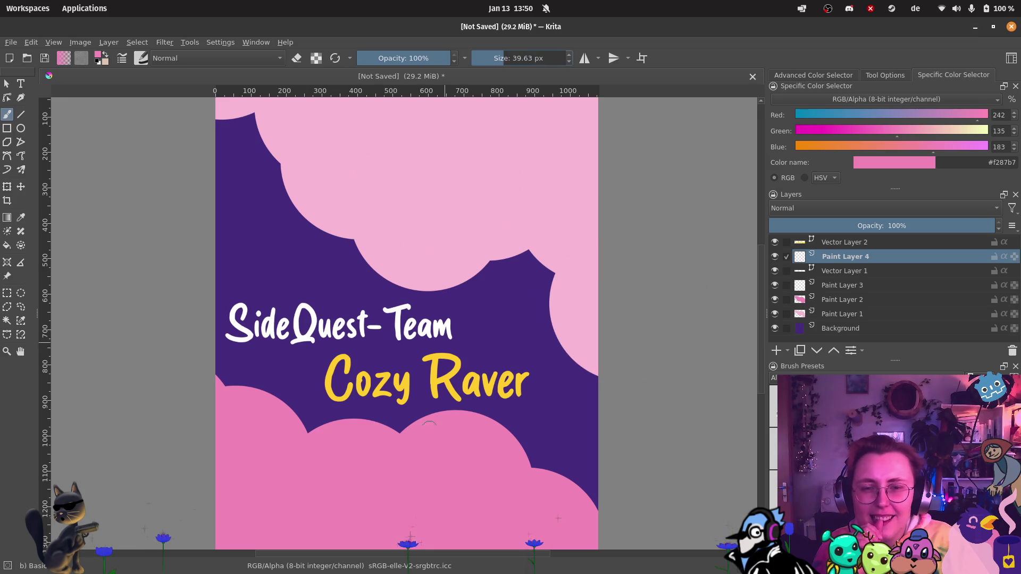
left_click(495, 58)
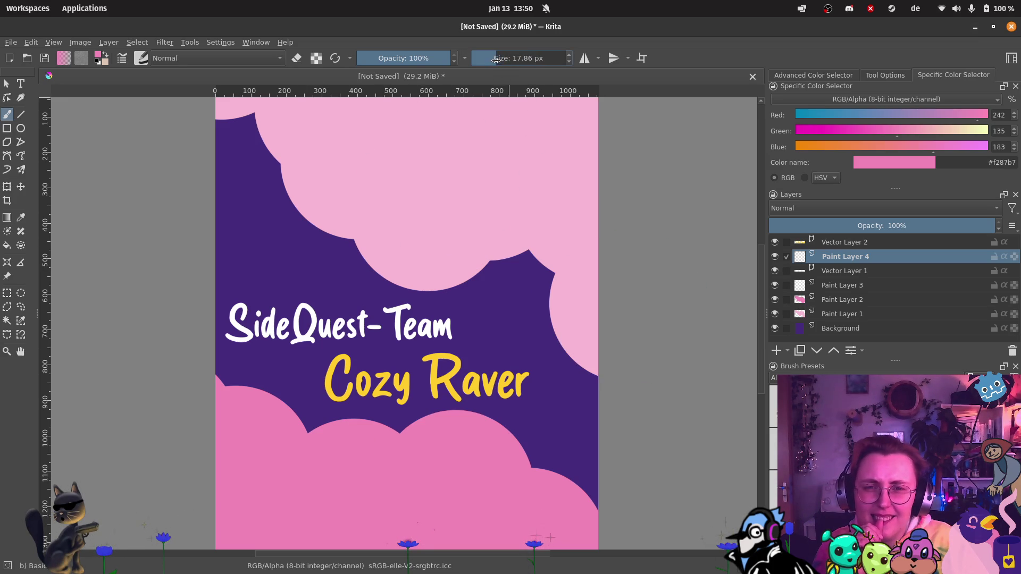
Step: Sample the text's yellow, try and undo three swooshes, then enlarge the brush to 619 px
key("ctrl")
left_click(432, 375, "ctrl")
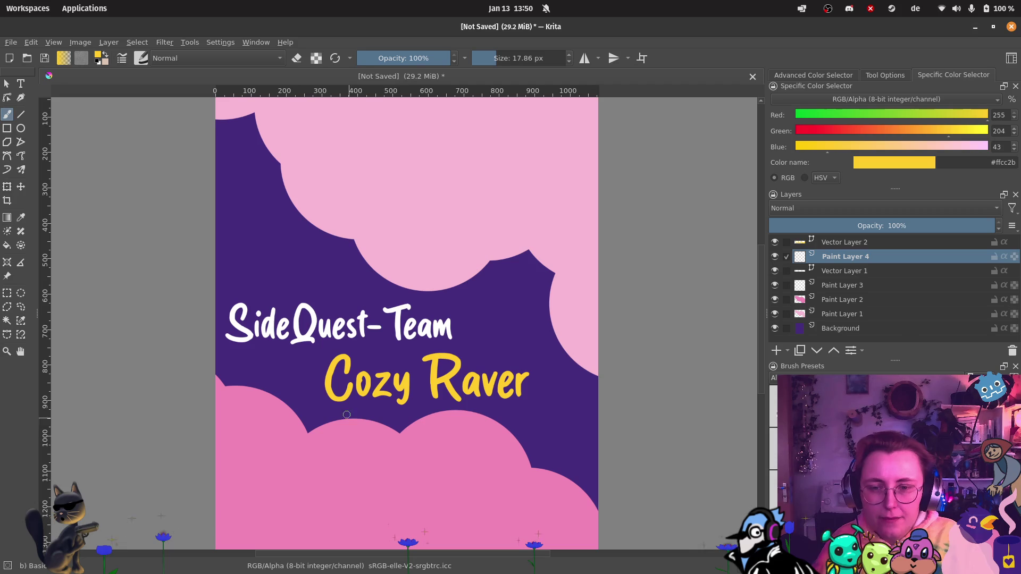
left_click_drag(309, 393, 541, 412)
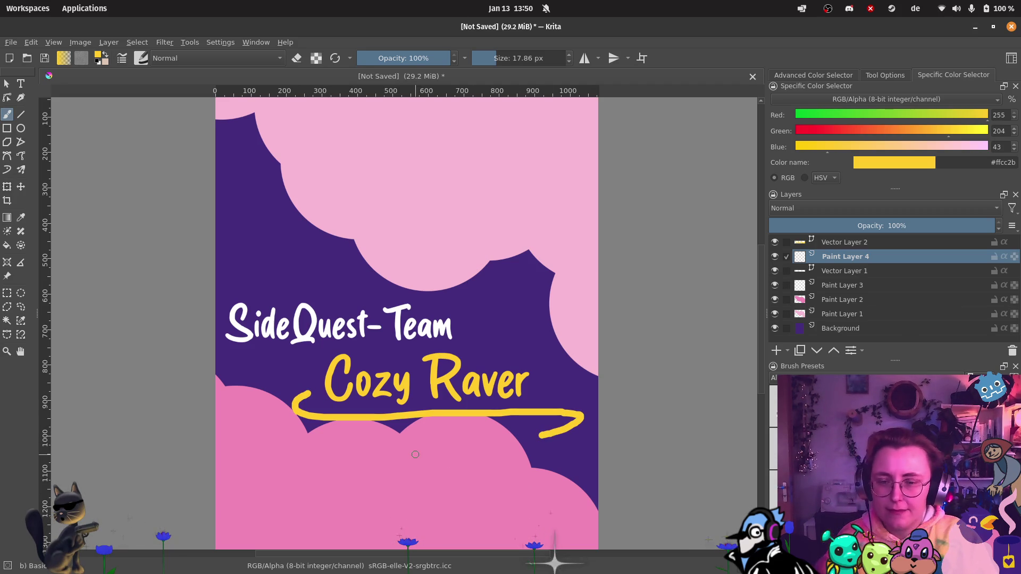
key("ctrl+z")
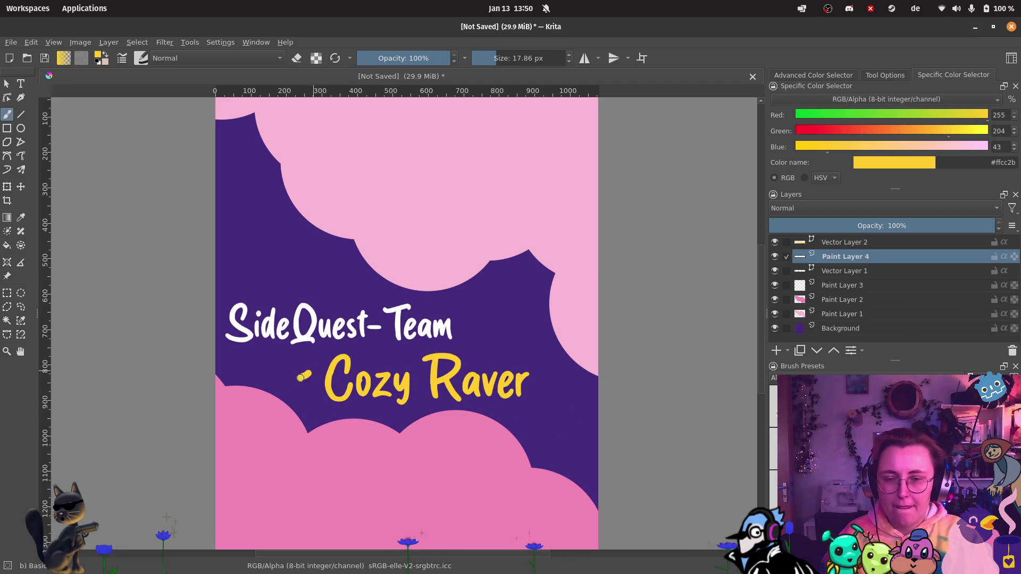
left_click_drag(300, 378, 518, 394)
key("ctrl+z")
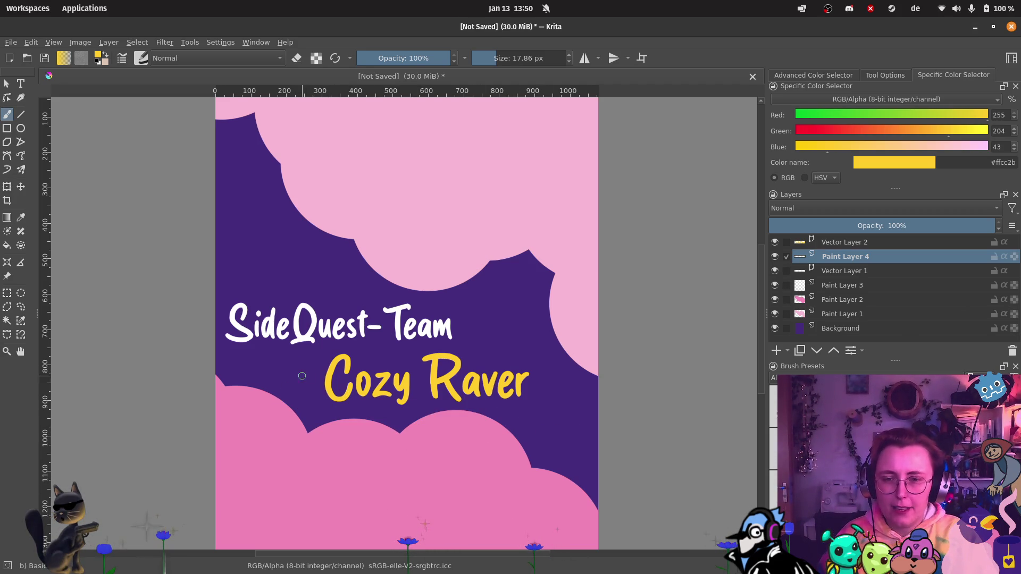
mouse_move(312, 368)
left_mouse_down()
mouse_move(303, 433)
mouse_move(548, 417)
left_mouse_up()
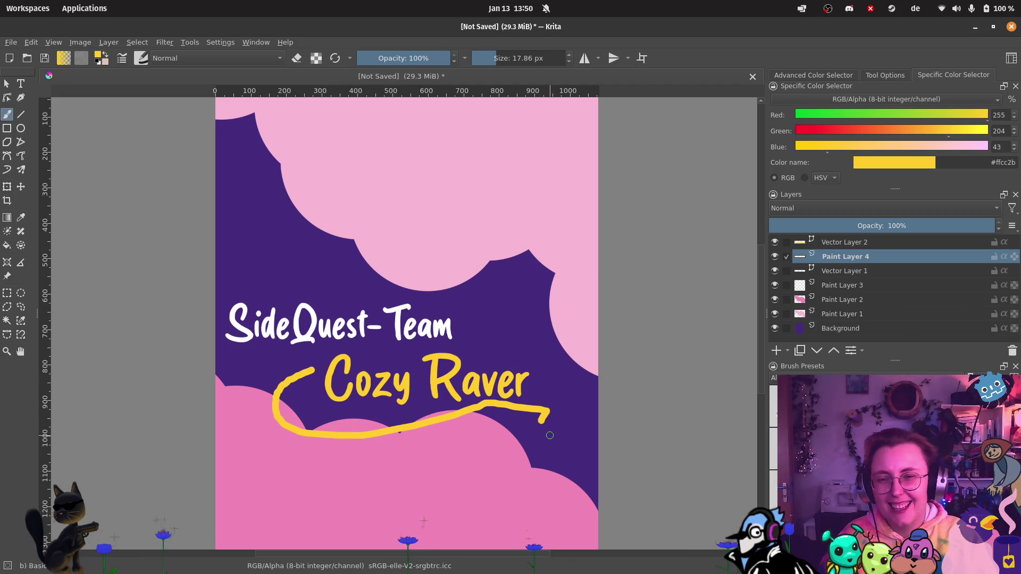
key("ctrl+z")
left_click(551, 60)
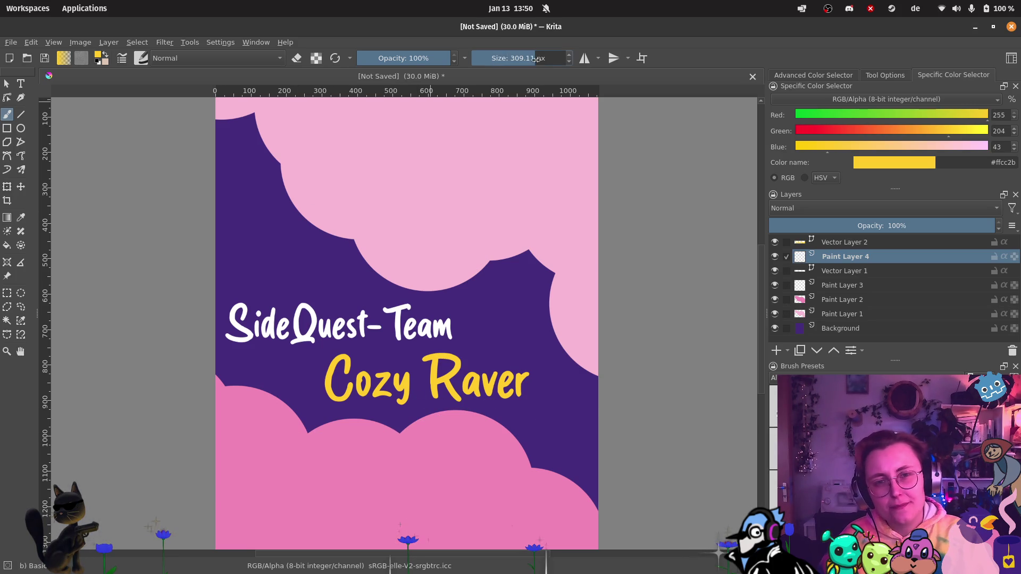
left_click_drag(551, 60, 552, 60)
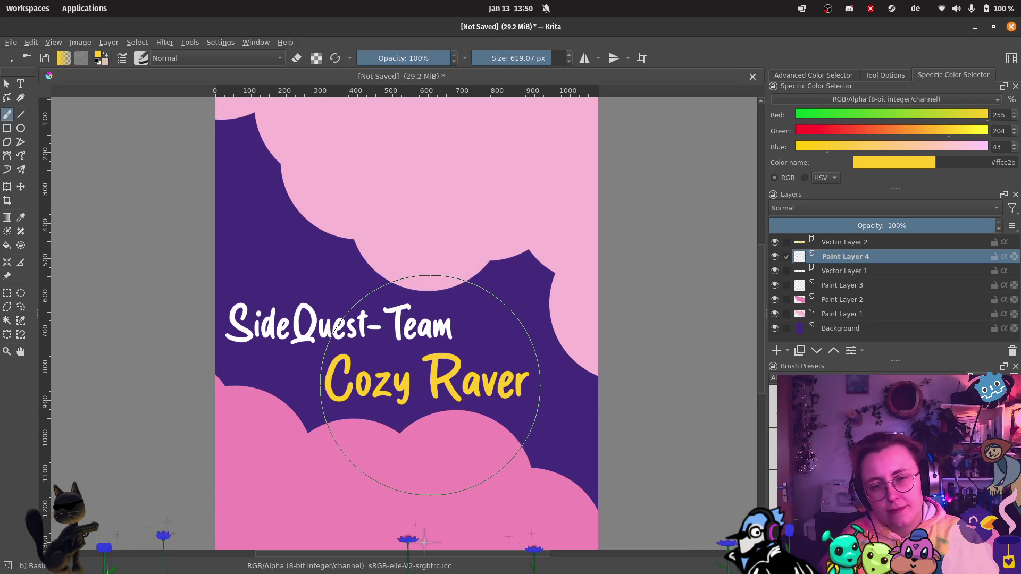
Step: Stamp a big yellow circle, erase it into a crescent with the Eraser preset, then undo it
left_click(432, 383)
left_click(774, 408)
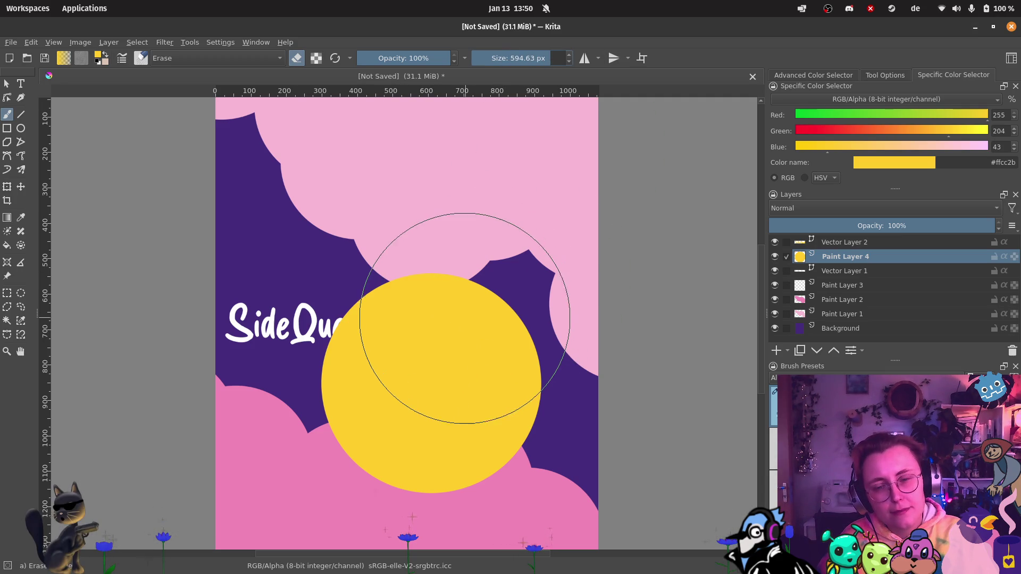
mouse_move(447, 344)
left_mouse_down()
mouse_move(415, 383)
mouse_move(443, 354)
left_mouse_up()
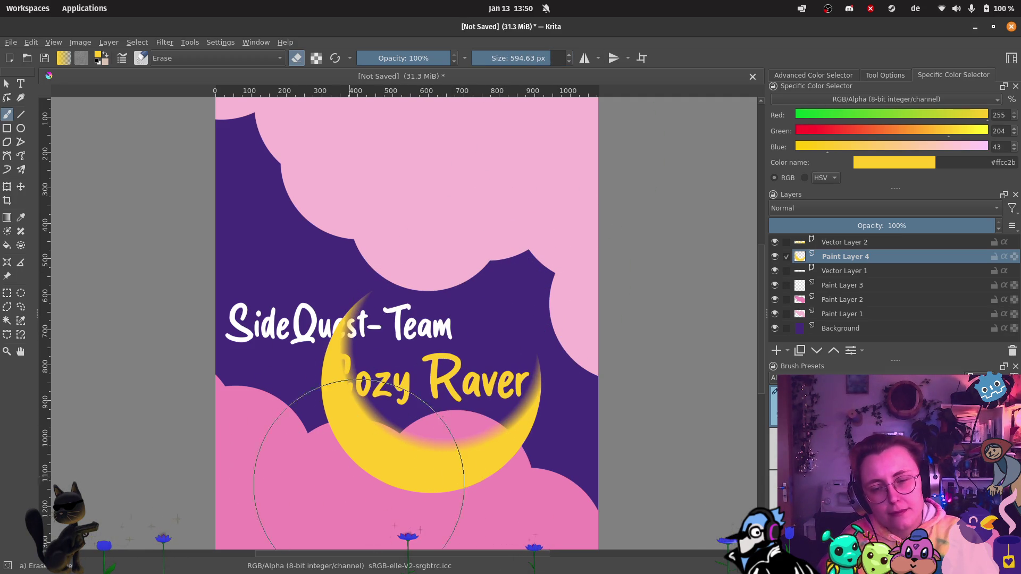
scroll(393, 542, "down", 3)
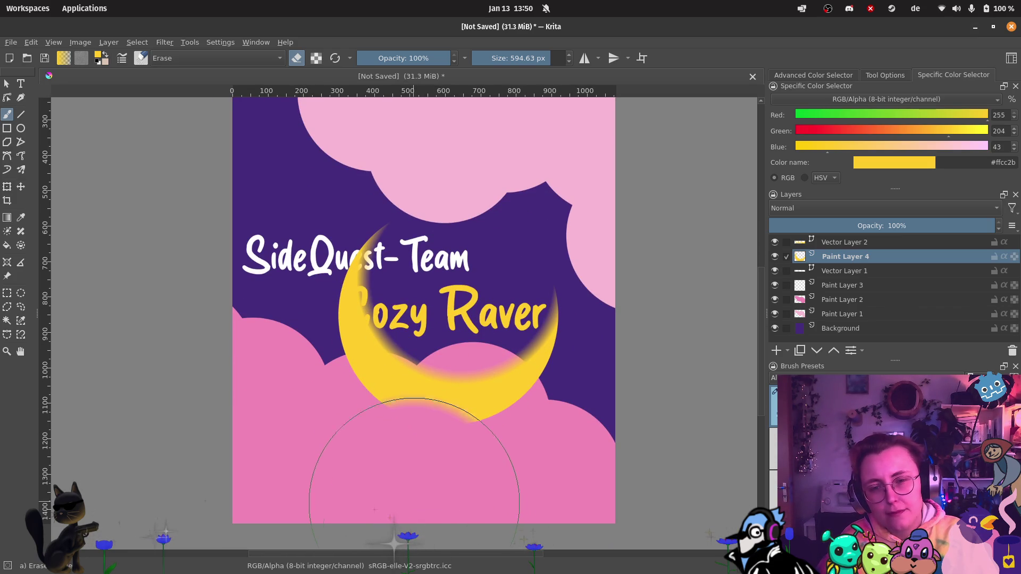
key("ctrl+z")
key("ctrl+z")
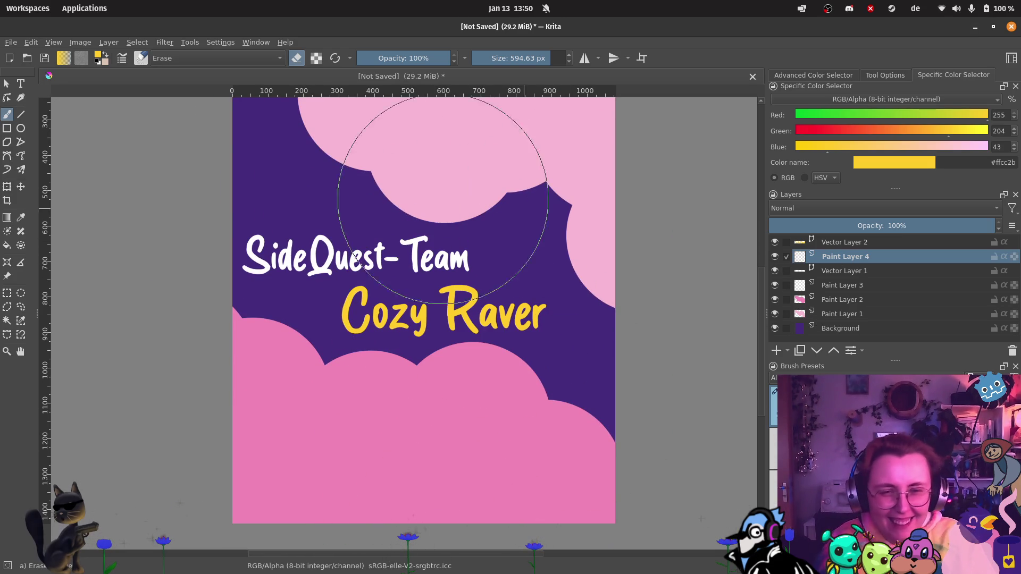
Step: Try straight-line erasing at about 90 px, then draw and undo a 27 px yellow line
left_click(20, 114)
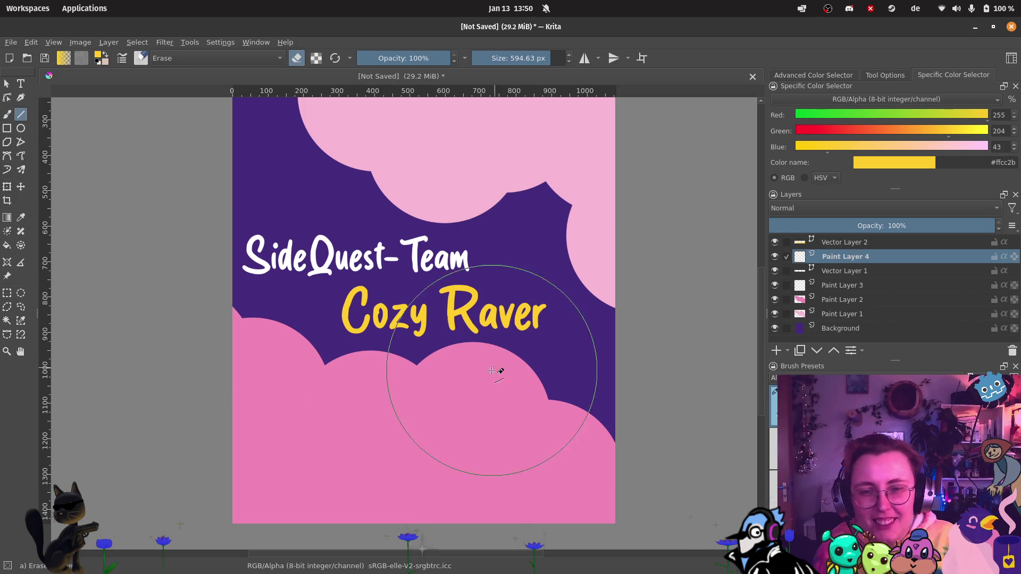
left_click(514, 55)
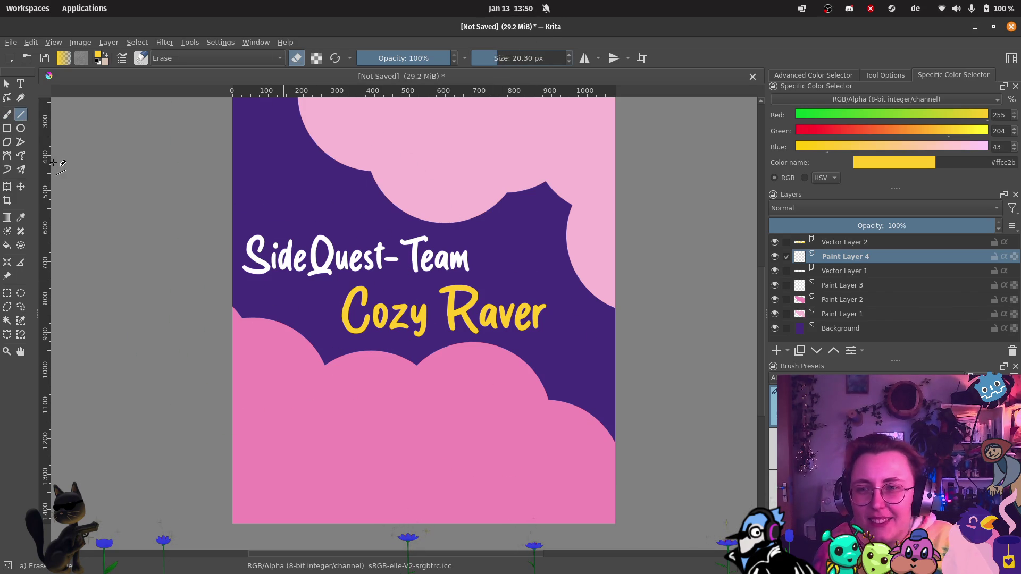
mouse_move(335, 339)
left_mouse_down()
mouse_move(573, 348)
mouse_move(556, 347)
left_mouse_up()
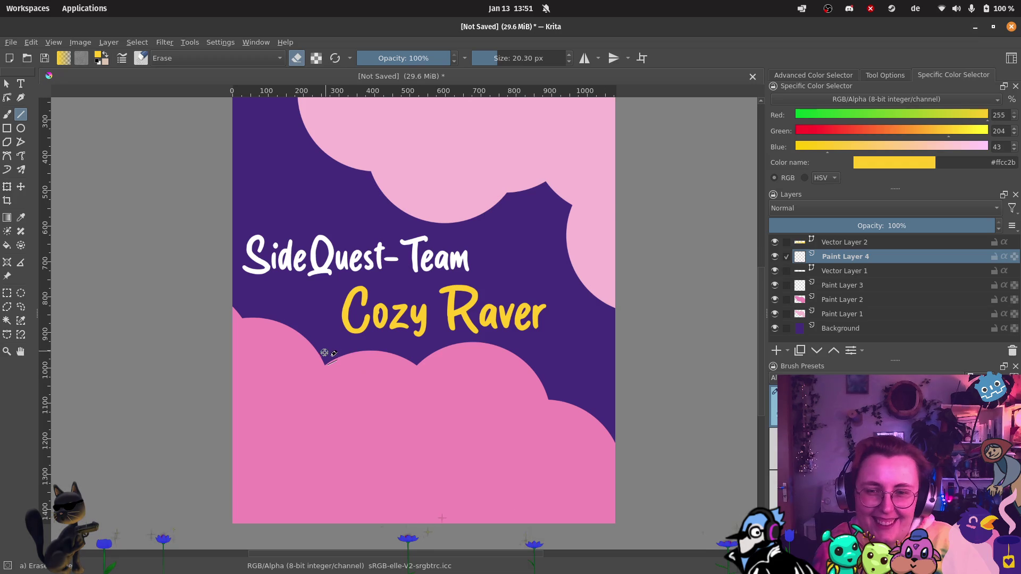
left_click_drag(333, 339, 578, 335)
key("slash")
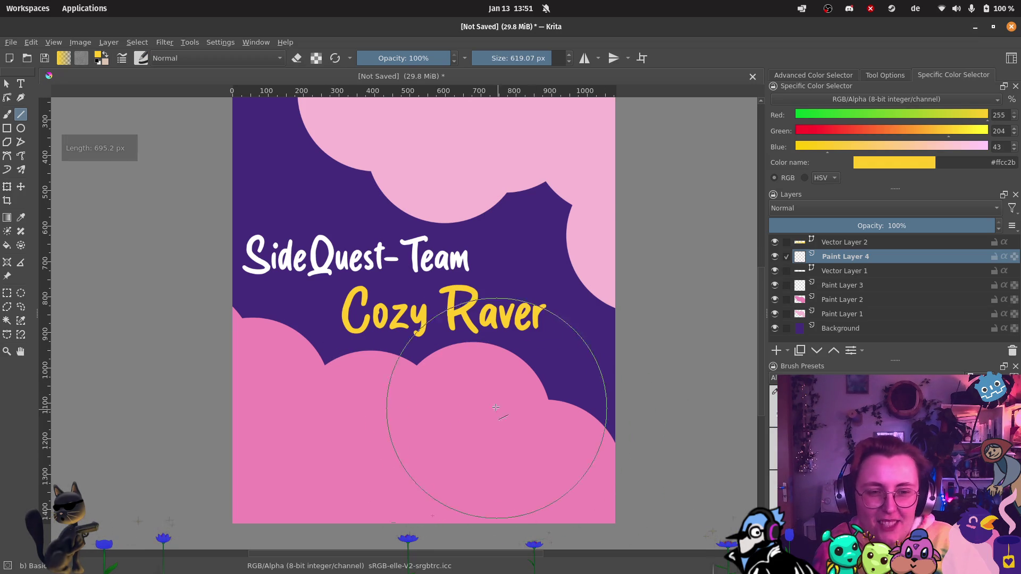
left_click_drag(514, 60, 500, 65)
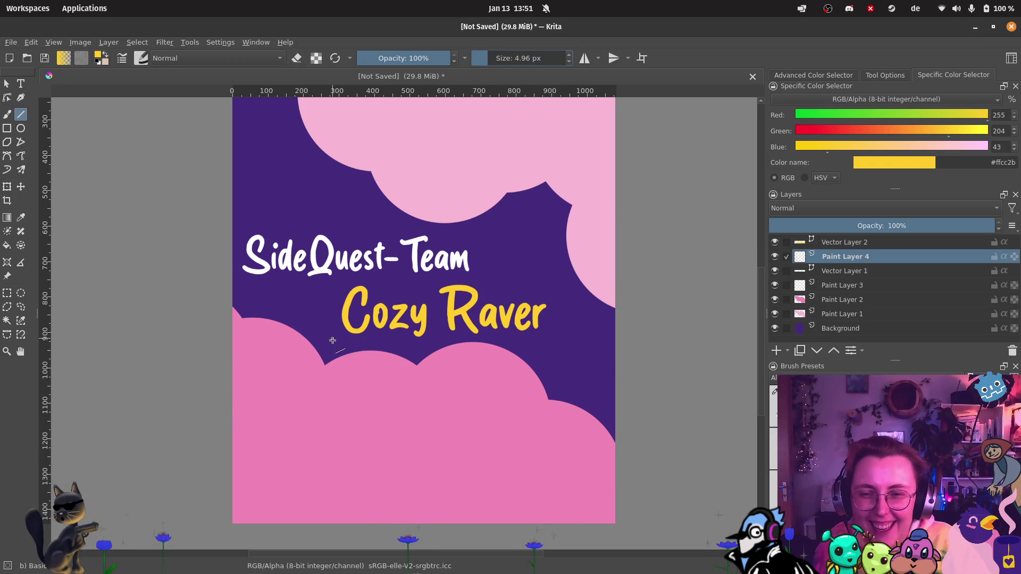
left_click_drag(332, 348, 562, 343)
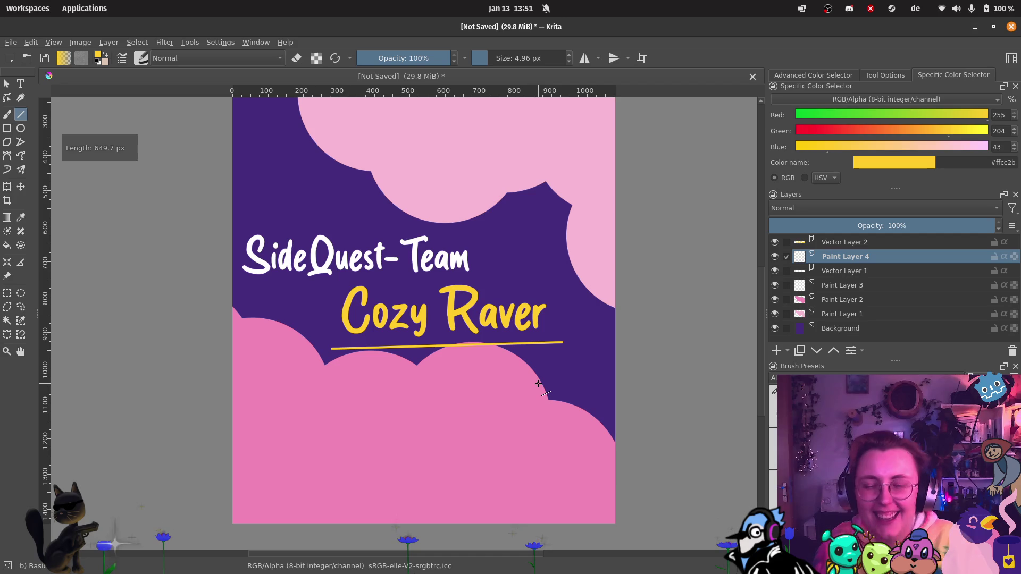
key("ctrl+z")
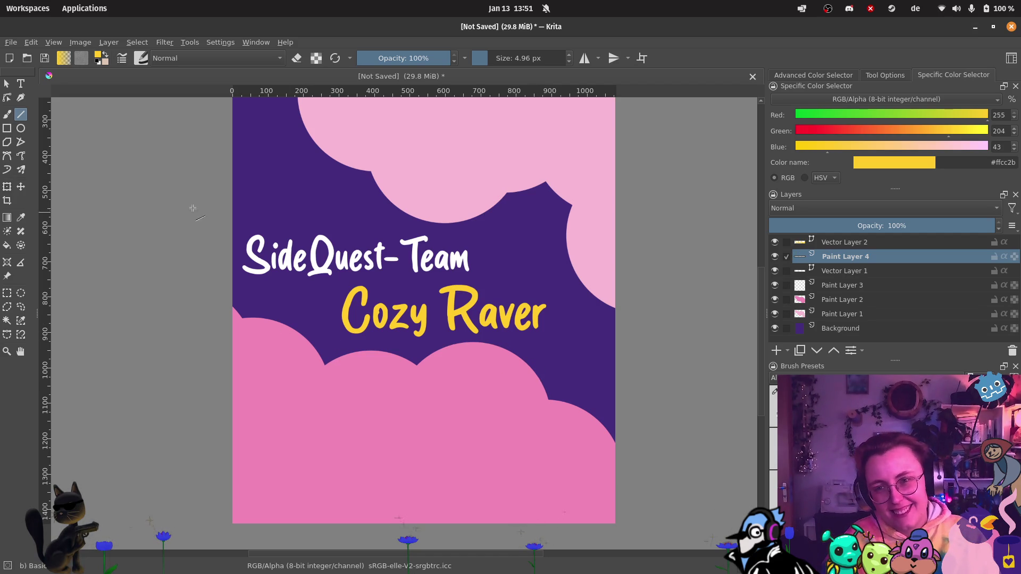
Step: Draw and undo a yellow underline beneath Cozy Raver with a 40 px pencil-style brush
left_click_drag(493, 57, 503, 57)
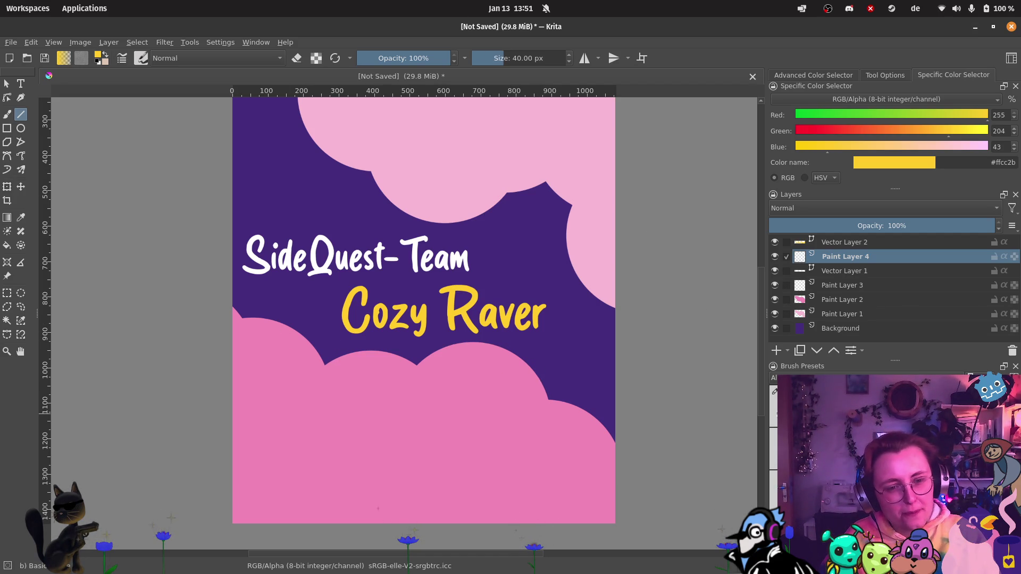
key("slash")
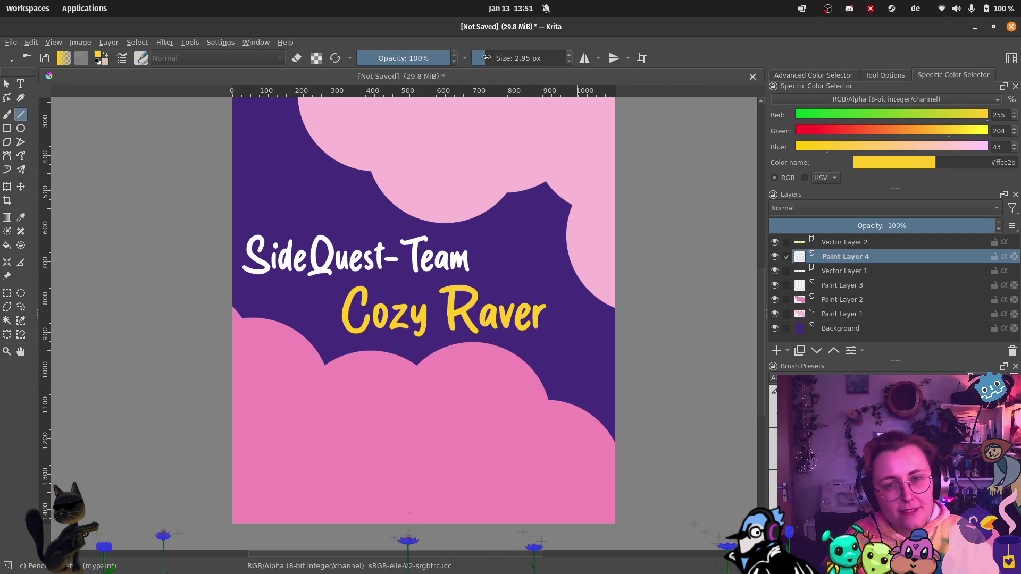
left_click_drag(315, 356, 563, 340)
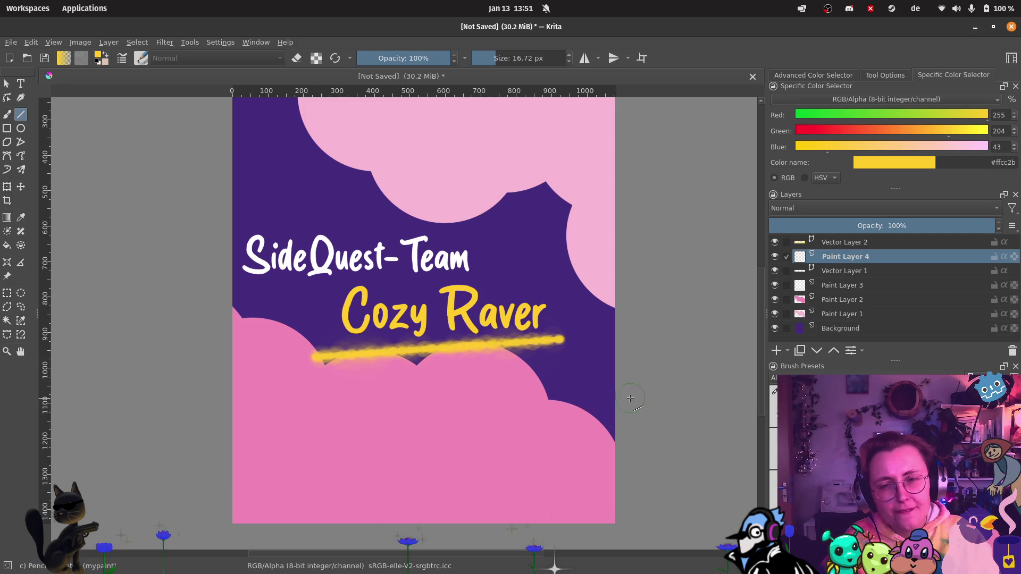
scroll(500, 293, "down", 1)
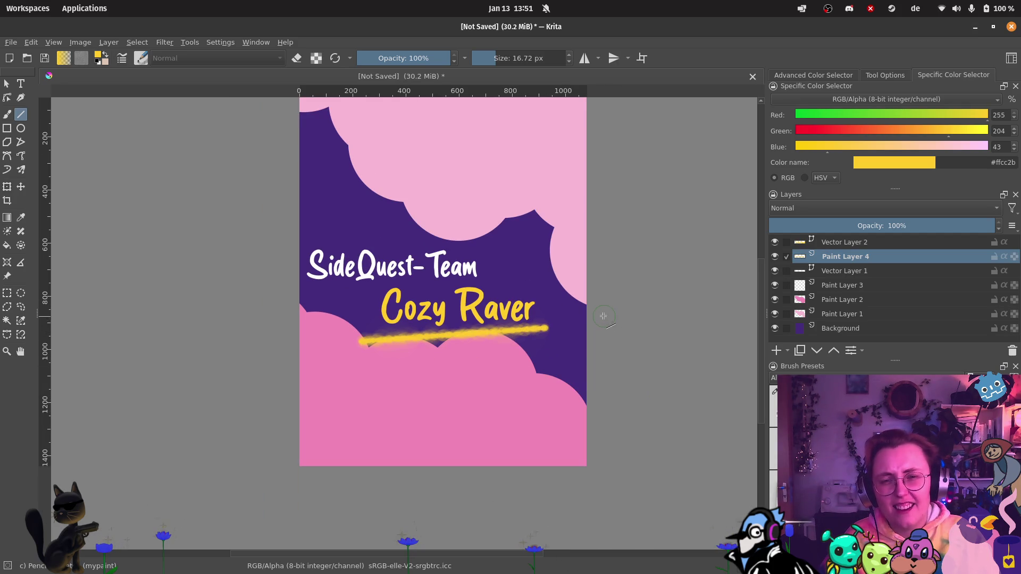
key("ctrl+z")
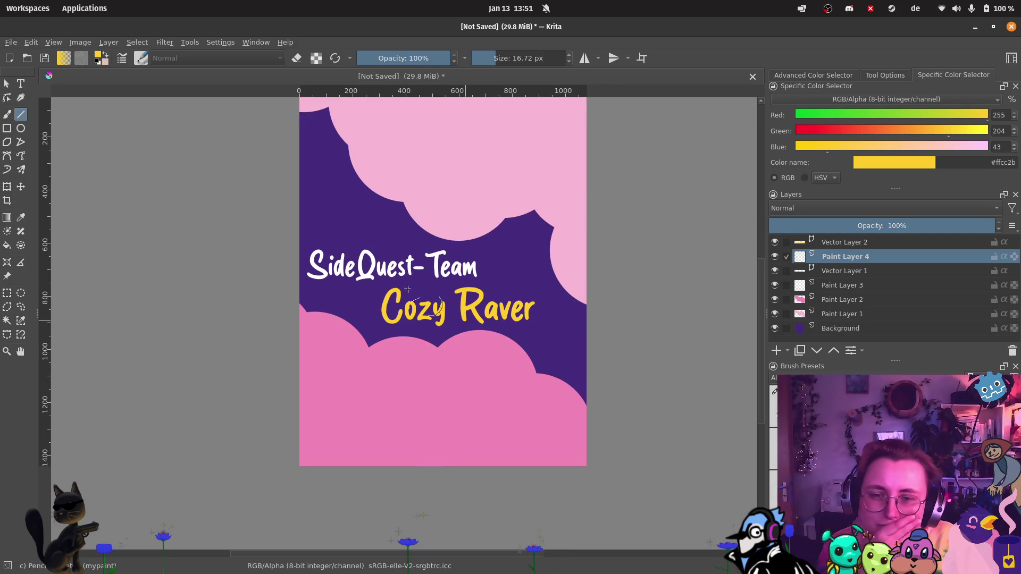
key("F7")
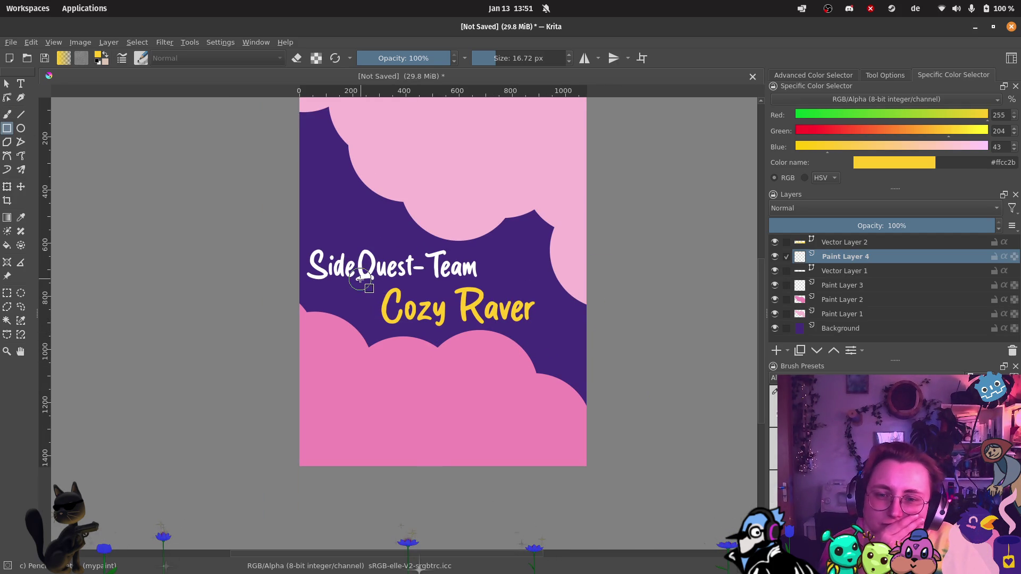
Step: Draw a yellow rectangle frame around Cozy Raver, then undo it
mouse_move(360, 276)
left_mouse_down()
mouse_move(553, 344)
mouse_move(546, 338)
left_mouse_up()
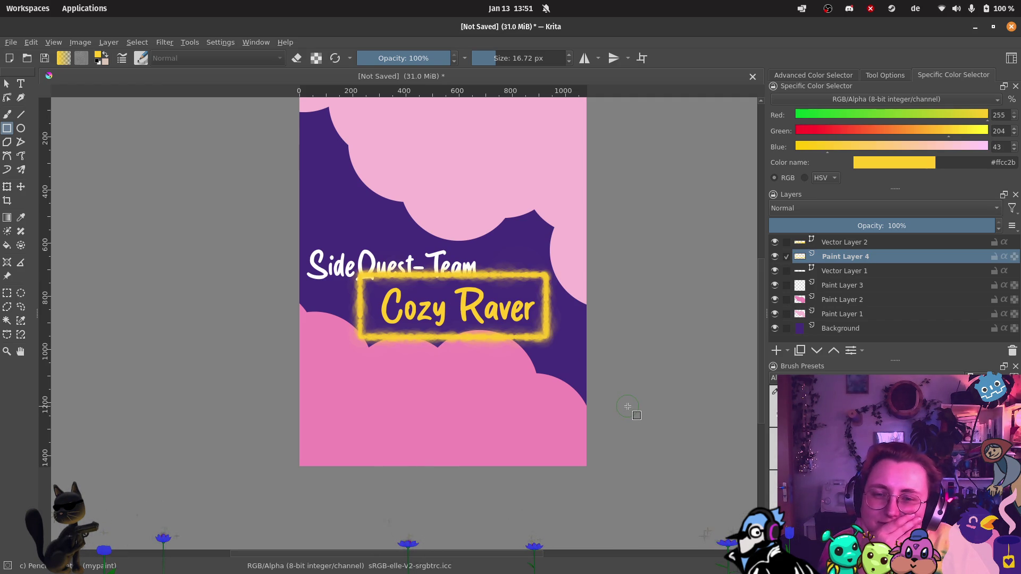
scroll(518, 329, "up", 2)
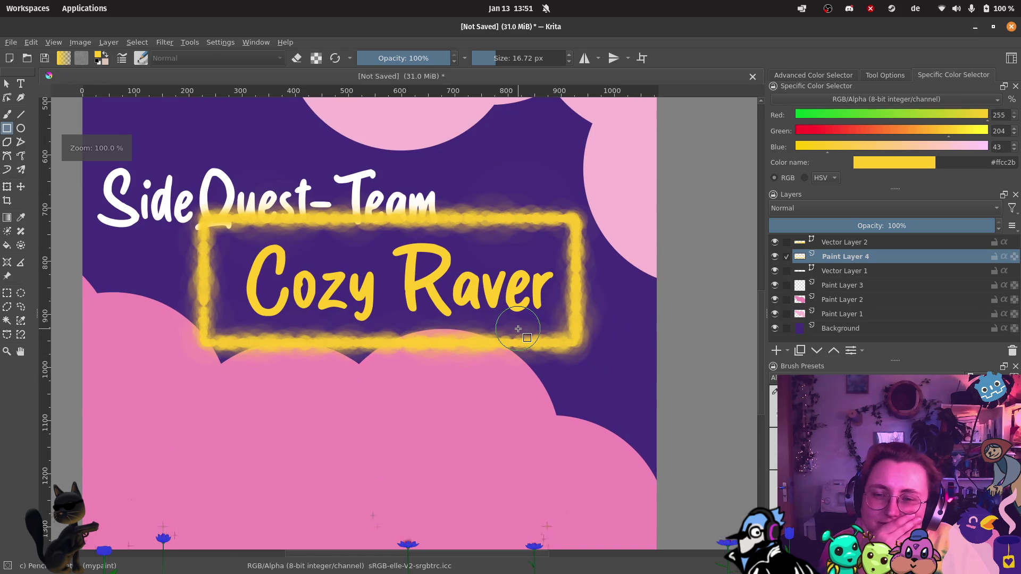
scroll(524, 324, "down", 1)
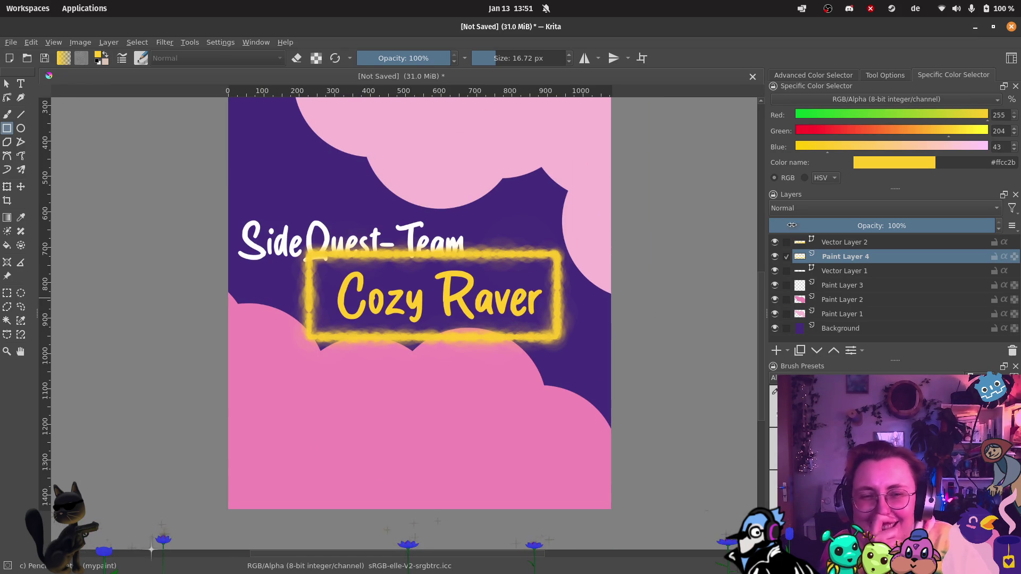
key("ctrl+z")
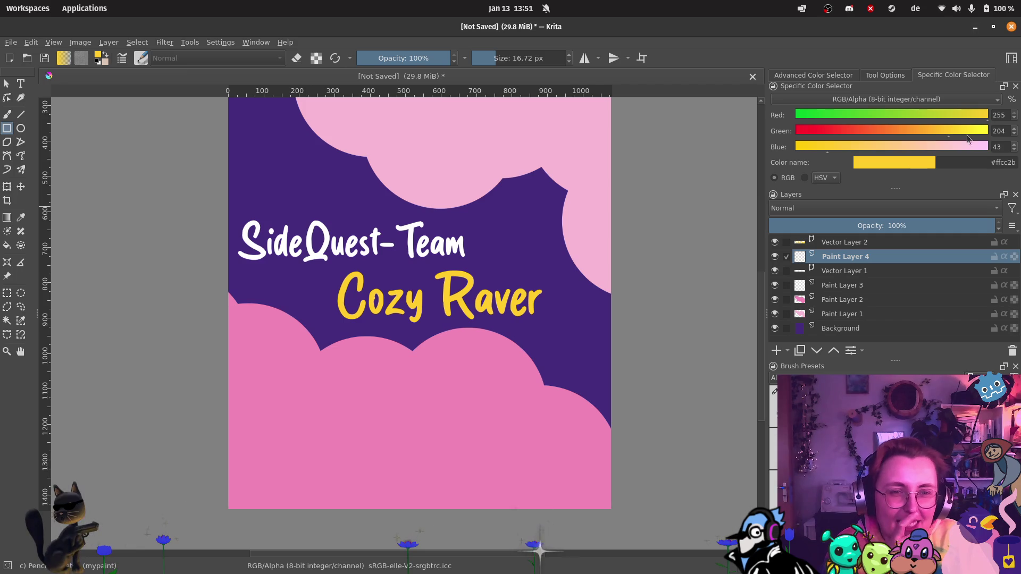
Step: Switch to white with a 5.5 px brush, then draw and undo a white frame
left_click(830, 73)
left_click_drag(877, 137, 865, 139)
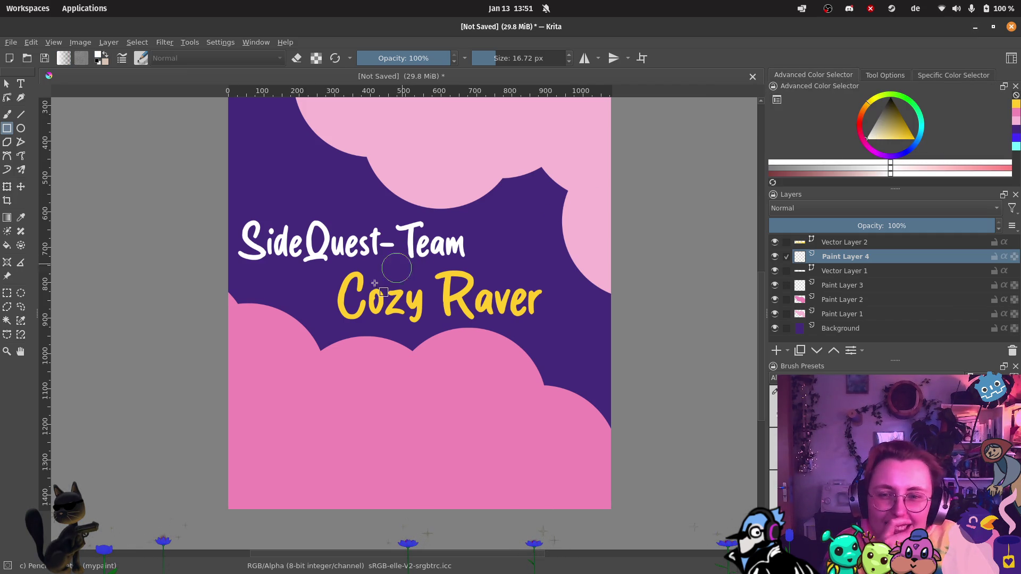
left_click_drag(492, 59, 485, 70)
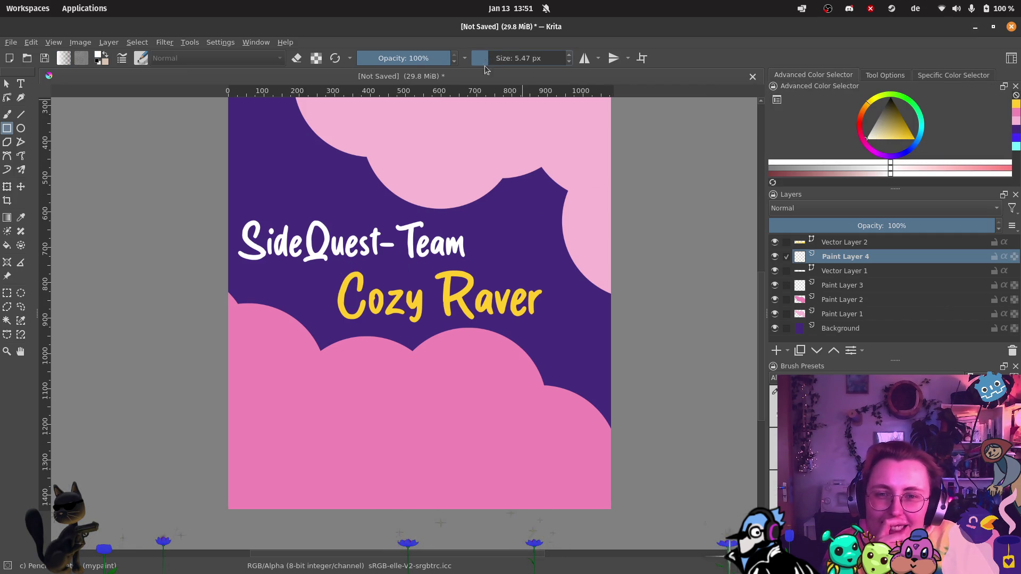
left_click_drag(327, 267, 553, 332)
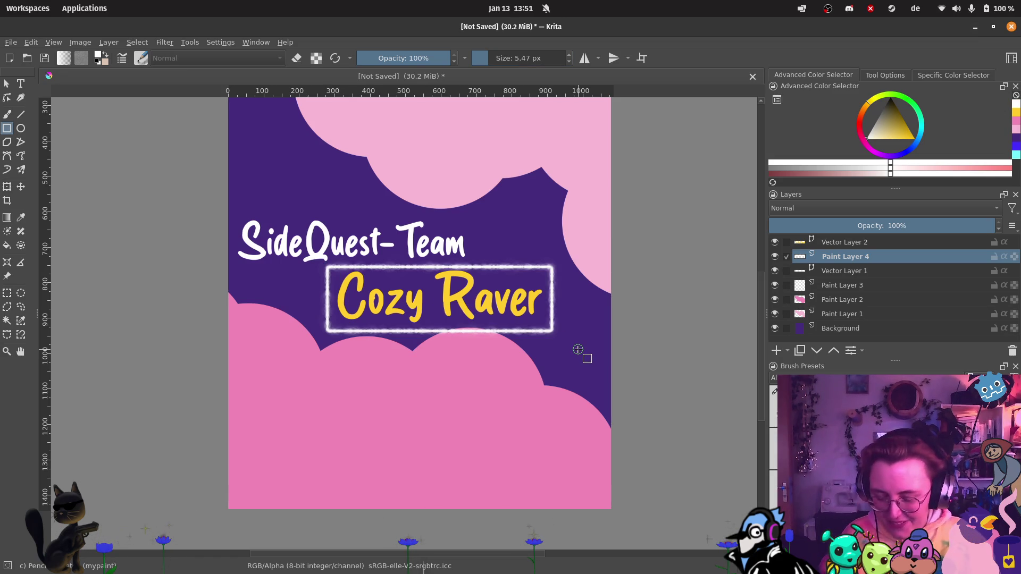
key("ctrl+z")
Step: Move the SideQuest-Team title slightly up and left
left_click(831, 272)
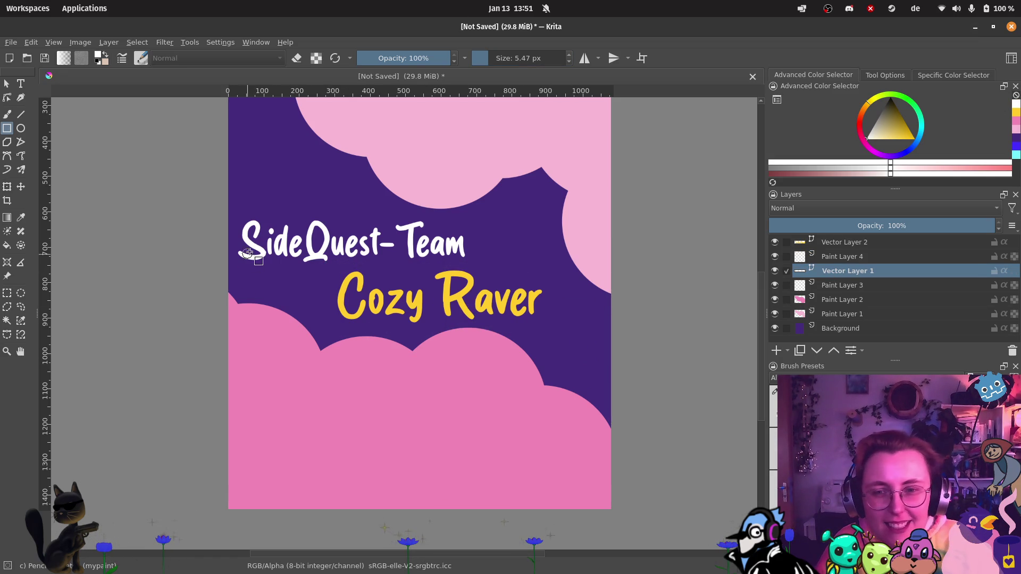
left_click(21, 186)
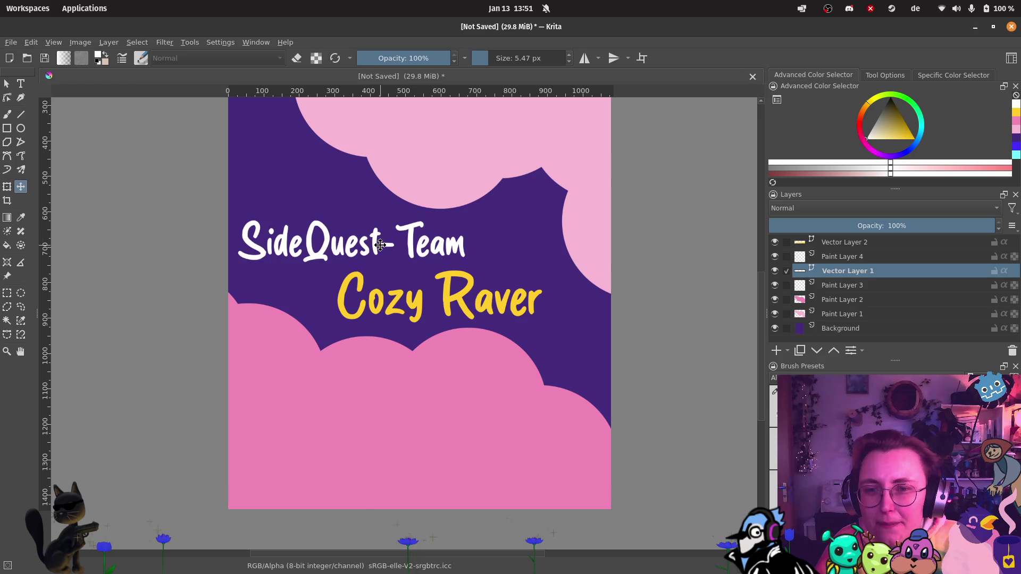
left_click_drag(380, 245, 375, 237)
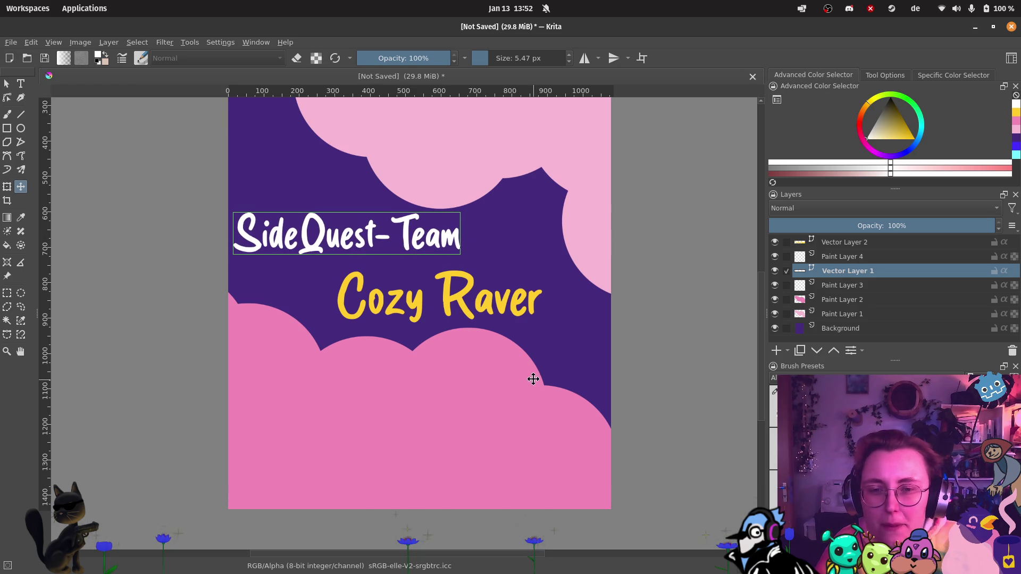
key("Page_Up")
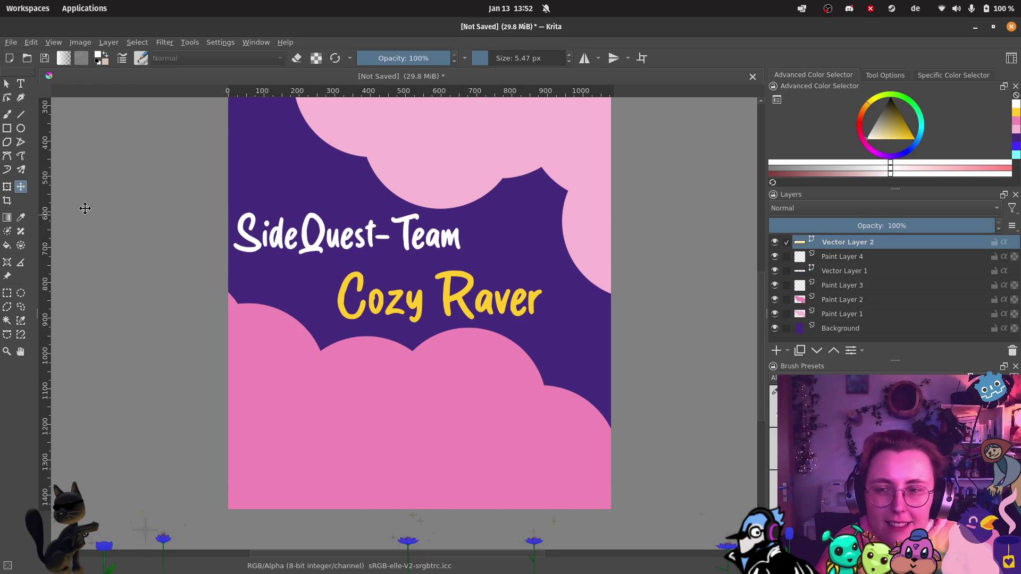
Step: Back on Paint Layer 4, draw and undo two white rectangle frames around Cozy Raver
left_click(840, 257)
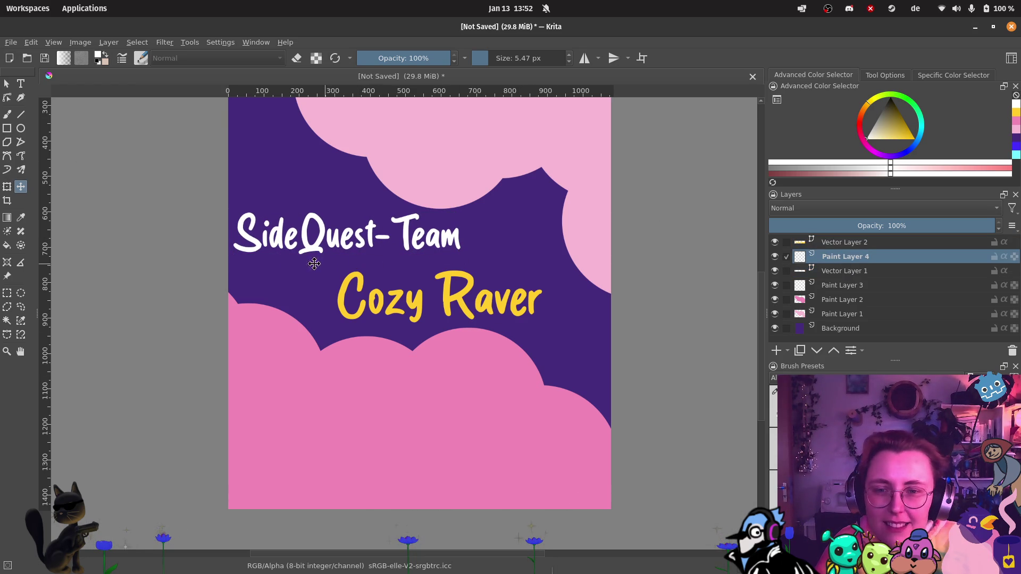
left_click(9, 130)
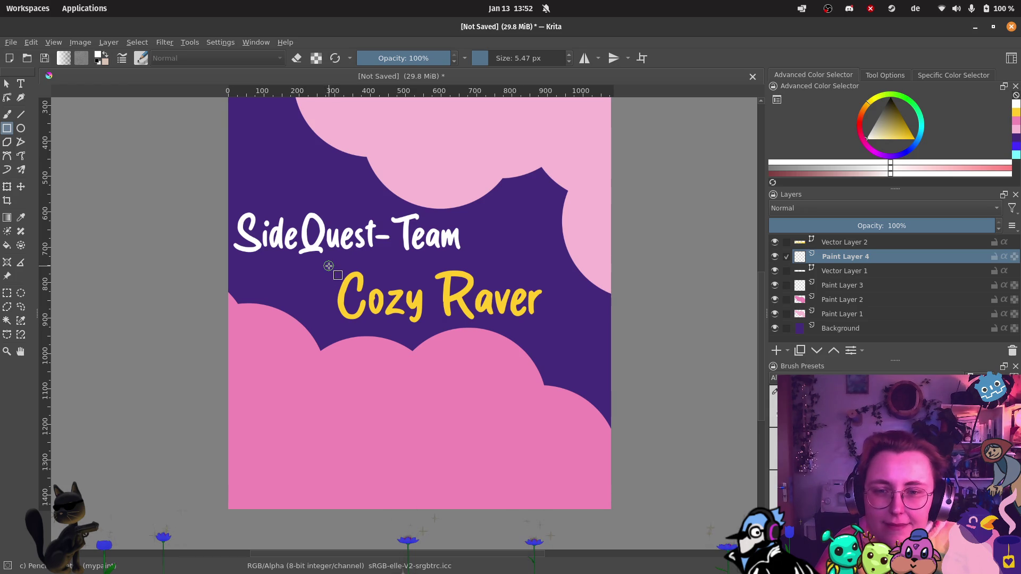
left_click_drag(328, 266, 560, 329)
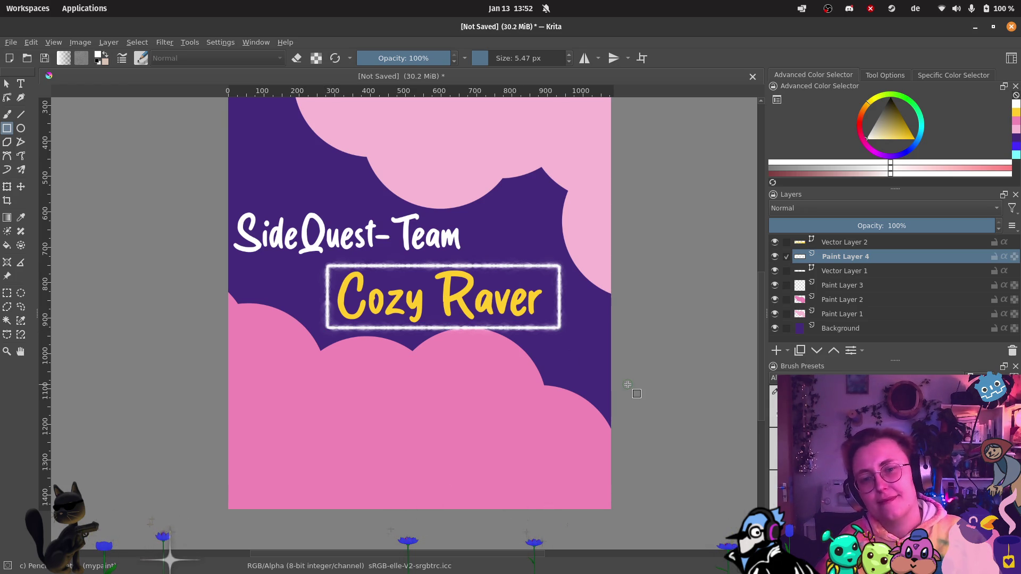
key("ctrl+z")
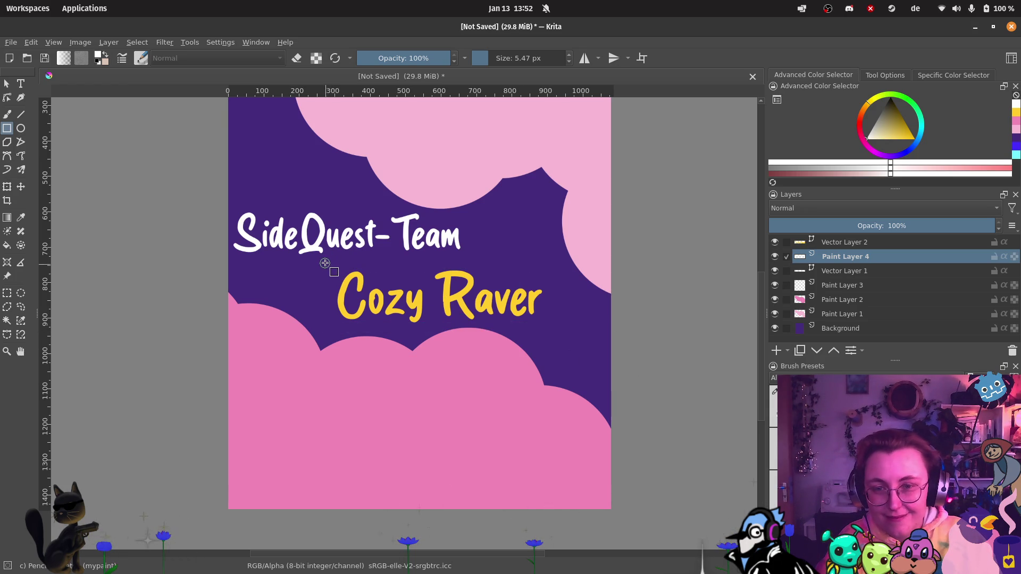
left_click_drag(324, 261, 561, 328)
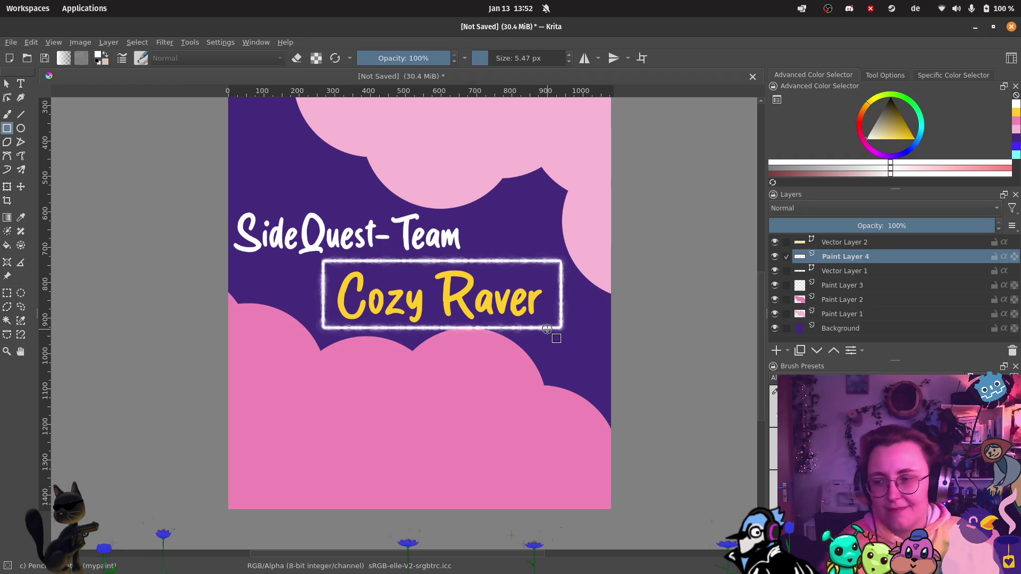
key("ctrl+z")
Step: Draw a white rectangular frame around the yellow 'Cozy Raver' line on Paint Layer 4
scroll(454, 304, "up", 2)
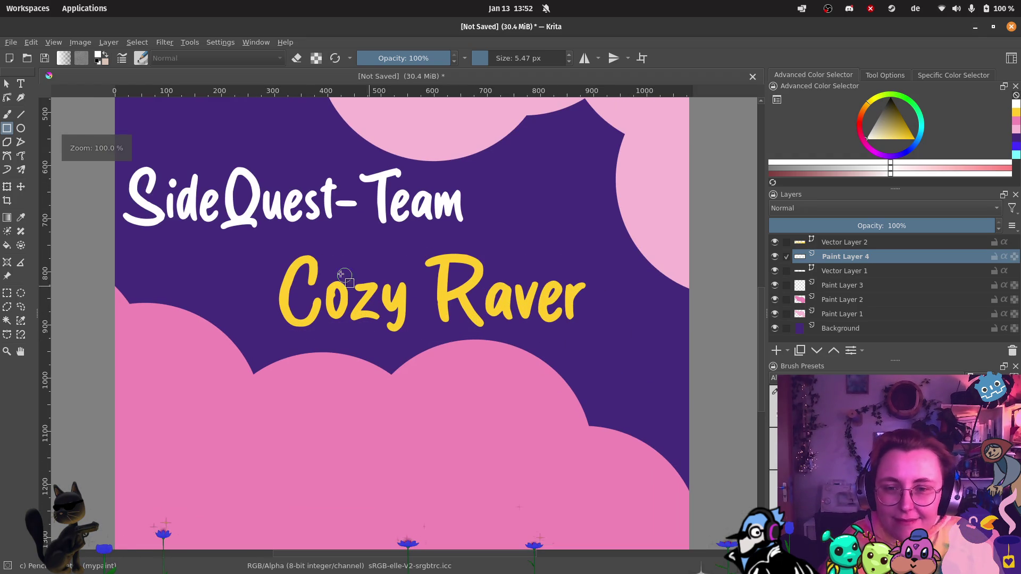
mouse_move(259, 239)
left_mouse_down()
mouse_move(555, 337)
mouse_move(600, 340)
left_mouse_up()
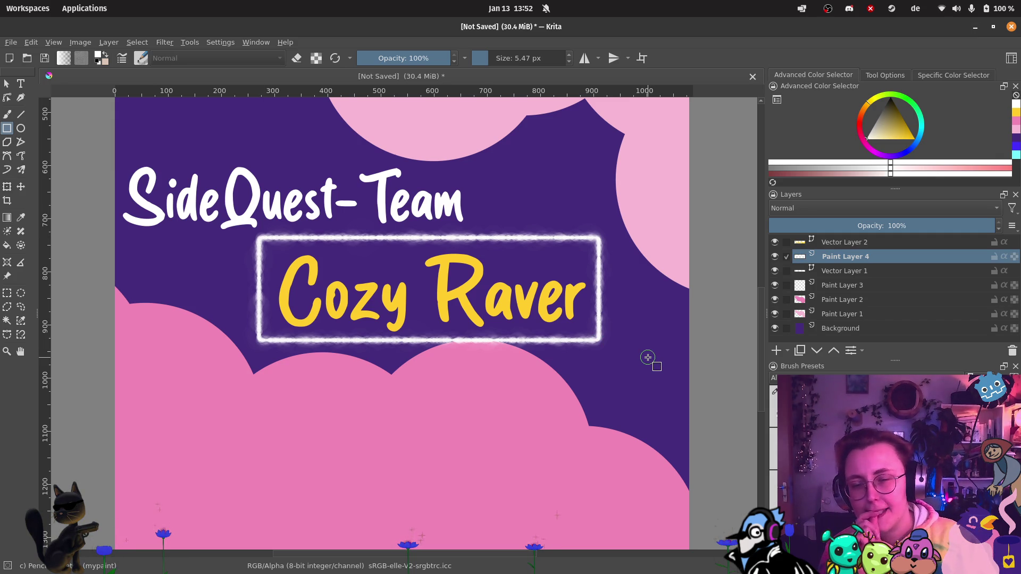
scroll(621, 308, "down", 2)
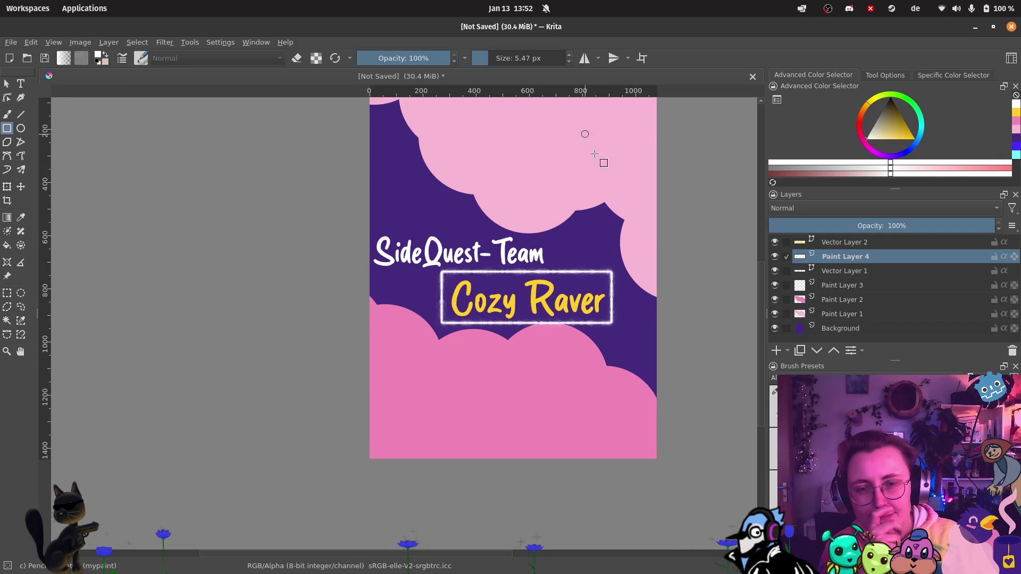
scroll(606, 222, "up", 2)
scroll(606, 222, "right", 2)
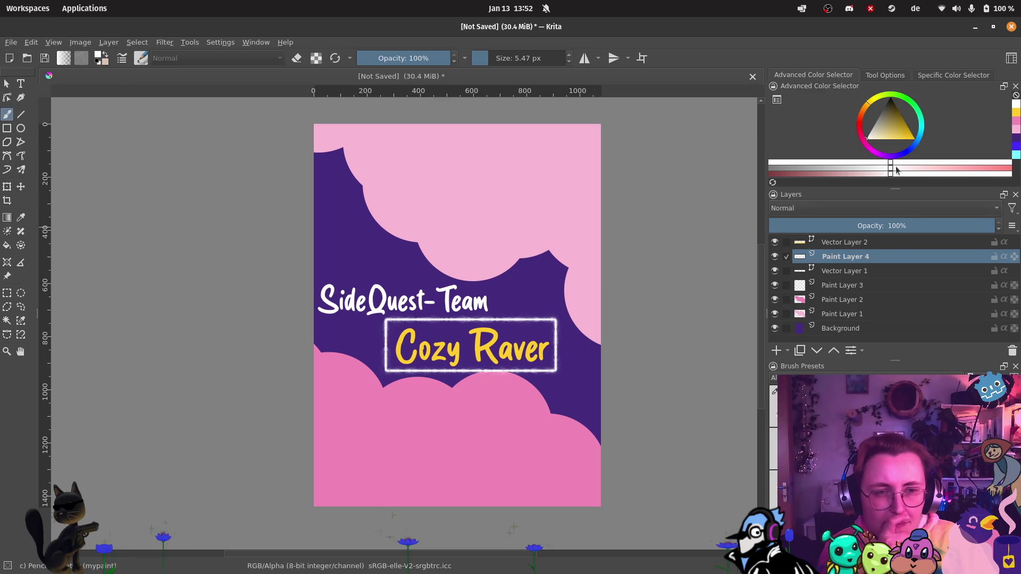
Step: Set the painting colour to dark navy #292753 in the Specific Color Selector
left_click_drag(886, 114, 880, 106)
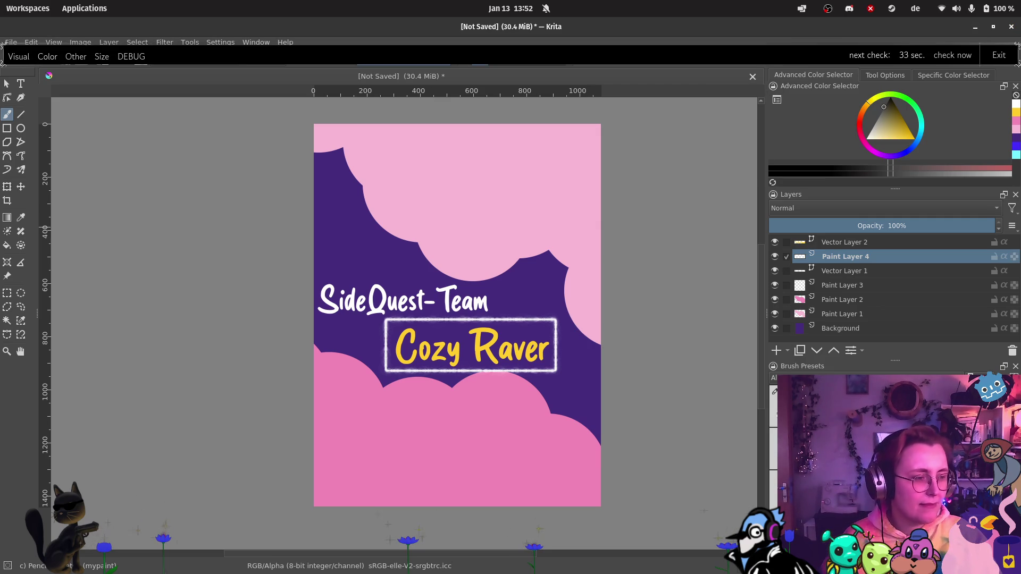
left_click(945, 75)
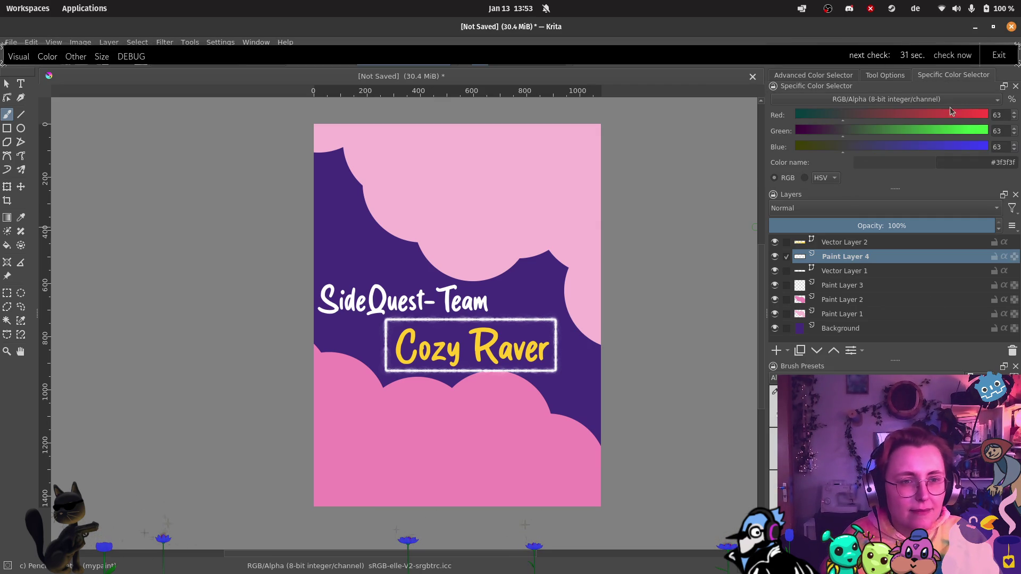
double_click(1000, 163)
type("#292753")
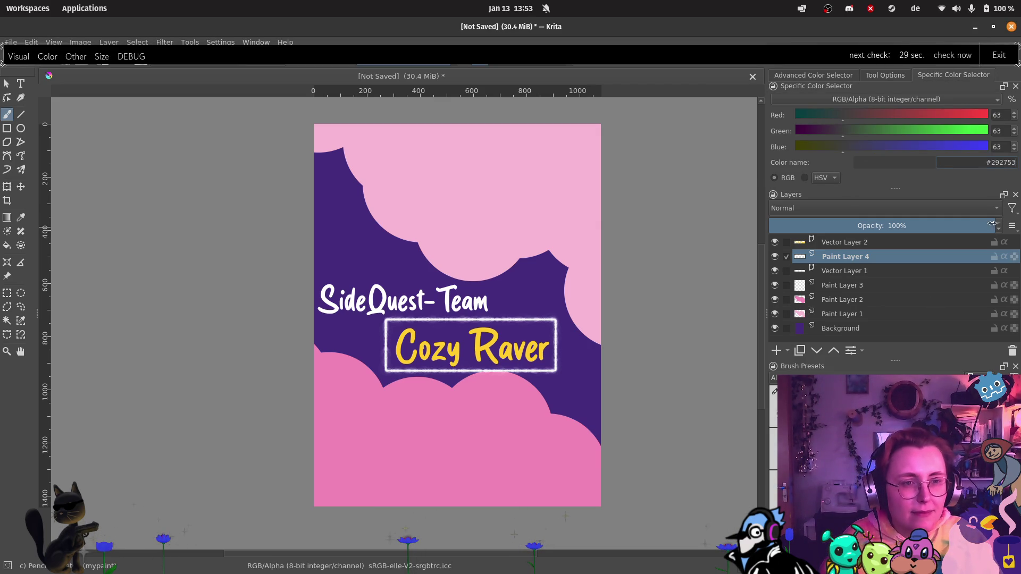
key("Return")
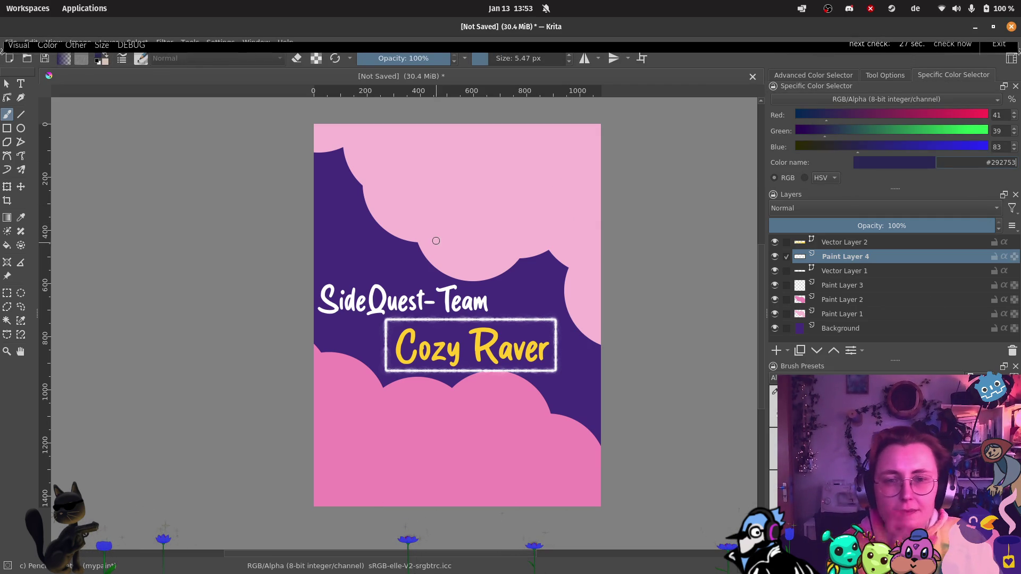
Step: Switch to the b) Basic round brush and set its size to about 258 px
left_click(537, 58)
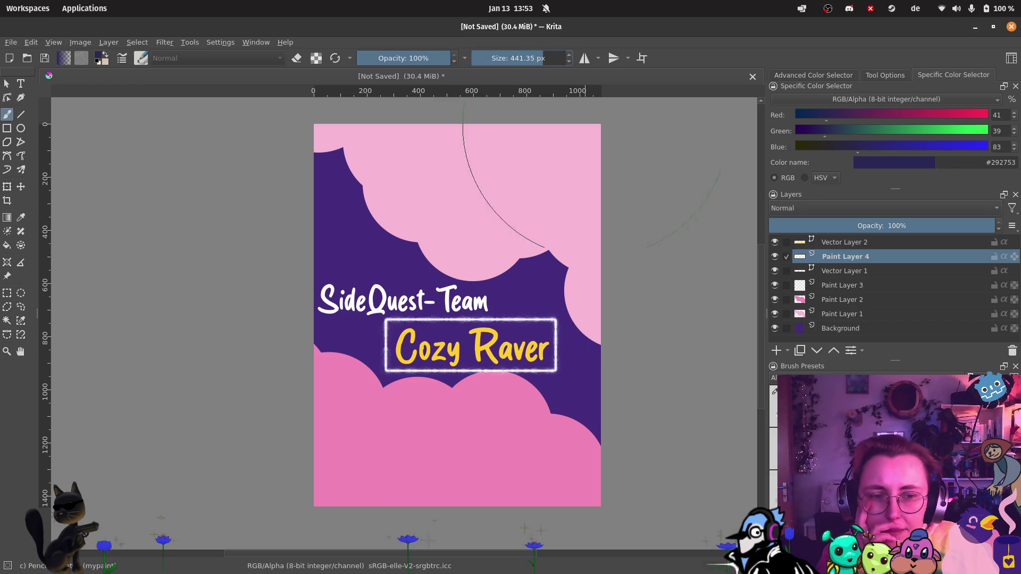
key("slash")
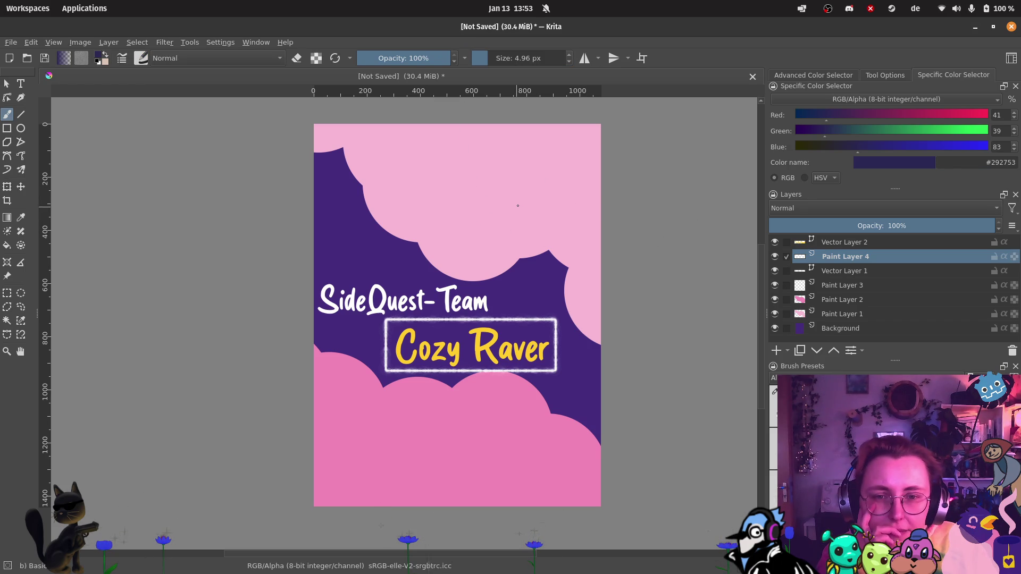
left_click(548, 58)
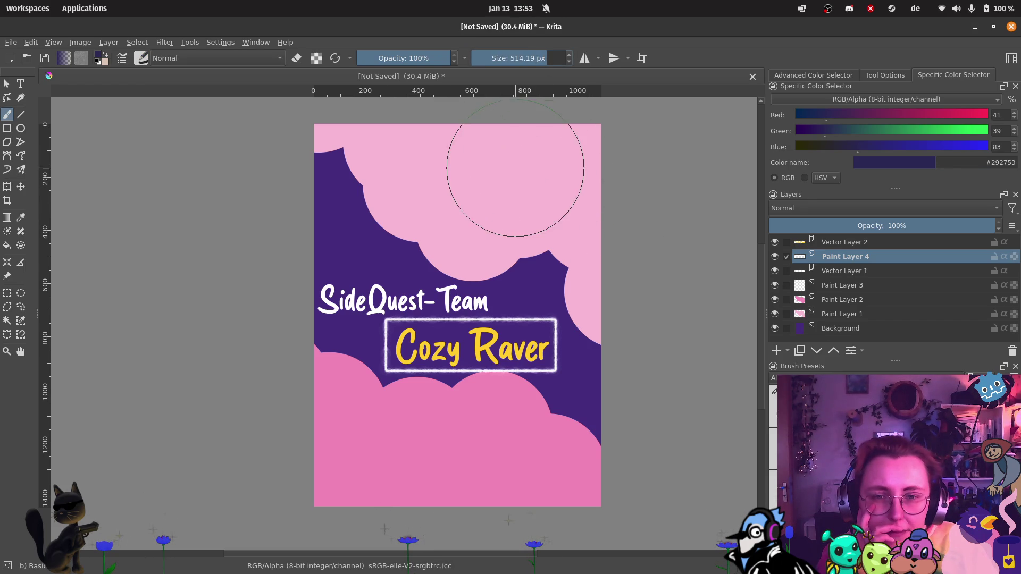
left_click_drag(548, 58, 513, 58)
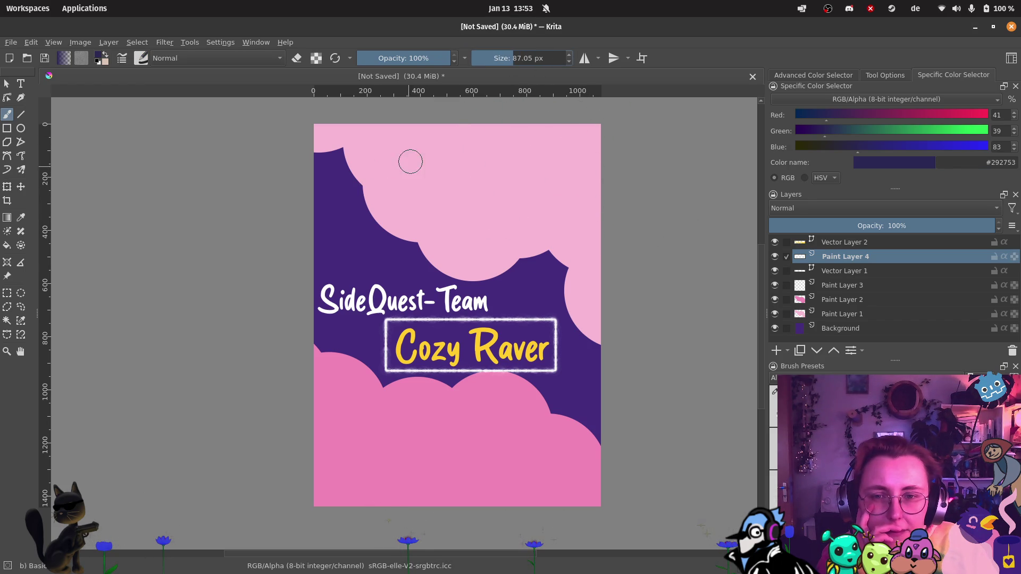
left_click(533, 59)
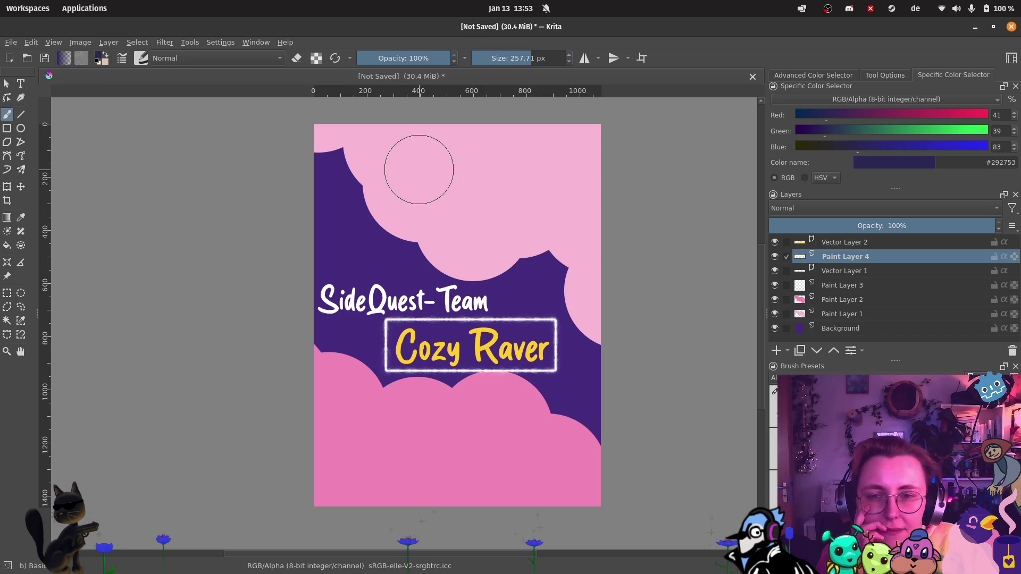
Step: Stamp trial navy circles in the top-right and lower-left corners, undoing the misplaced one
left_click(419, 169)
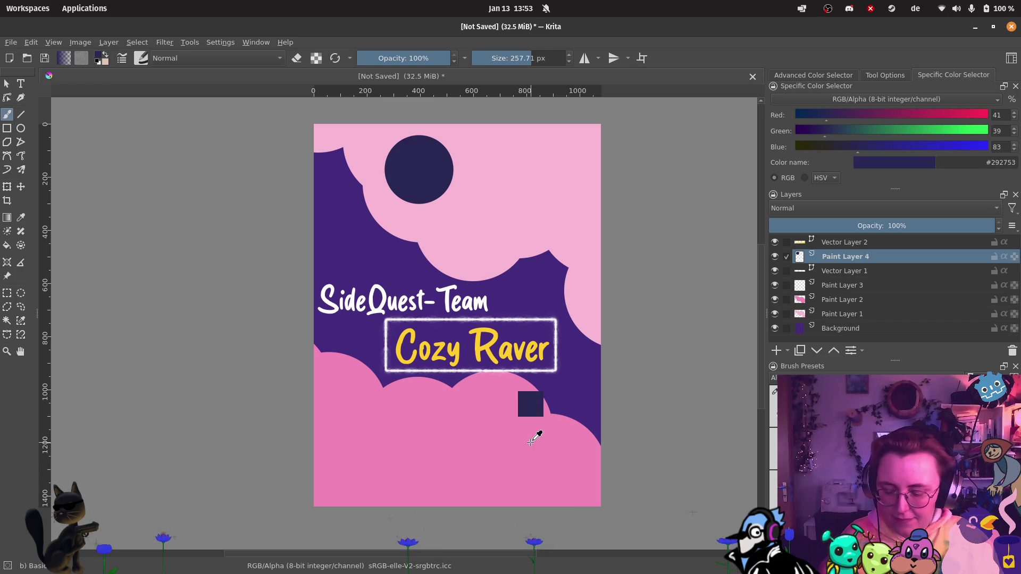
key("ctrl+z")
left_click(553, 172)
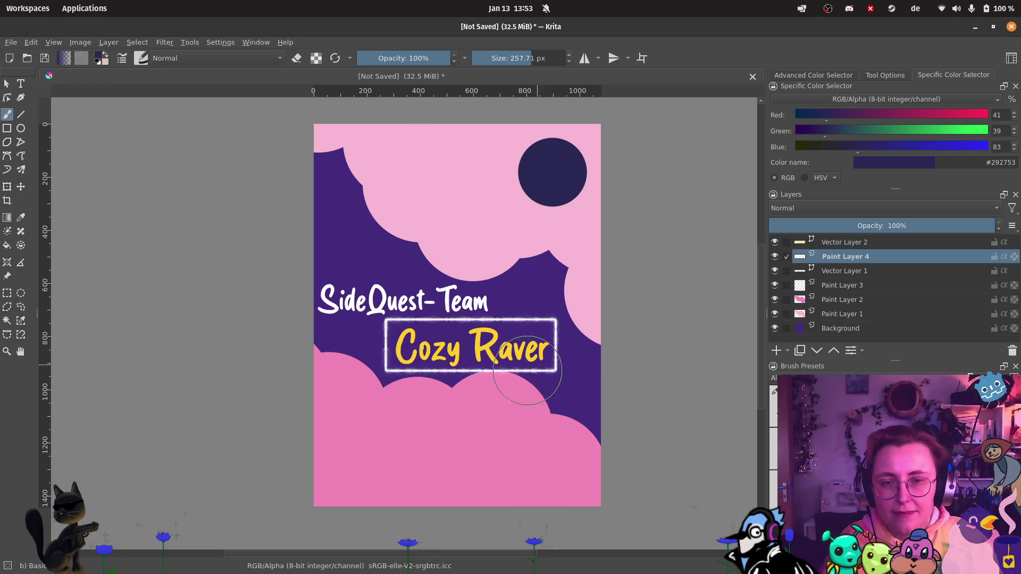
left_click(359, 453)
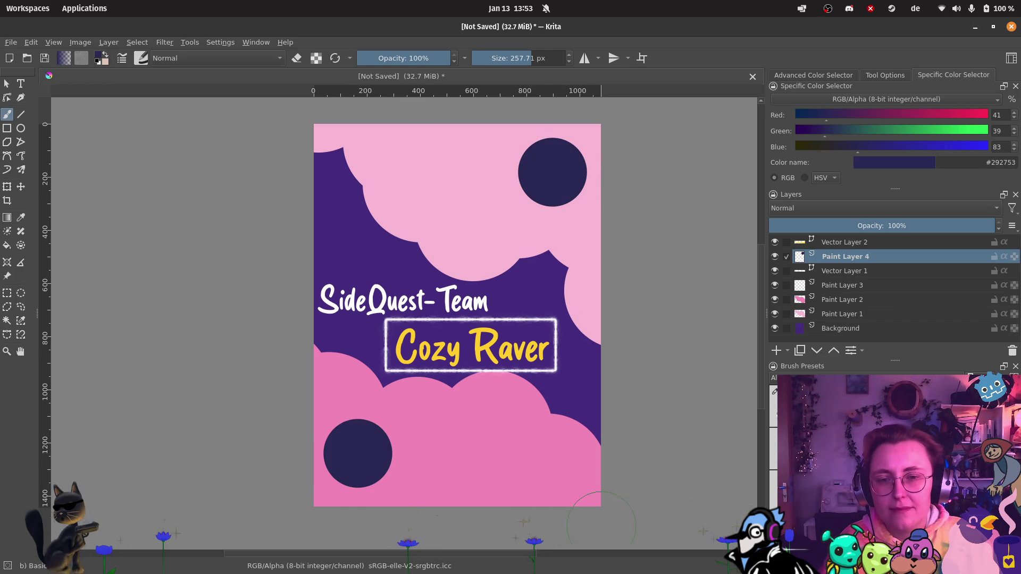
scroll(679, 473, "down", 1)
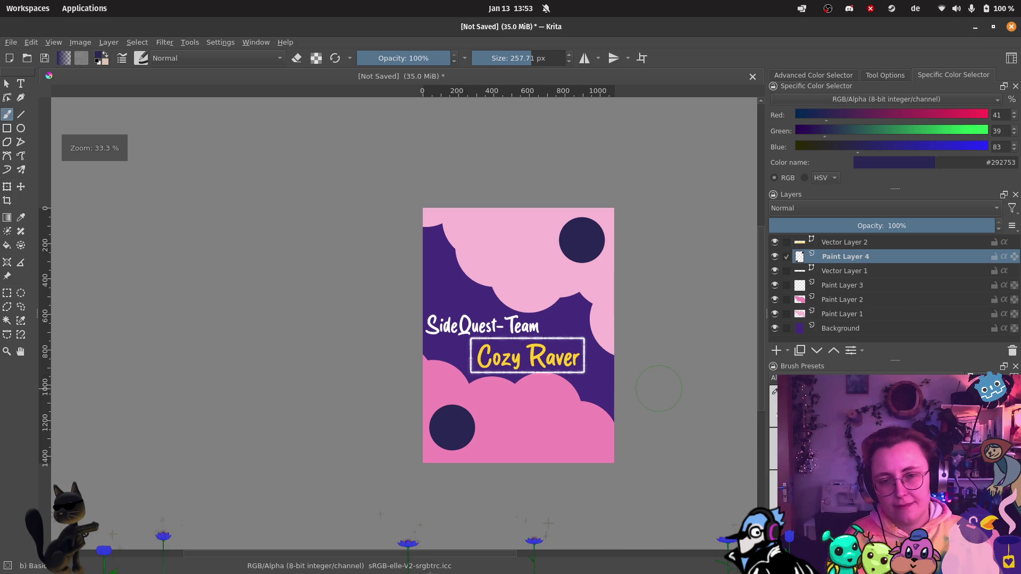
scroll(622, 404, "up", 2)
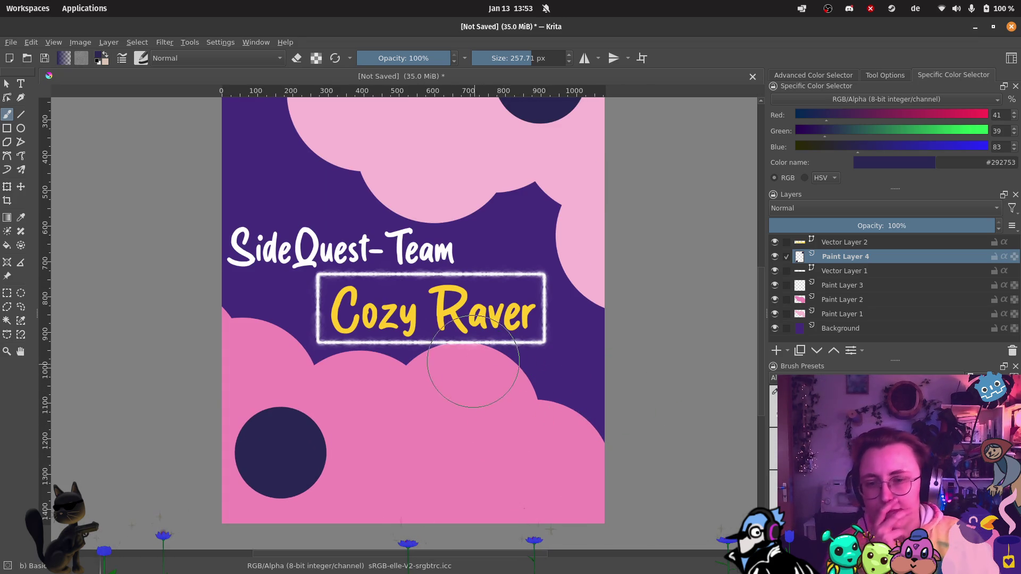
scroll(471, 357, "down", 2)
scroll(475, 306, "up", 2)
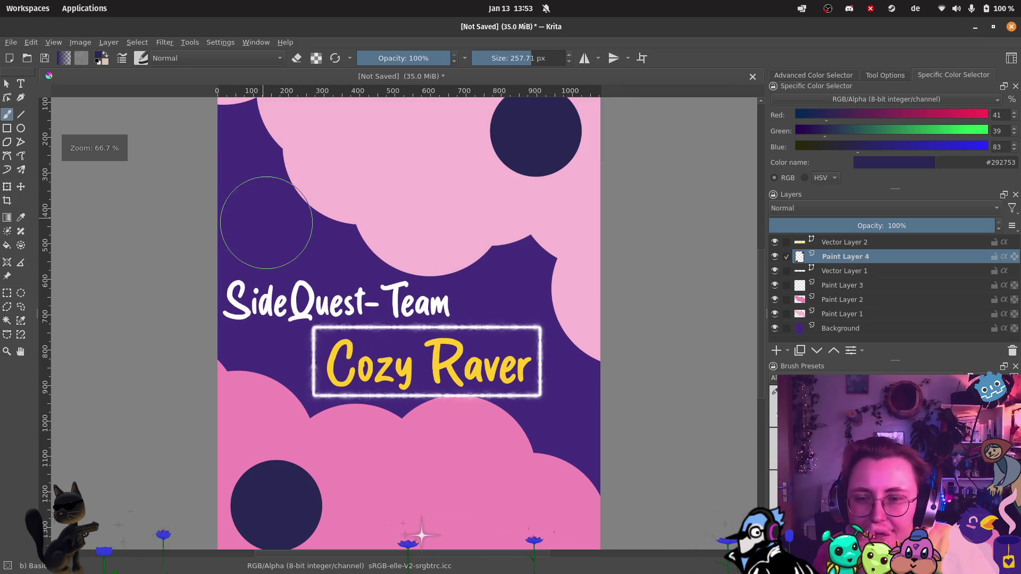
scroll(548, 298, "down", 2)
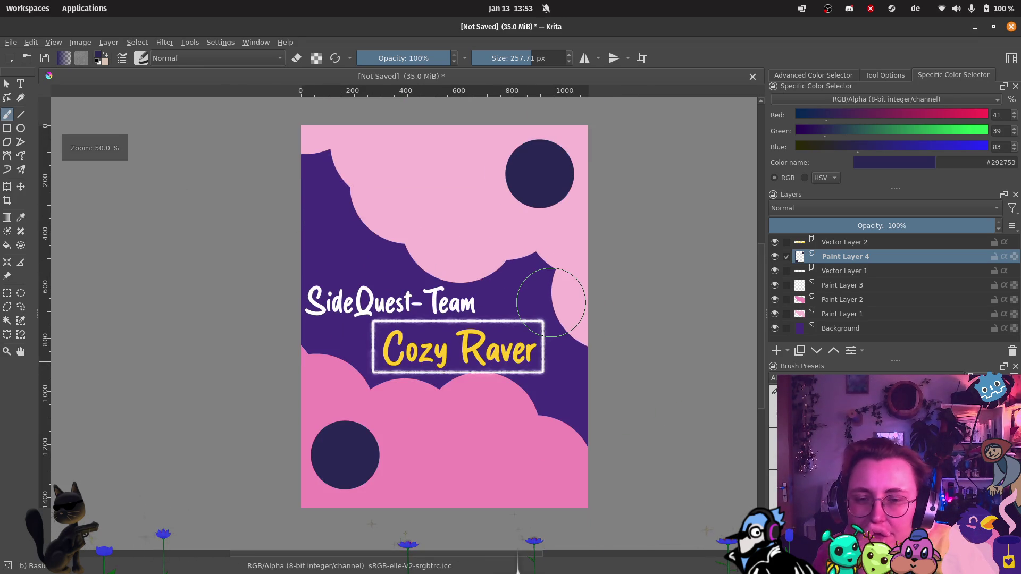
scroll(525, 317, "up", 1)
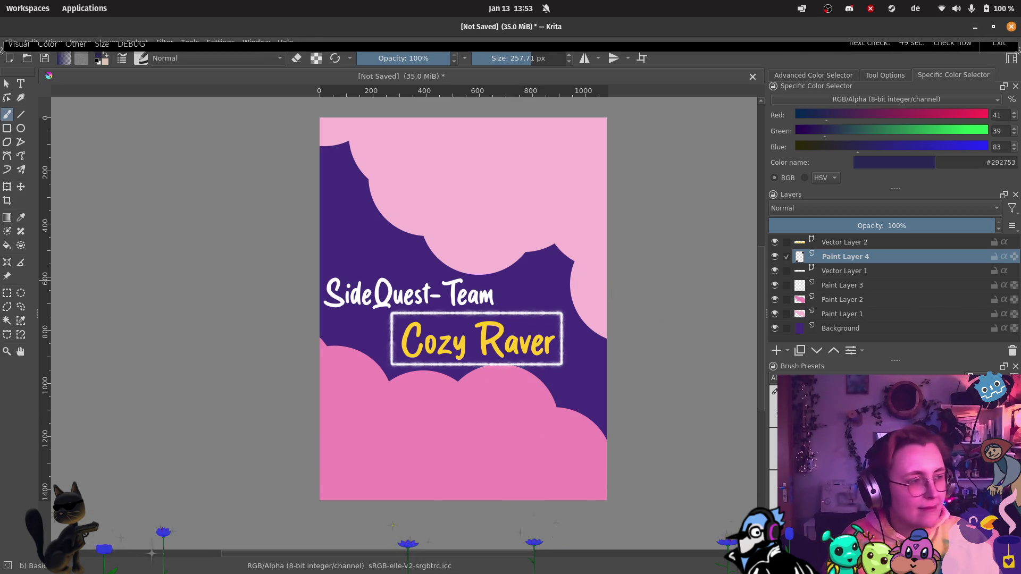
scroll(480, 309, "up", 1)
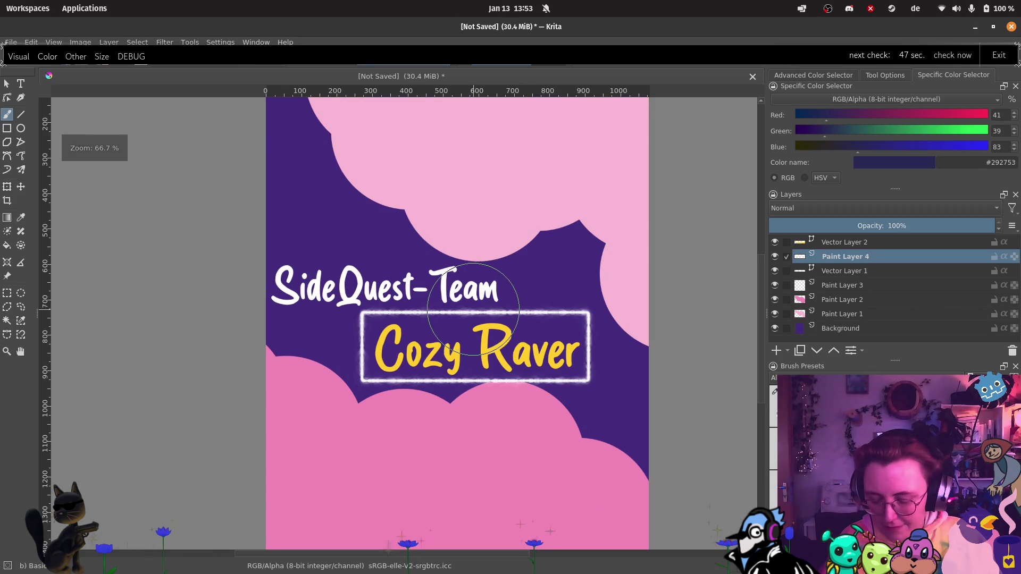
Step: Pick the Cozy Raver yellow (#ffcc2b) and stamp circles in the top-right cloud and lower-left
left_click(494, 343, "ctrl")
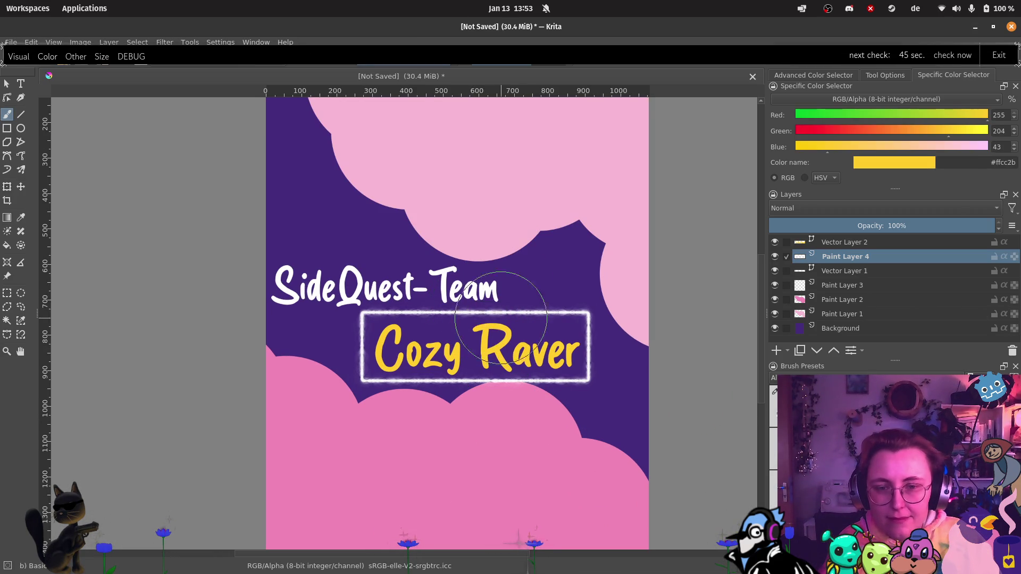
scroll(526, 236, "down", 1)
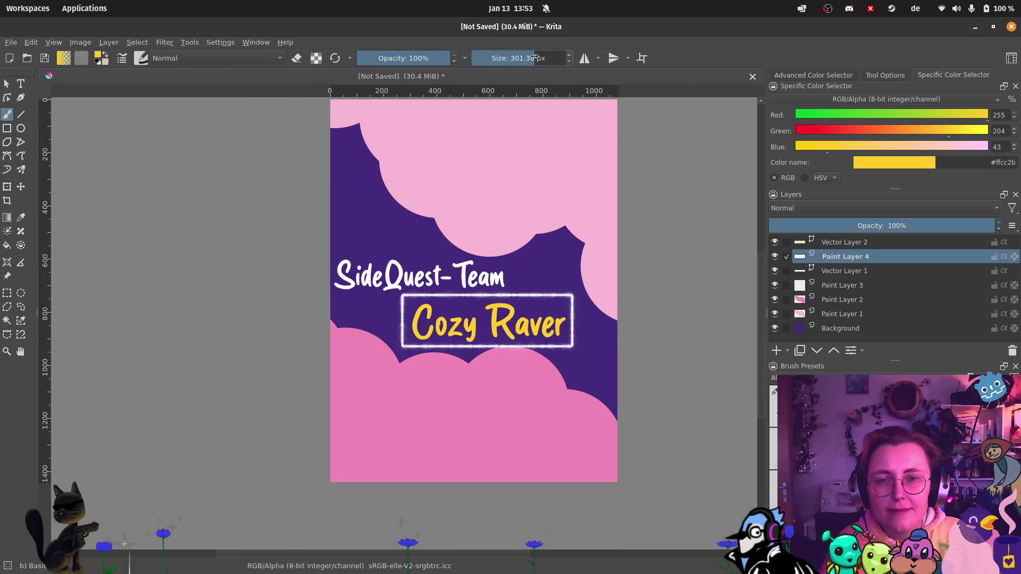
scroll(548, 160, "up", 2)
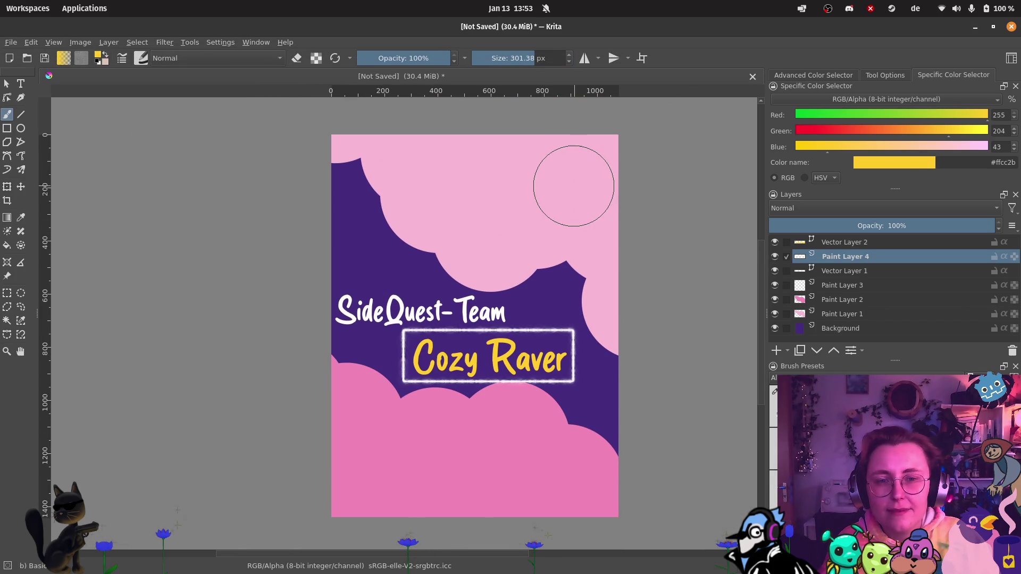
left_click(567, 188)
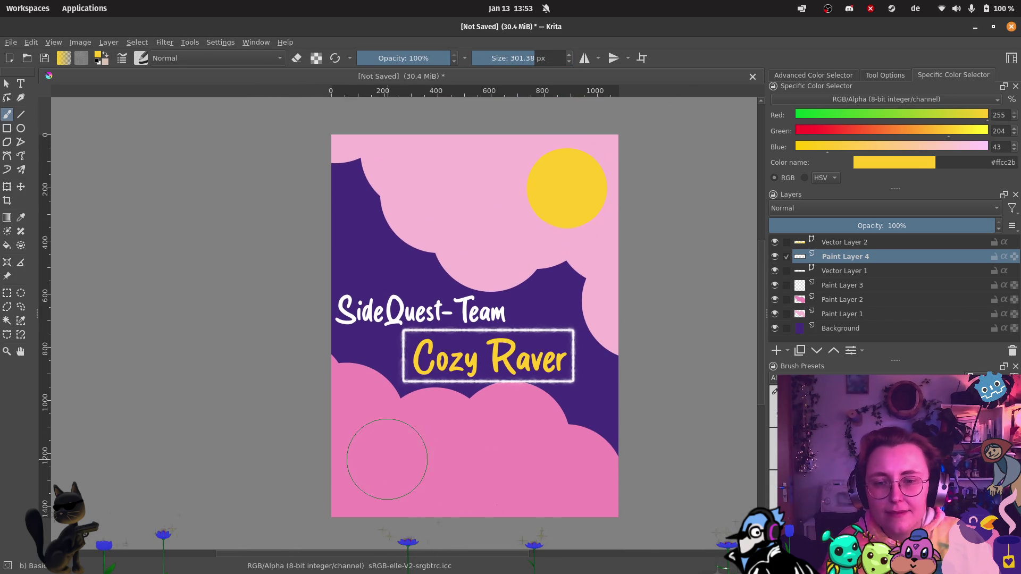
left_click(381, 463)
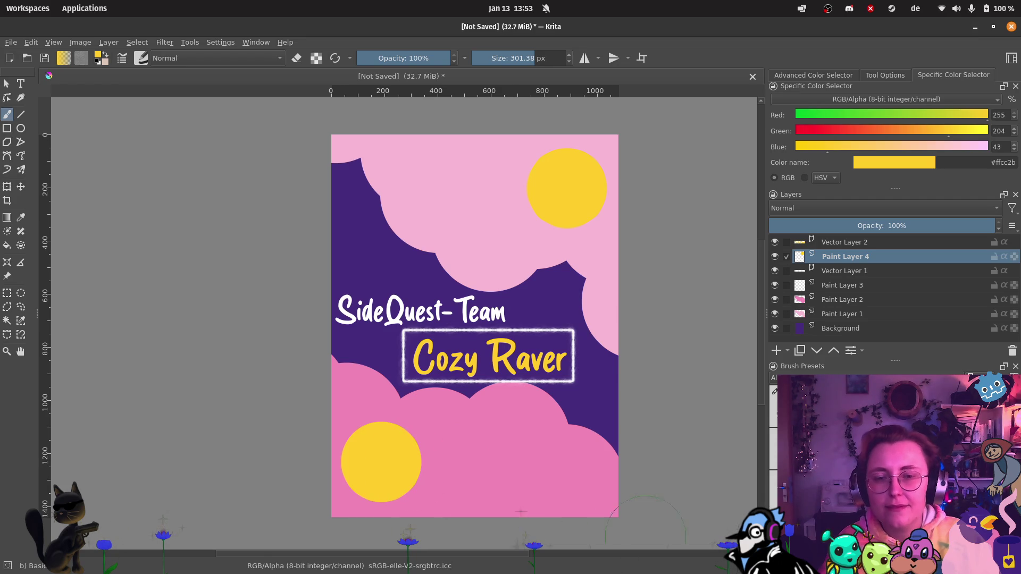
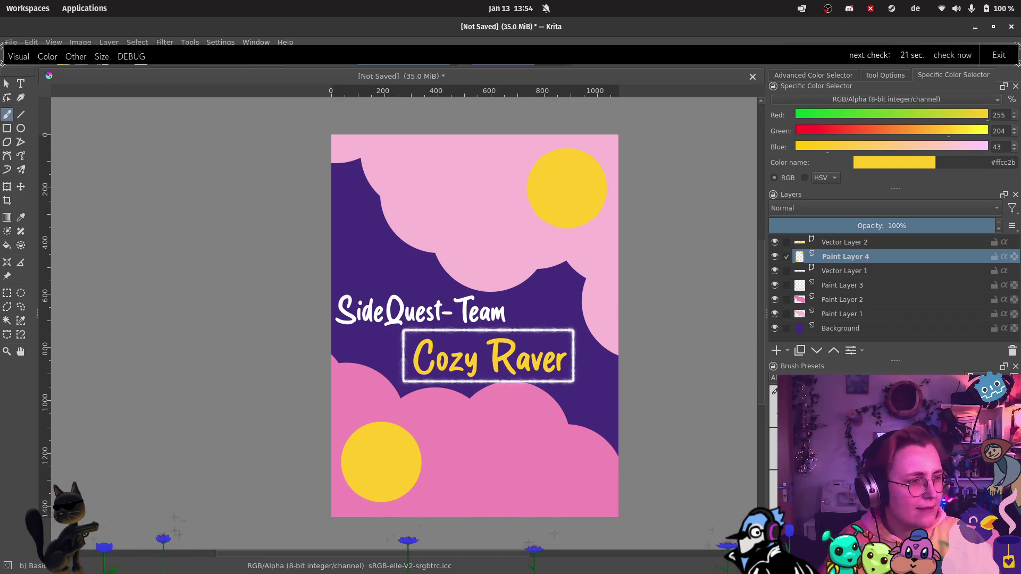
Step: Drop selfie06_round.png in as a new layer and scale it down toward the lower-right corner
left_click_drag(533, 313, 424, 456)
left_click(473, 459)
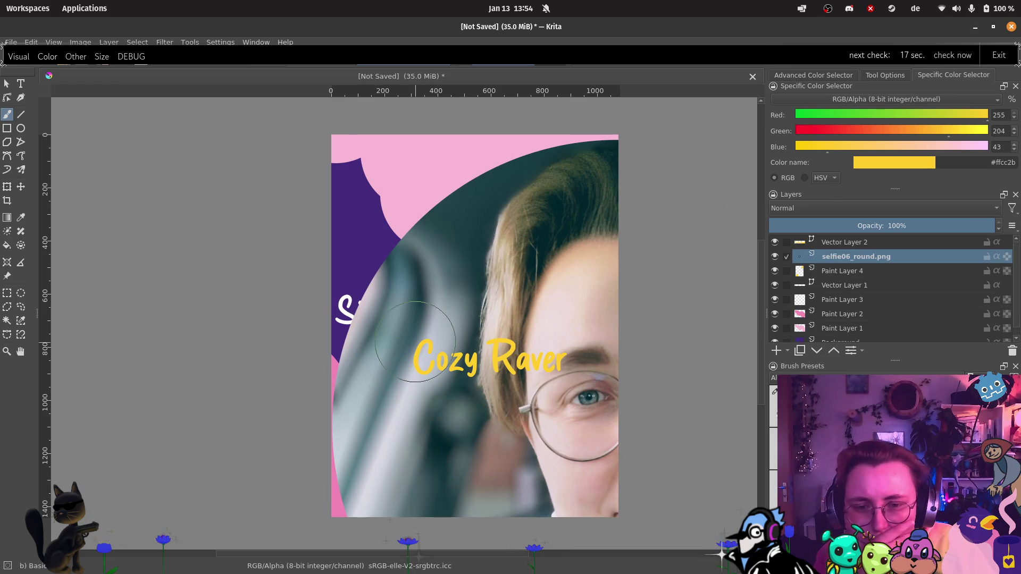
left_click(21, 187)
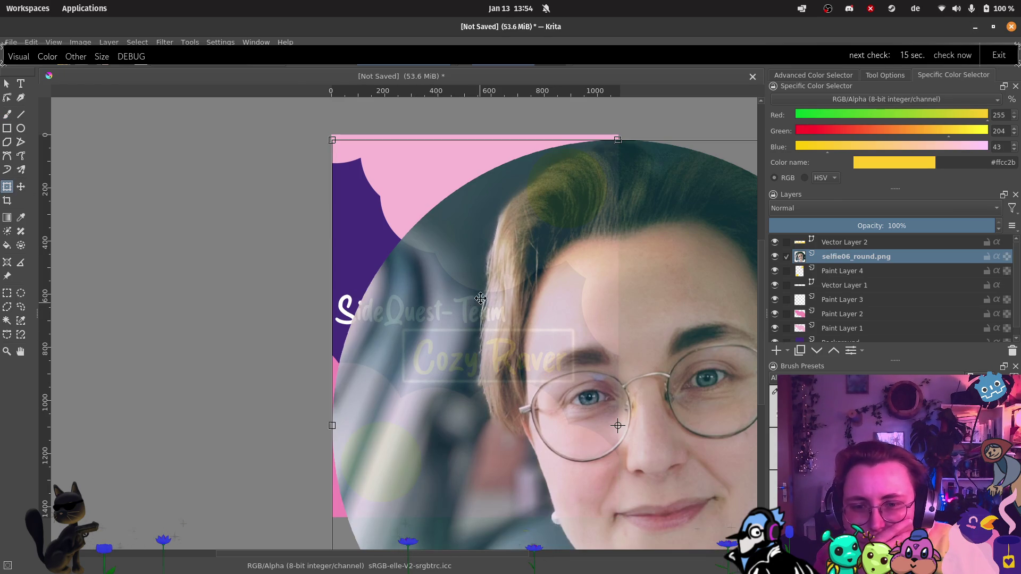
mouse_move(332, 140)
left_mouse_down()
mouse_move(612, 473)
mouse_move(468, 340)
mouse_move(362, 269)
mouse_move(437, 294)
mouse_move(527, 412)
mouse_move(468, 356)
mouse_move(463, 348)
mouse_move(552, 429)
left_mouse_up()
Step: Enter a new width percentage for the selfie in the Transform tool options
left_click(879, 78)
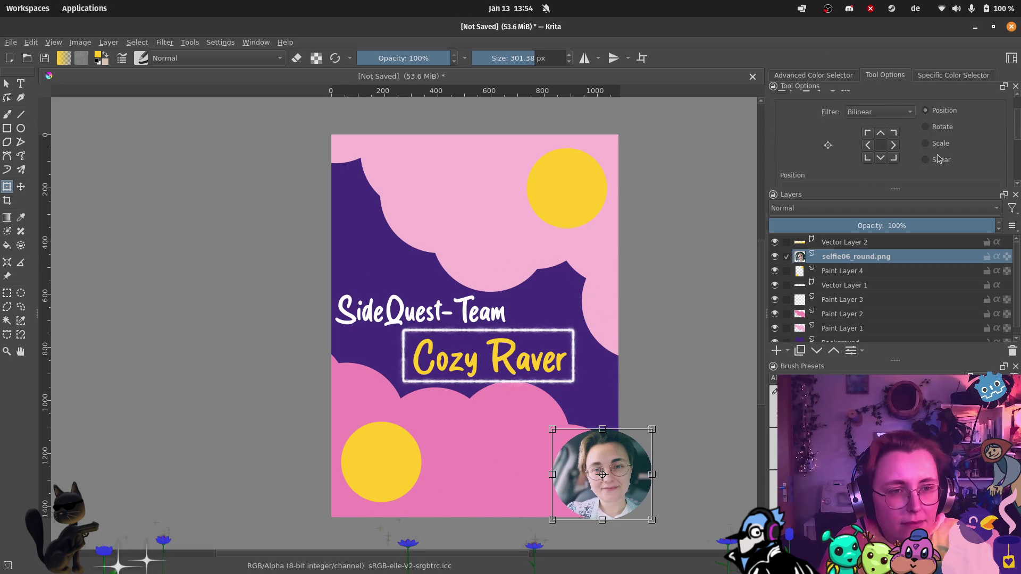
left_click(948, 161)
scroll(883, 175, "down", 1)
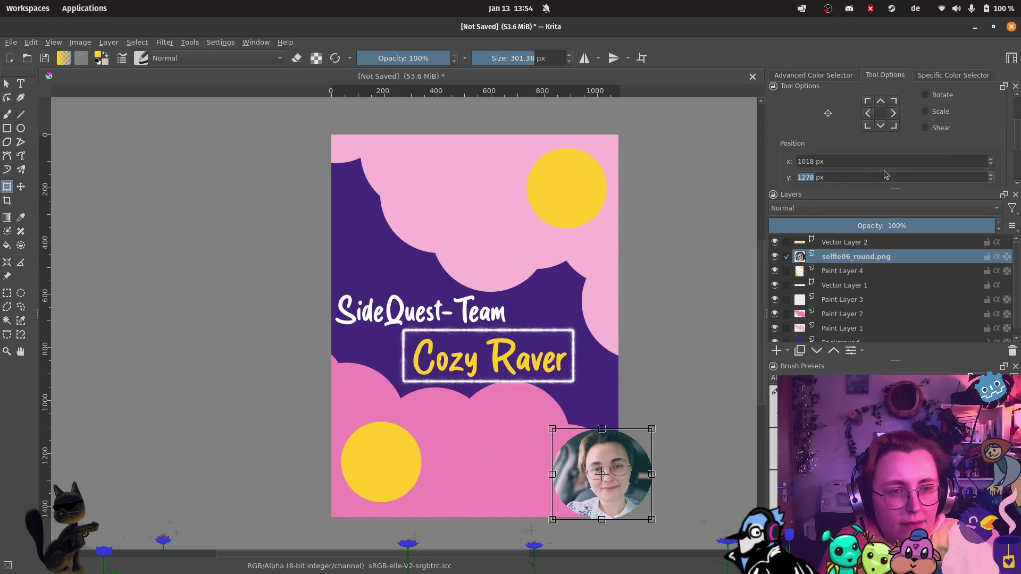
scroll(947, 122, "up", 2)
left_click(932, 144)
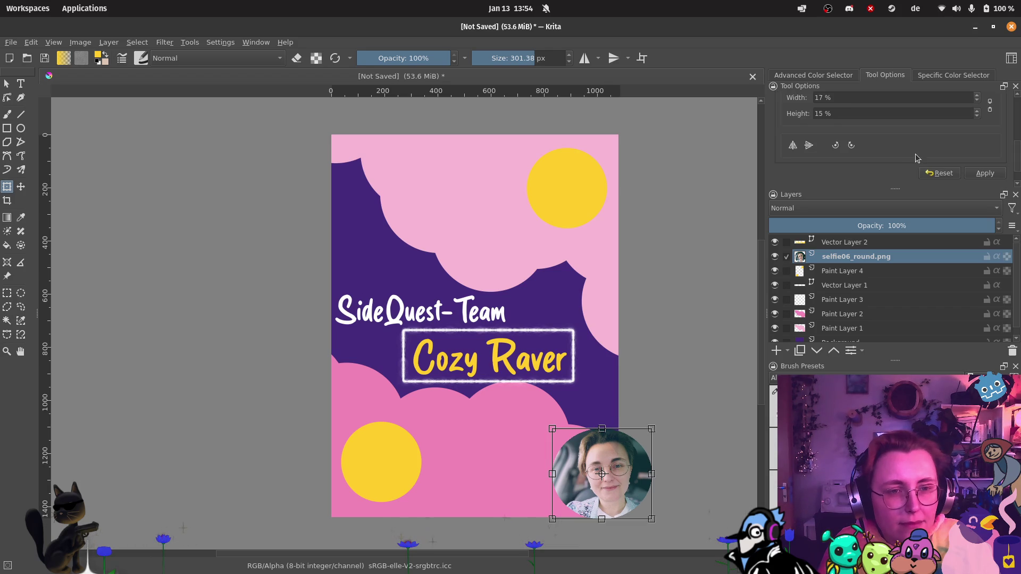
double_click(818, 98)
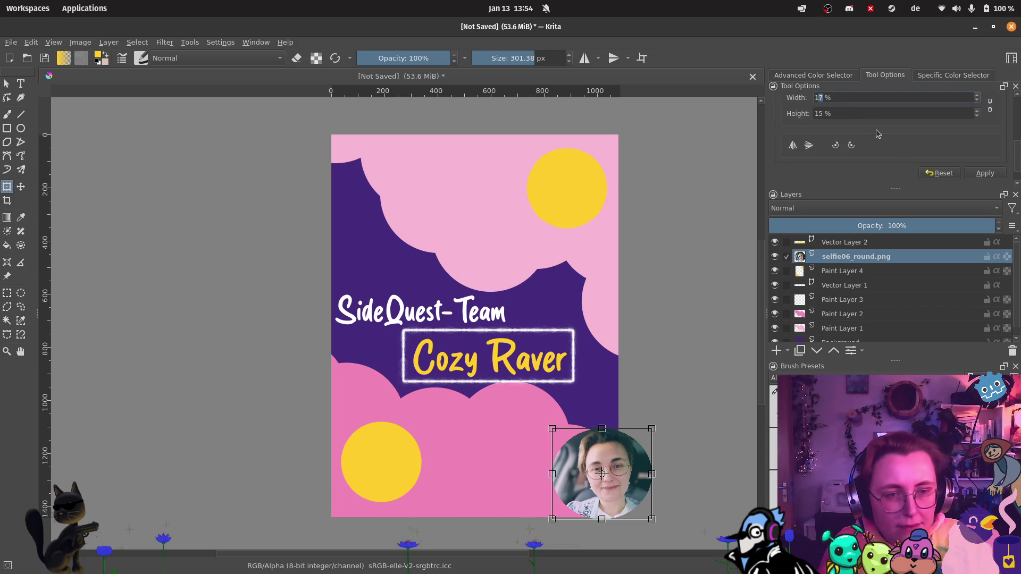
key("BackSpace")
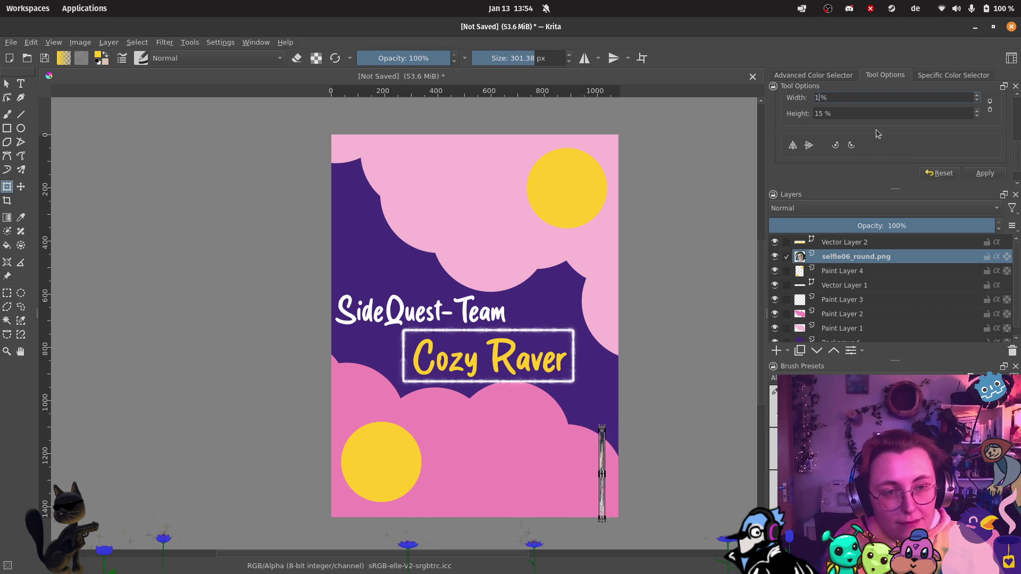
type("5")
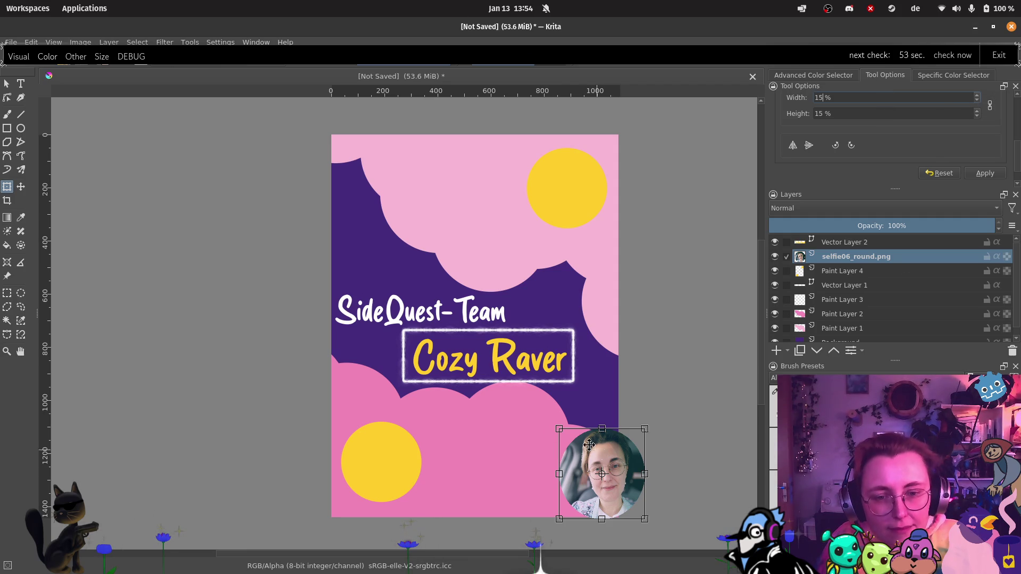
Step: Move the selfie onto the lower-left yellow circle and size it to about 12% × 13%
left_click_drag(559, 429, 583, 453)
mouse_move(619, 488)
left_mouse_down()
mouse_move(386, 466)
mouse_move(396, 470)
left_mouse_up()
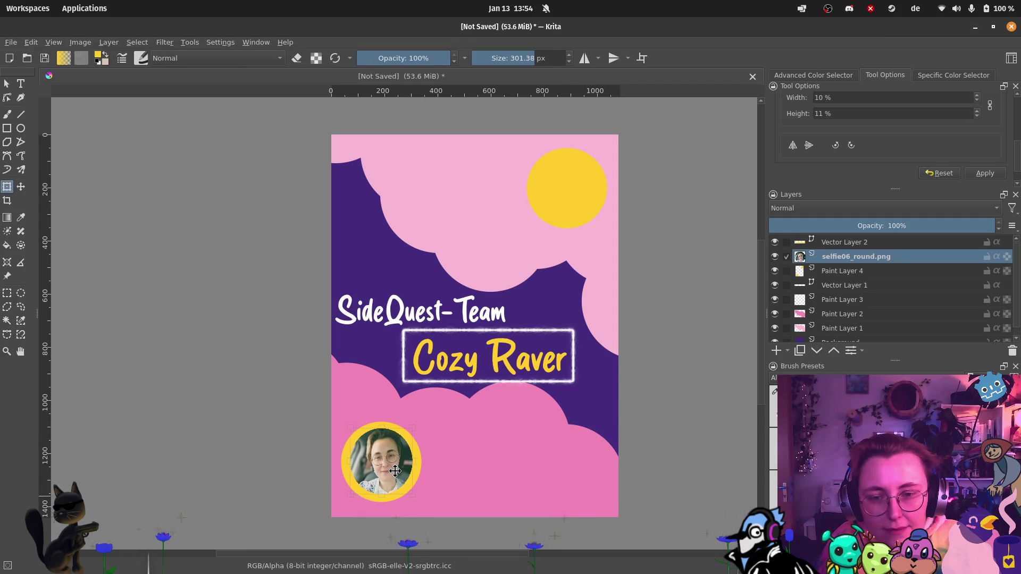
scroll(383, 478, "up", 3)
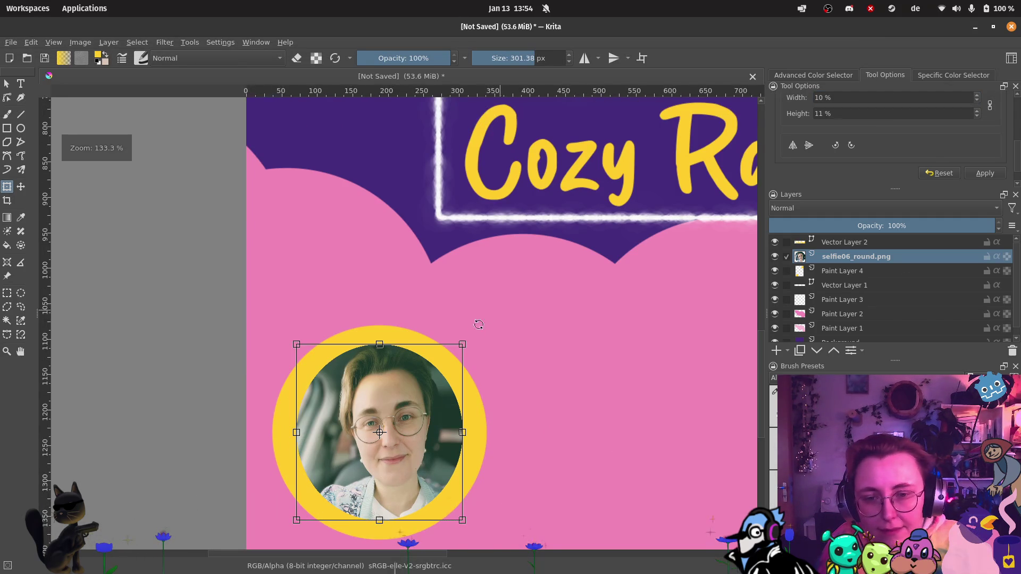
left_click_drag(462, 344, 470, 337)
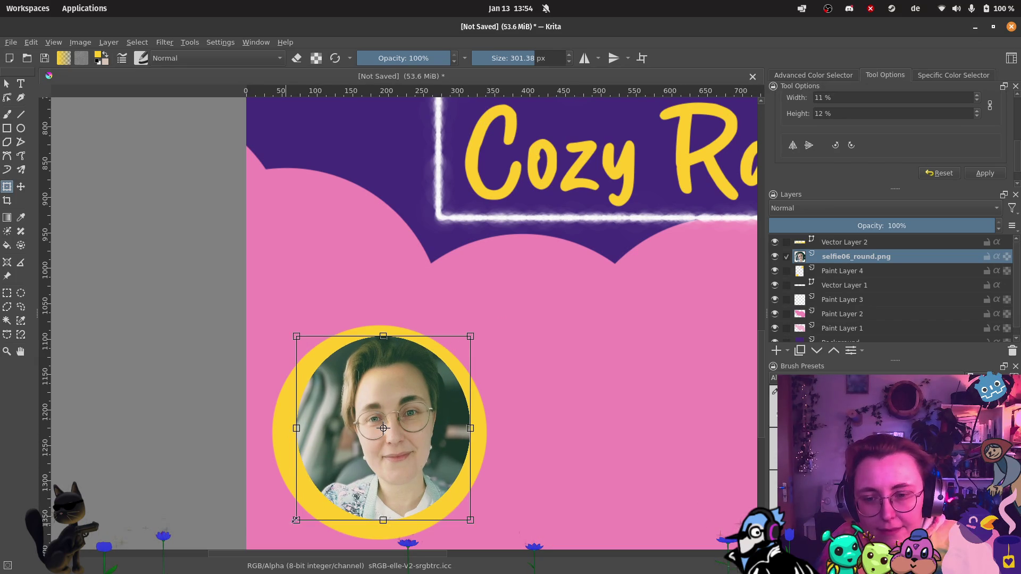
left_click_drag(296, 520, 286, 530)
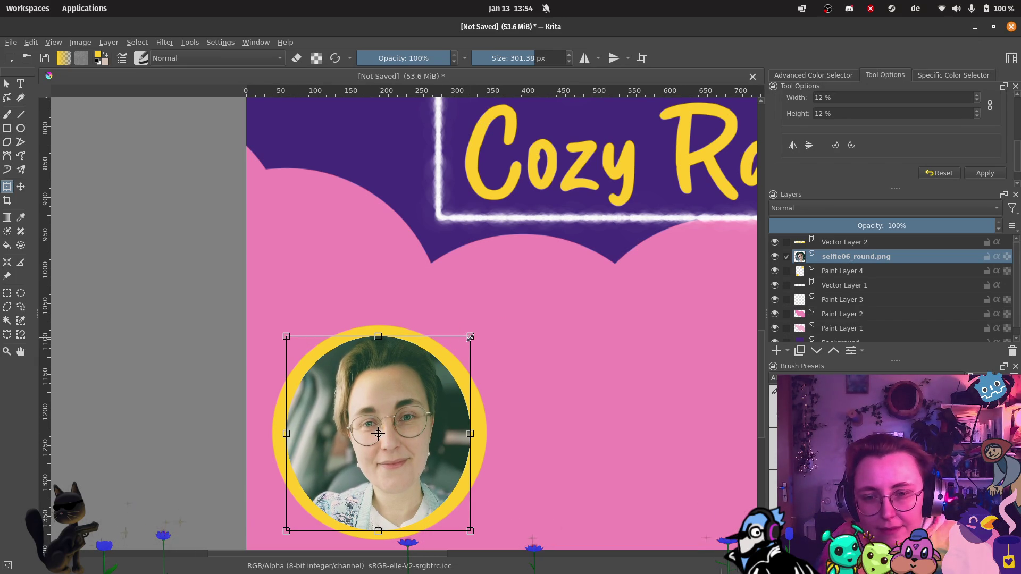
left_click_drag(470, 337, 473, 334)
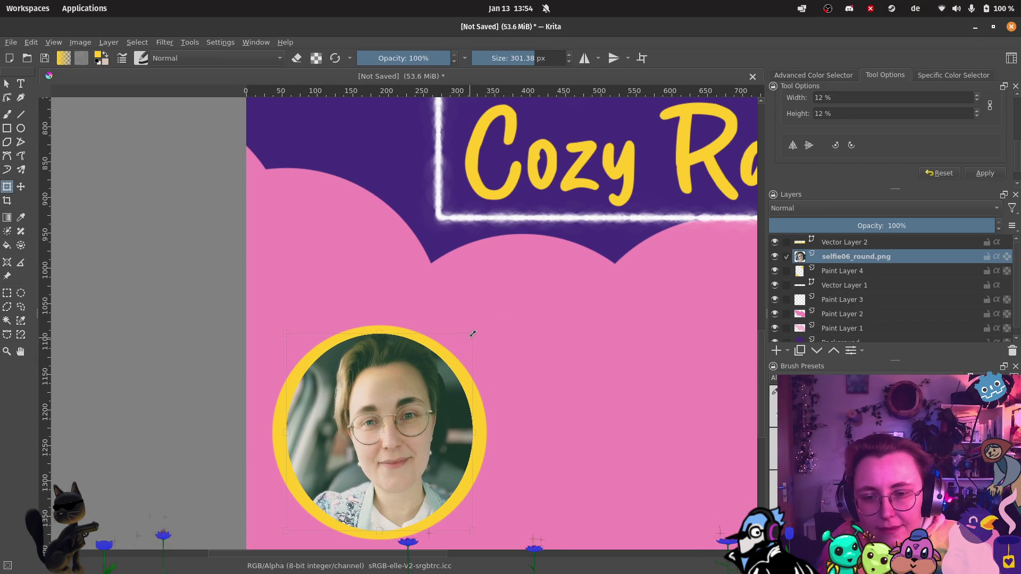
left_click_drag(287, 531, 279, 535)
left_click_drag(479, 333, 479, 326)
left_click_drag(425, 419, 426, 418)
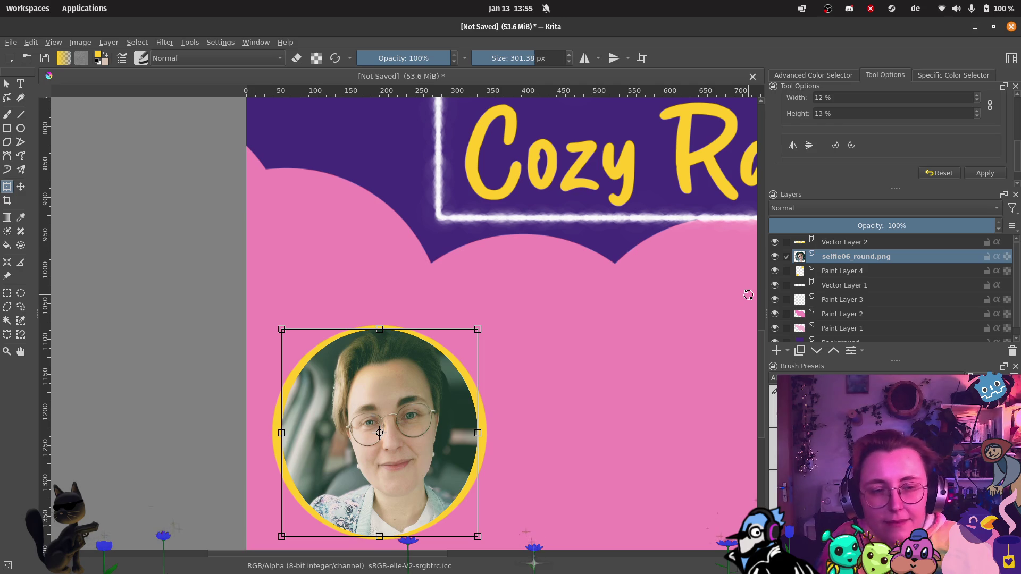
key("Return")
scroll(633, 280, "down", 4)
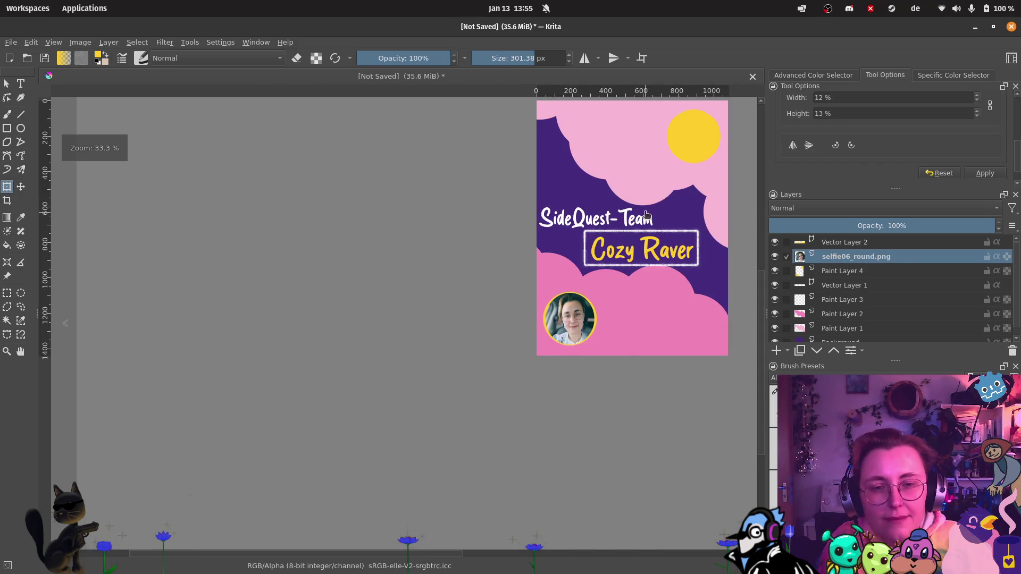
mouse_move(645, 211)
left_mouse_down()
mouse_move(615, 244)
mouse_move(530, 290)
left_mouse_up()
scroll(603, 166, "up", 3)
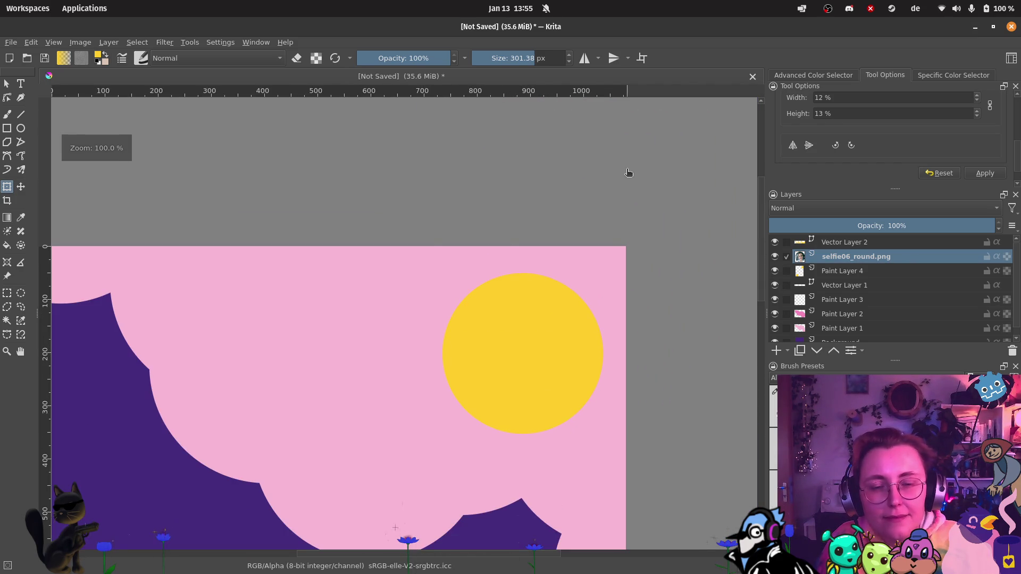
scroll(627, 175, "down", 3)
scroll(614, 187, "up", 1)
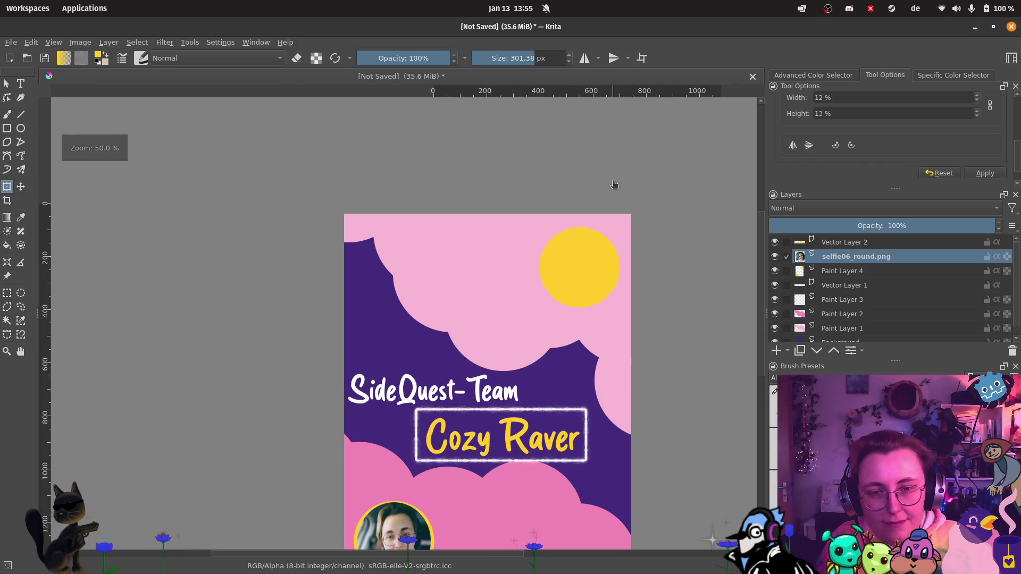
scroll(585, 280, "down", 1)
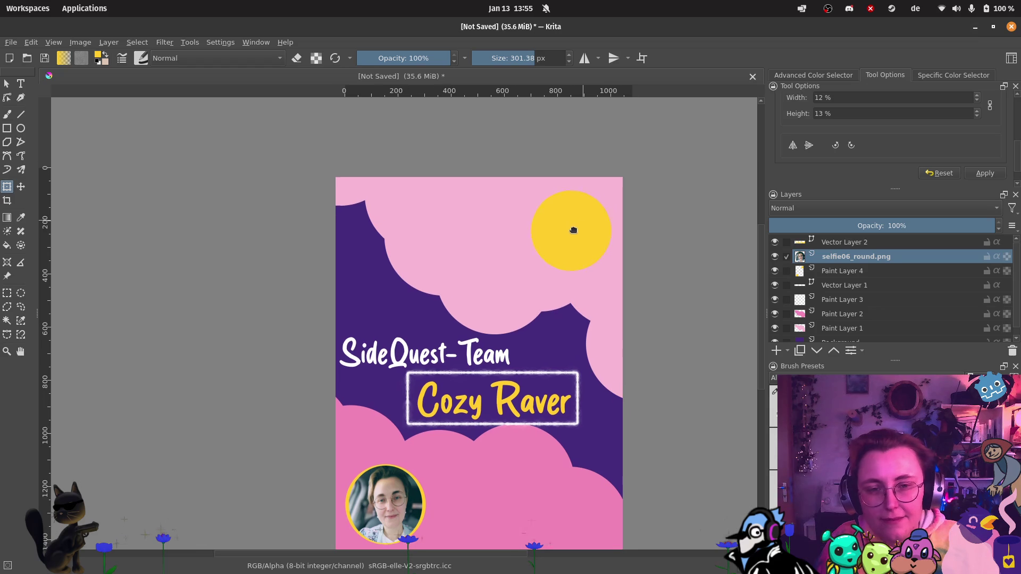
scroll(572, 230, "up", 1)
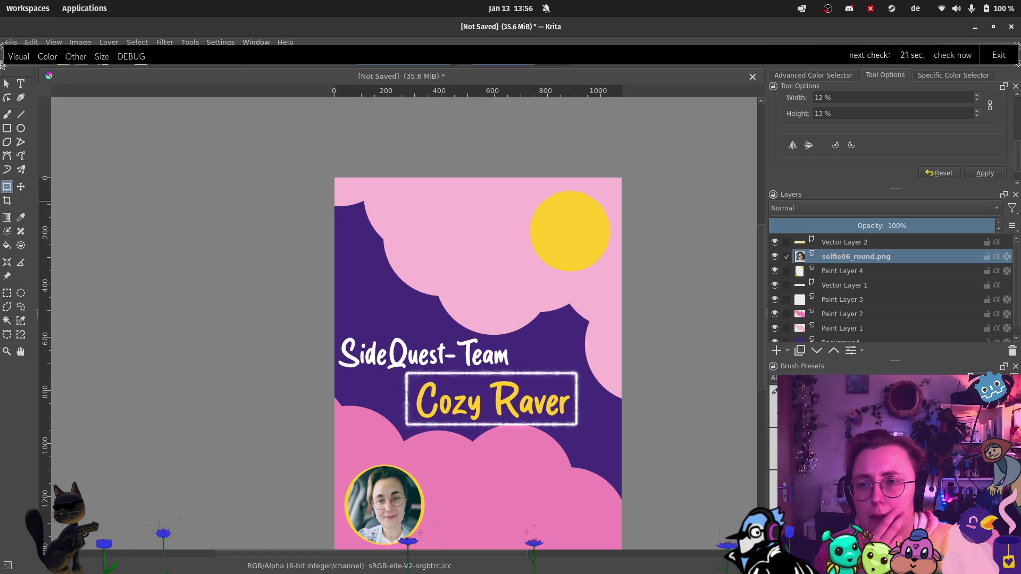
mouse_move(2, 76)
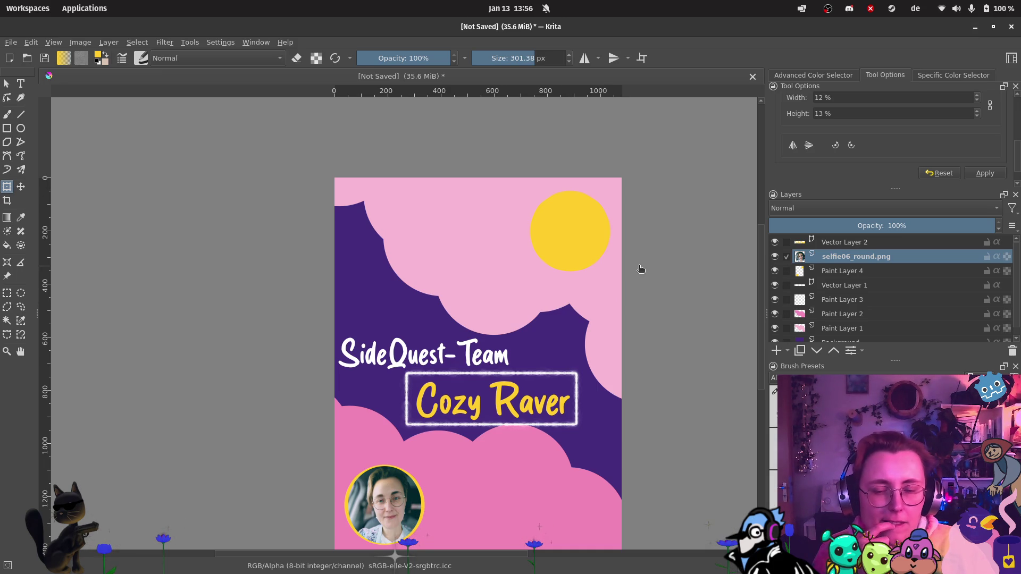
Step: Select Paint Layer 4 and toggle its visibility off and on to check the glow
scroll(650, 342, "down", 2)
scroll(511, 467, "up", 4)
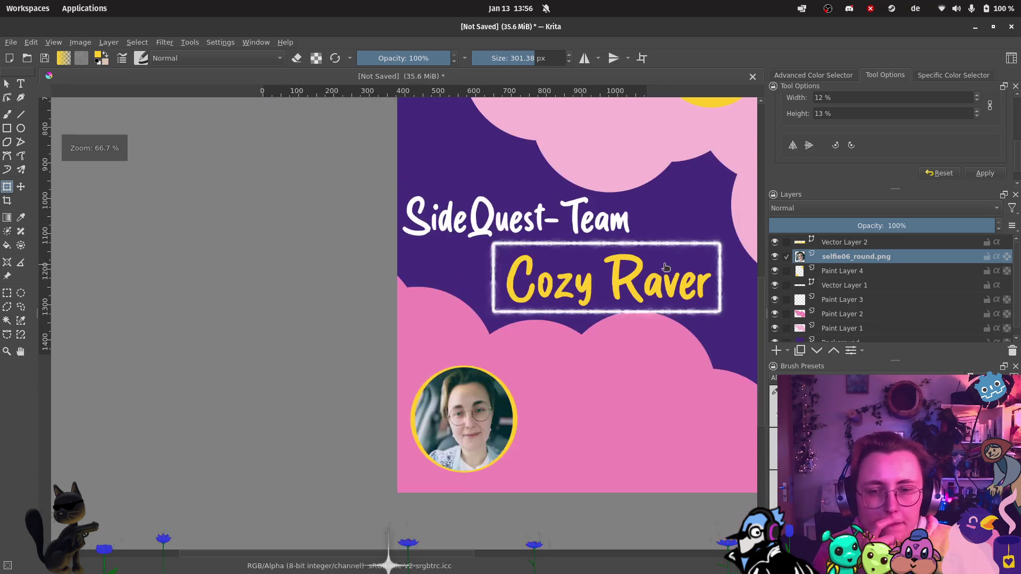
scroll(665, 267, "down", 1)
left_click(879, 270)
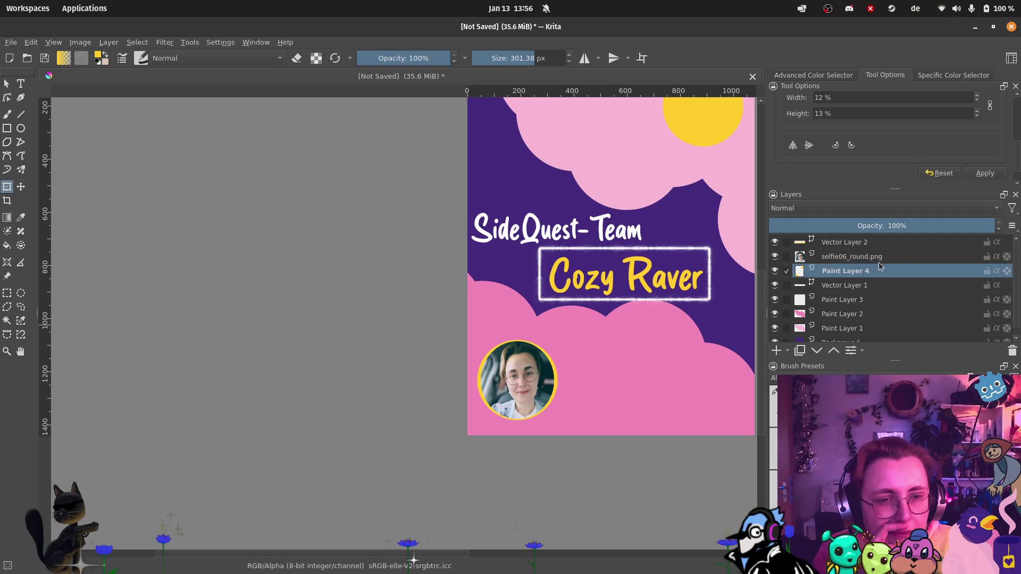
left_click(775, 272)
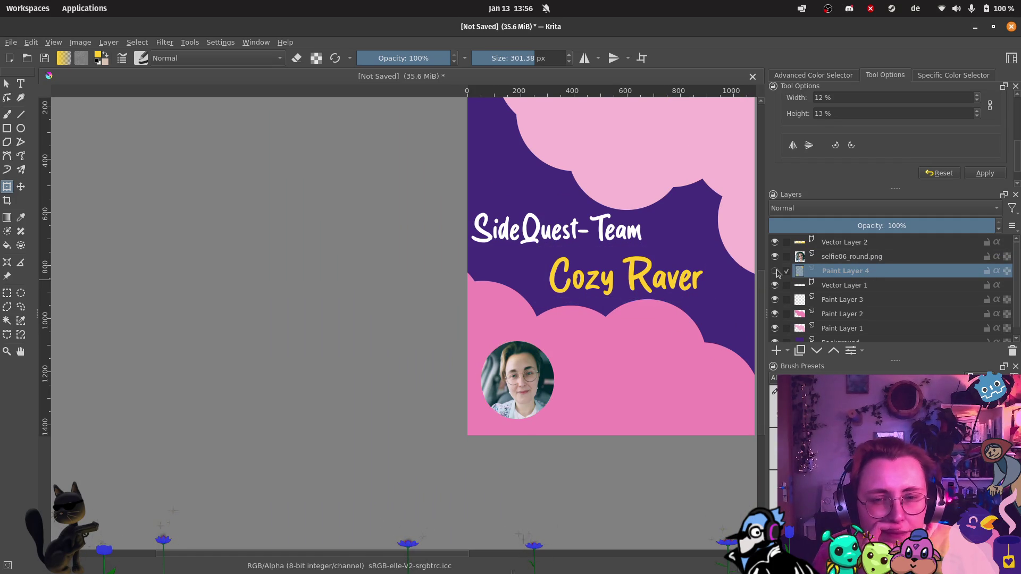
left_click(777, 272)
scroll(665, 277, "right", 3)
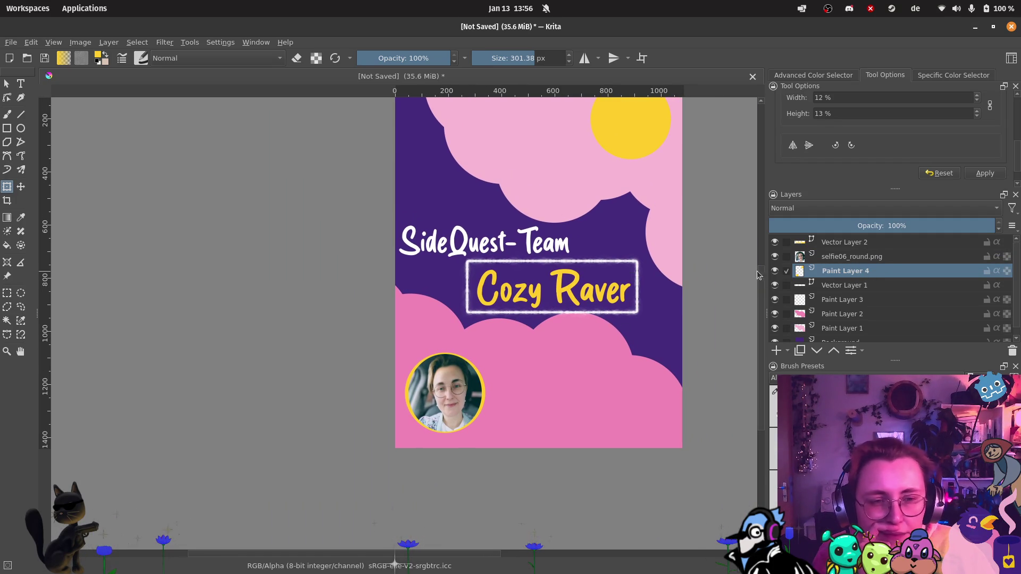
Step: Nudge the pink cloud layer, Paint Layer 2, slightly downward
left_click(532, 376)
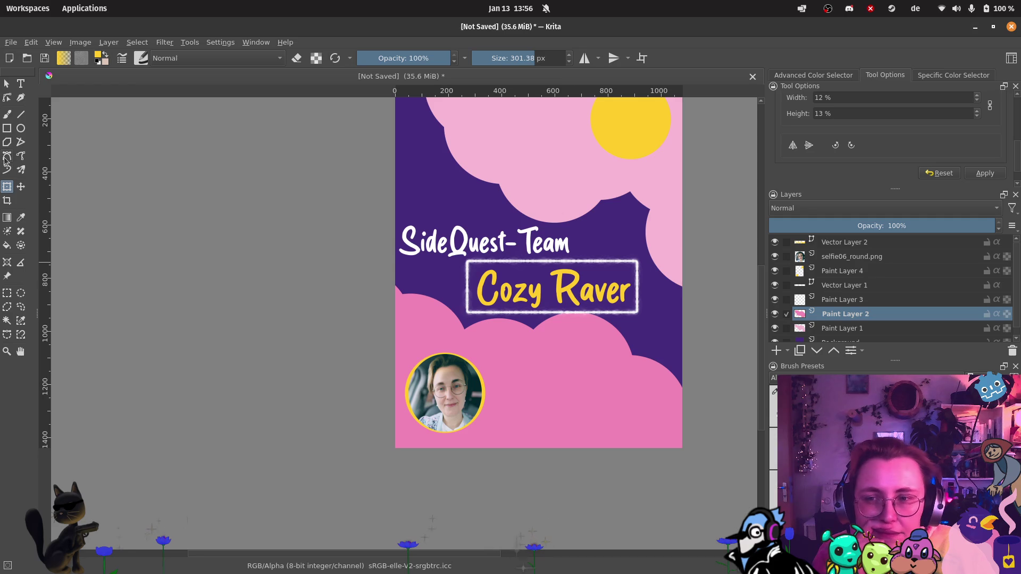
left_click(20, 186)
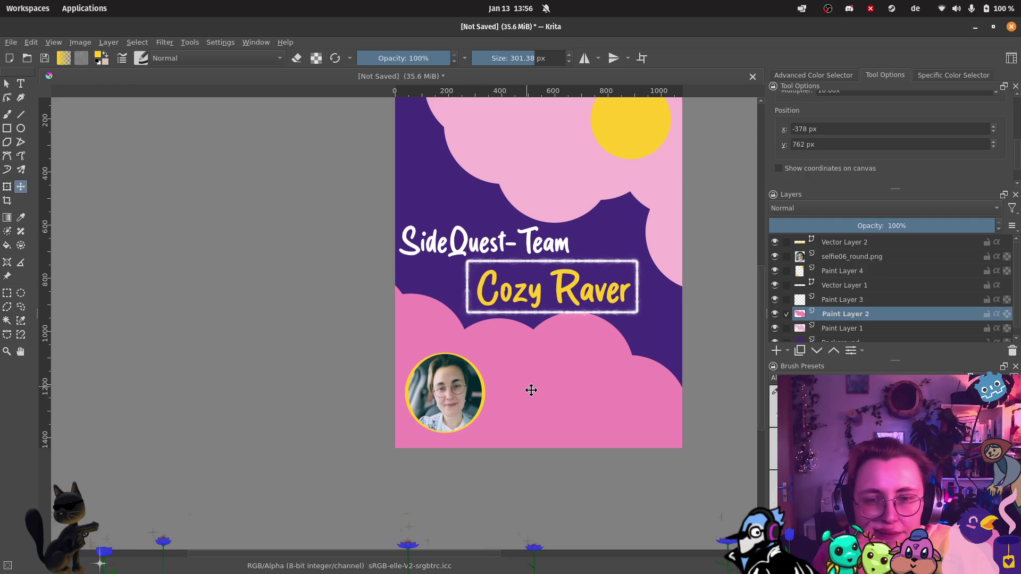
left_click_drag(532, 397, 534, 400)
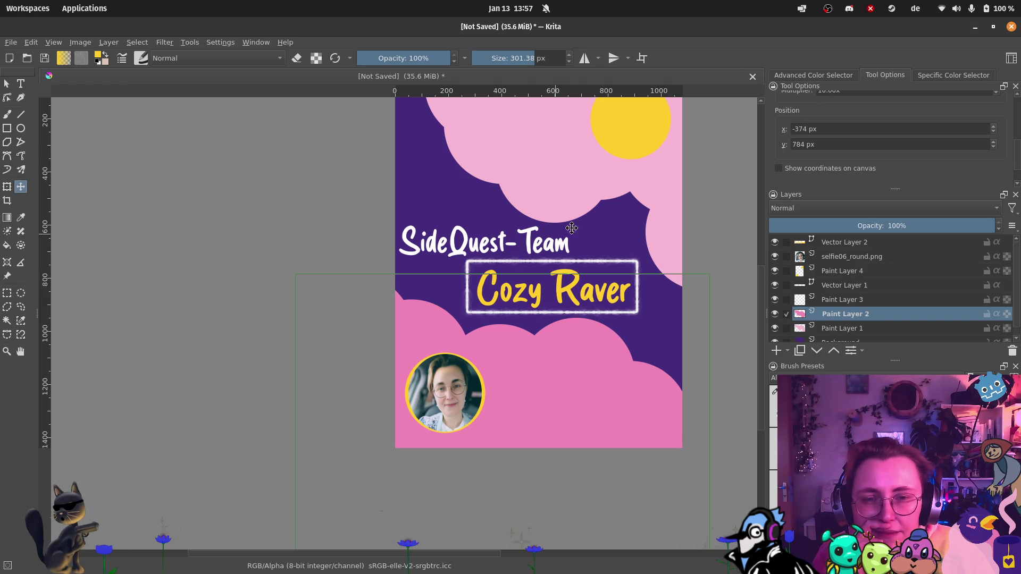
Step: Make Paint Layer 3 the active layer after checking Vector Layer 1 and the selfie layer
scroll(723, 167, "down", 1, "ctrl")
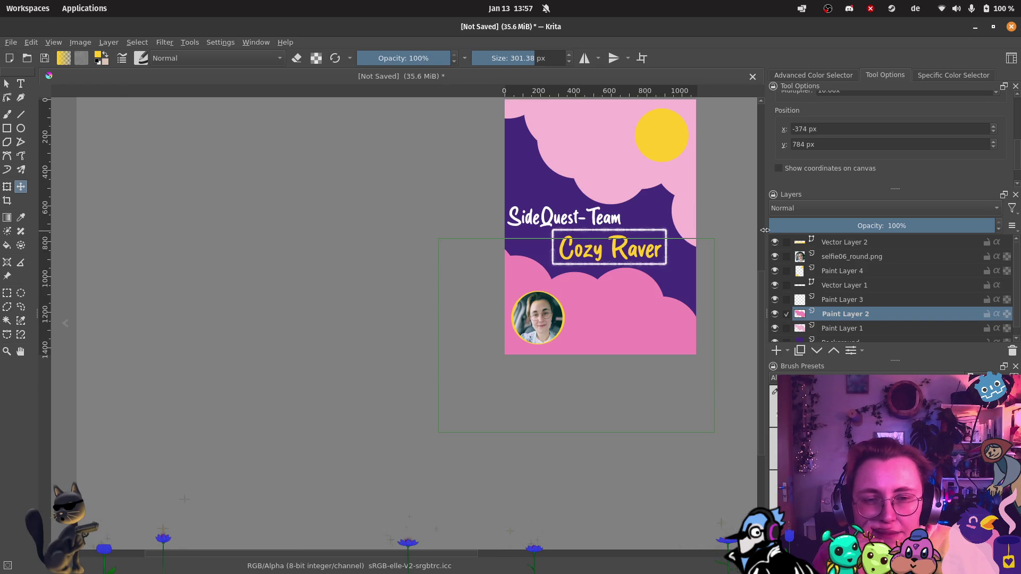
left_click(848, 285)
left_click(845, 256)
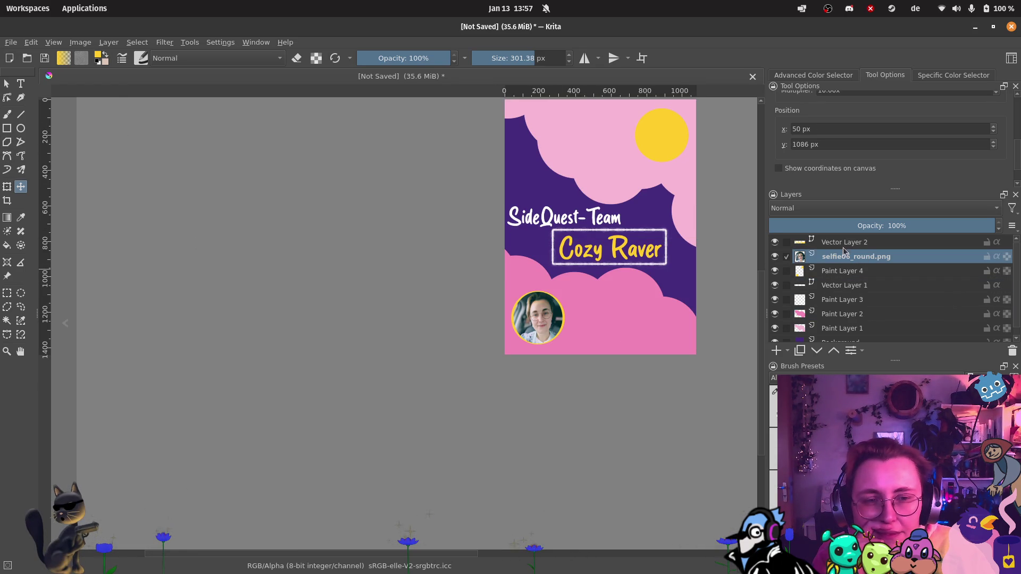
left_click(849, 299)
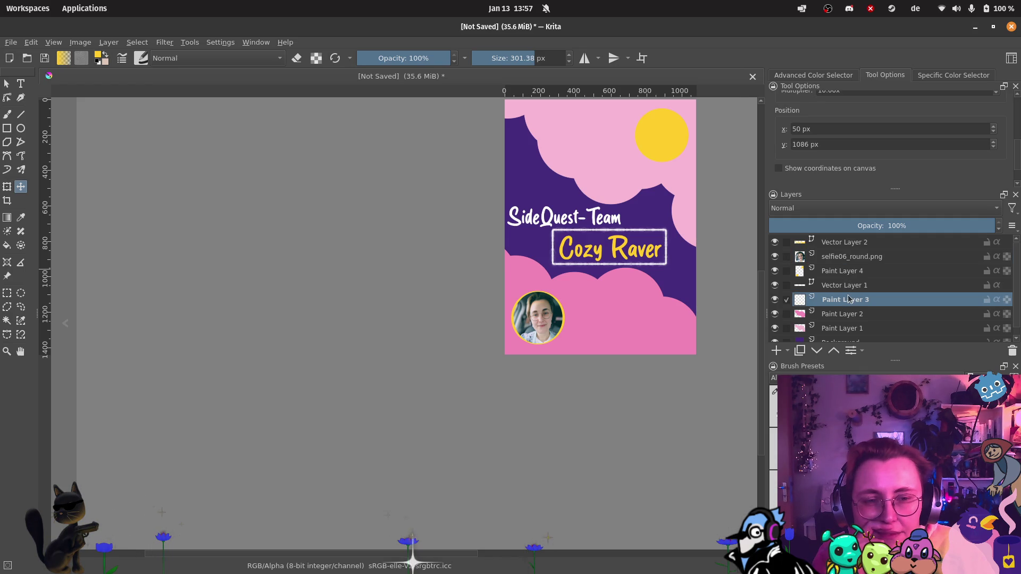
scroll(608, 326, "up", 1)
scroll(531, 255, "up", 1)
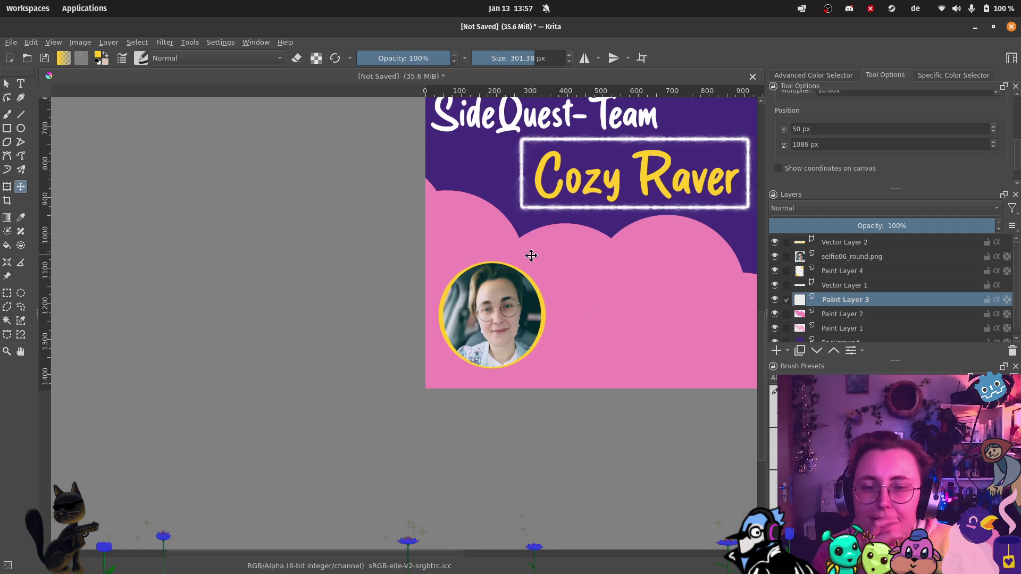
scroll(531, 255, "up", 5)
scroll(532, 256, "right", 3)
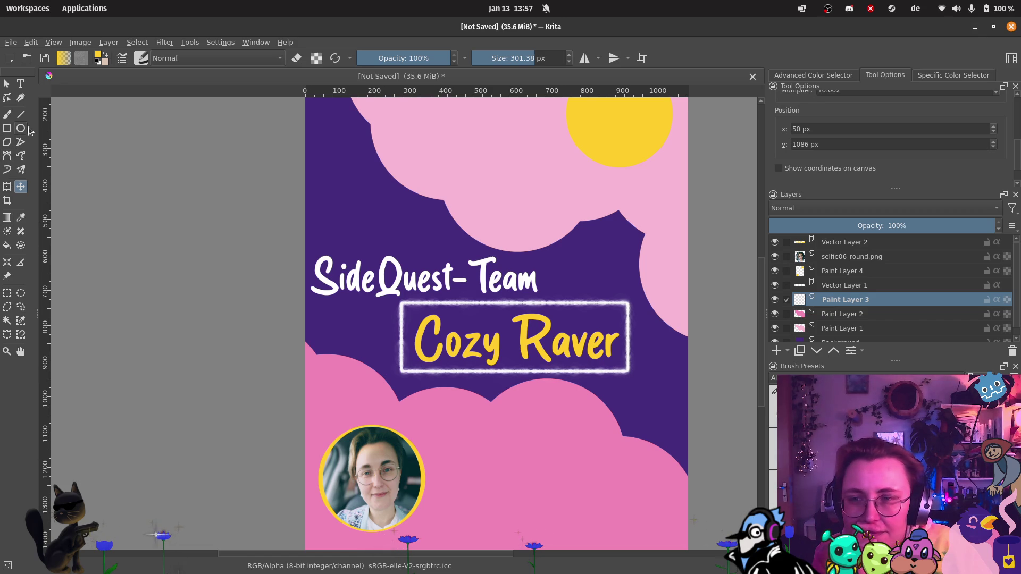
Step: Toggle eraser mode and paste the copied night-city selfie as Paint Layer 5
key("e")
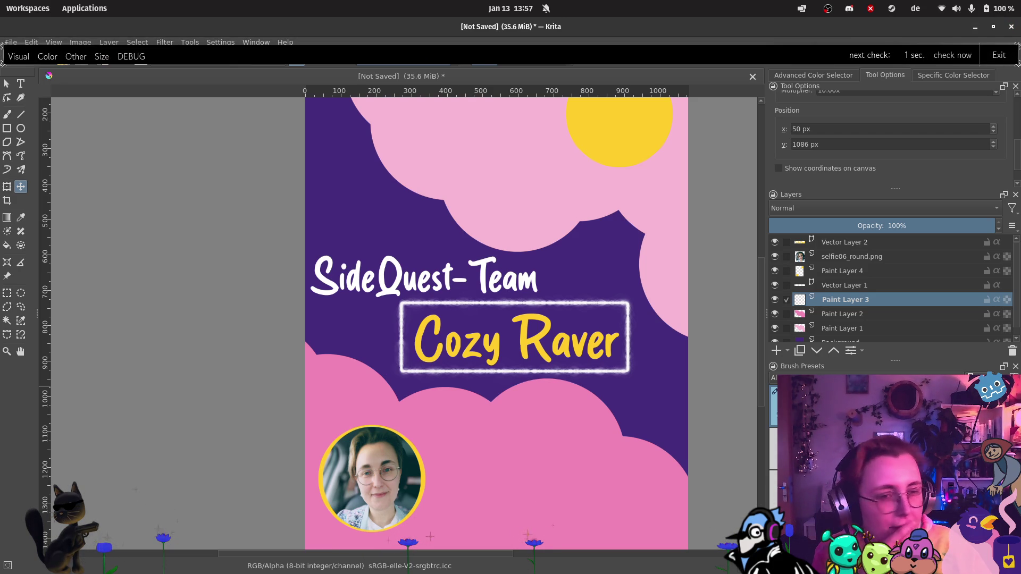
scroll(725, 206, "down", 2)
scroll(604, 234, "up", 5)
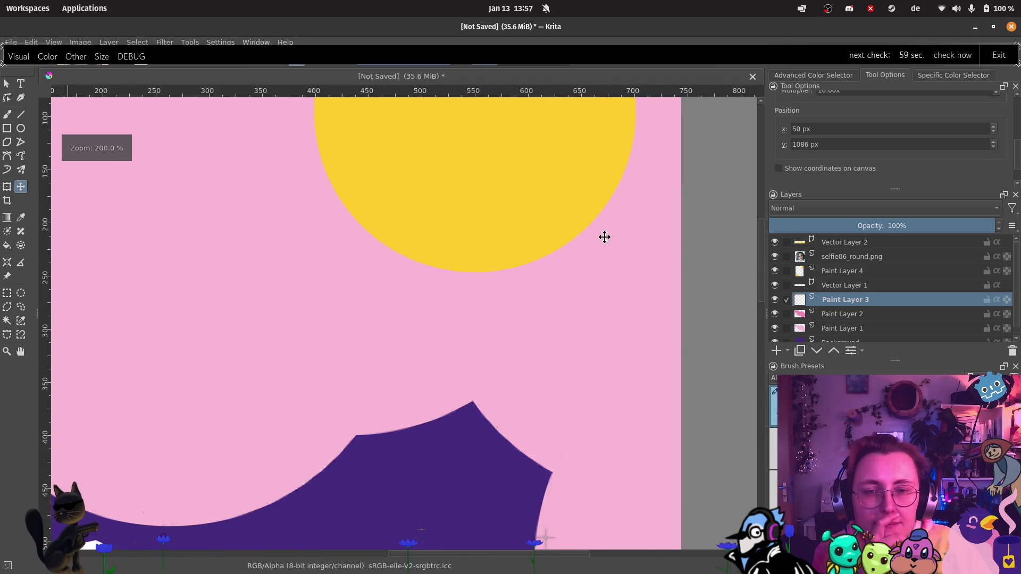
scroll(557, 312, "down", 1)
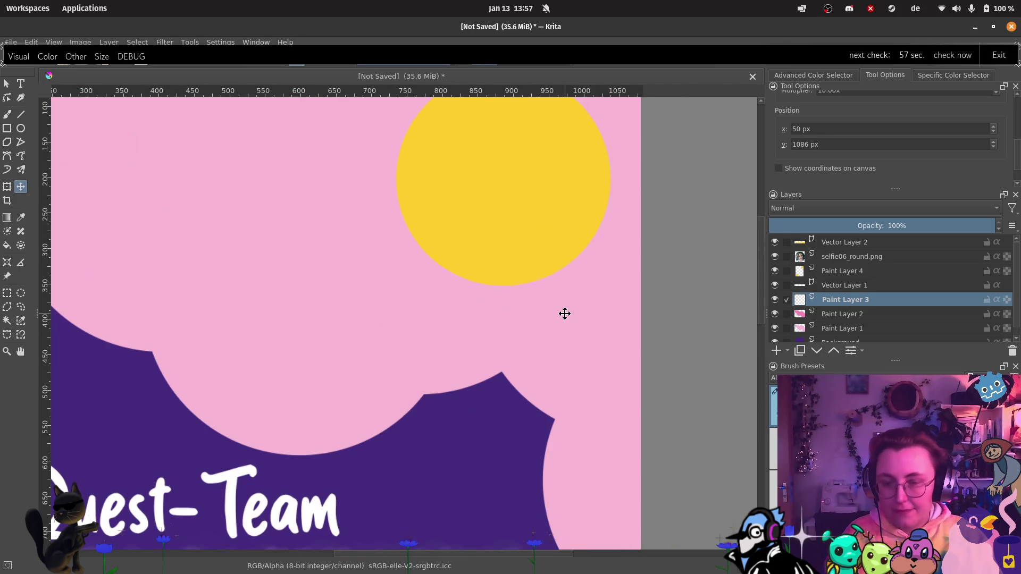
key("ctrl+v")
scroll(565, 316, "down", 4)
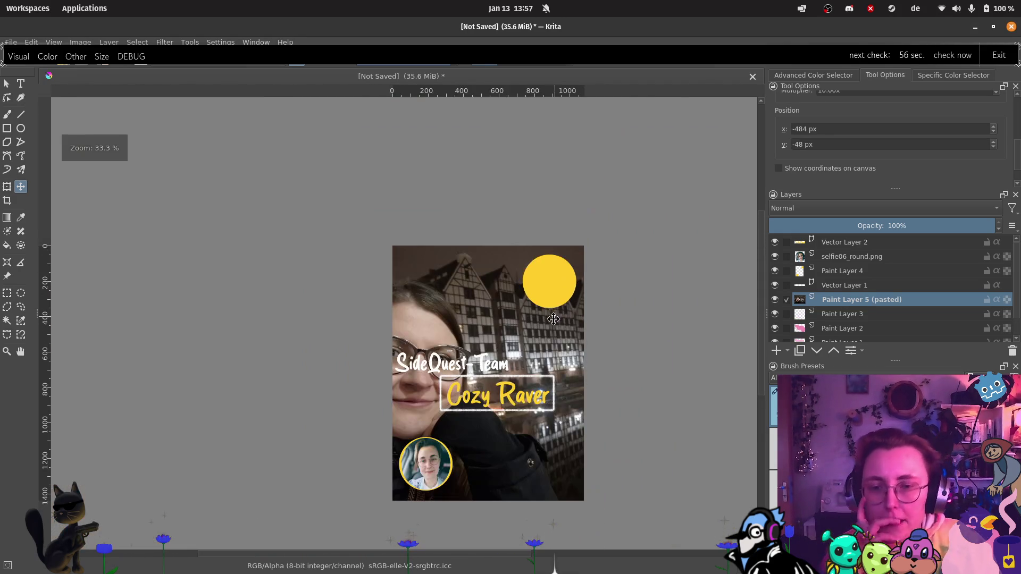
Step: Shrink the pasted photo to 23% width
left_click(8, 187)
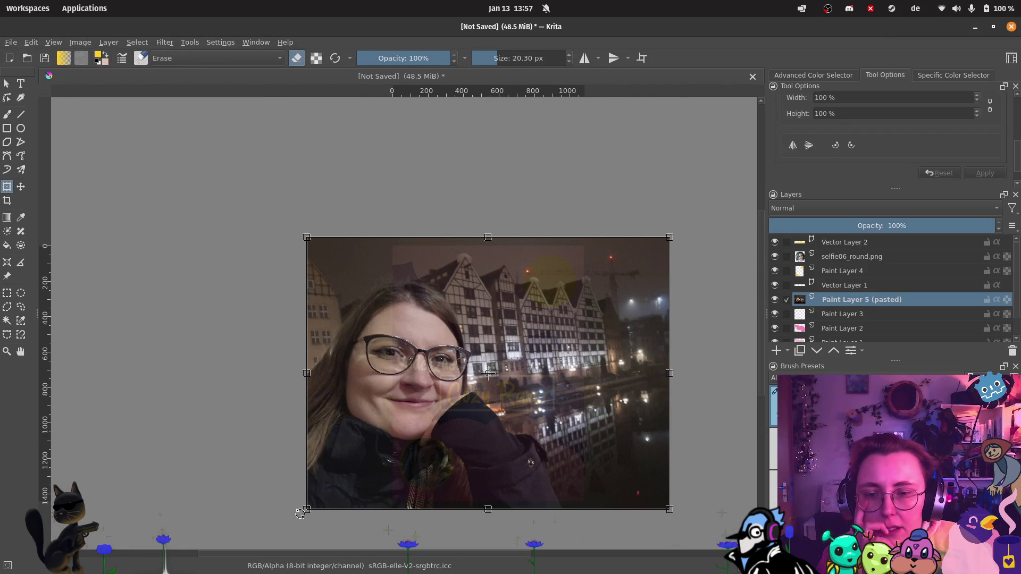
mouse_move(300, 514)
left_mouse_down()
mouse_move(615, 317)
mouse_move(589, 301)
left_mouse_up()
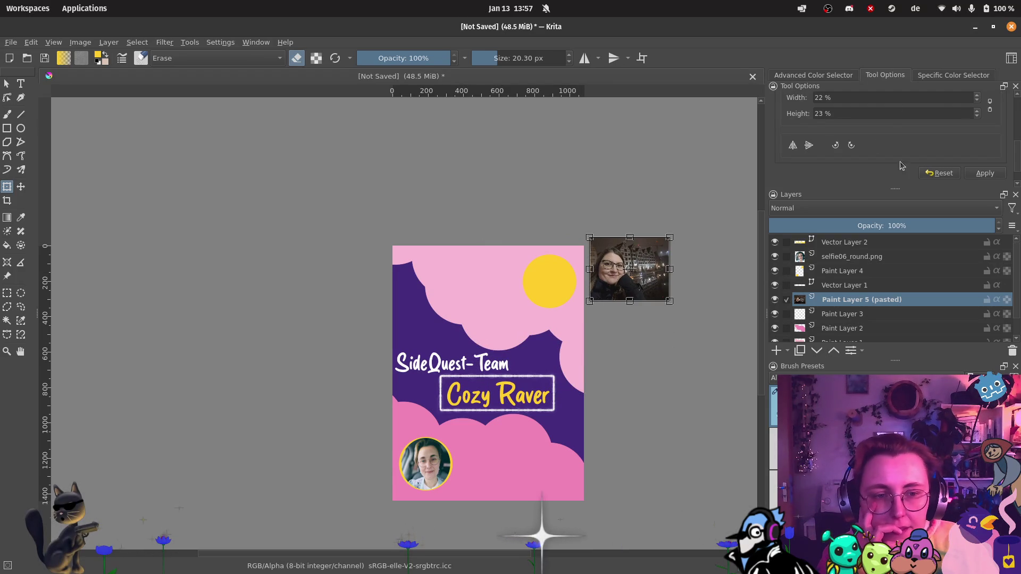
left_click(893, 98)
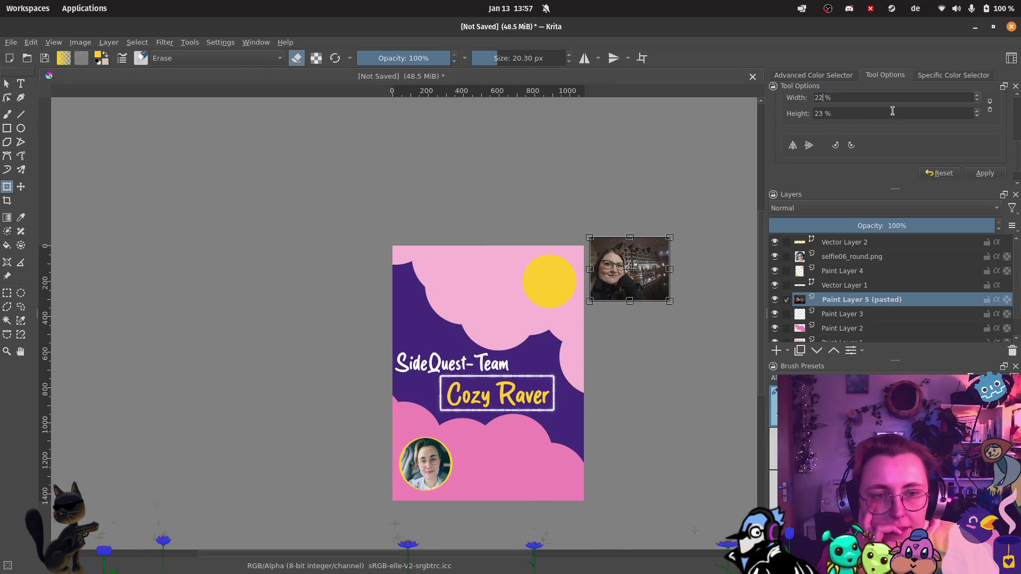
key("BackSpace")
type("3")
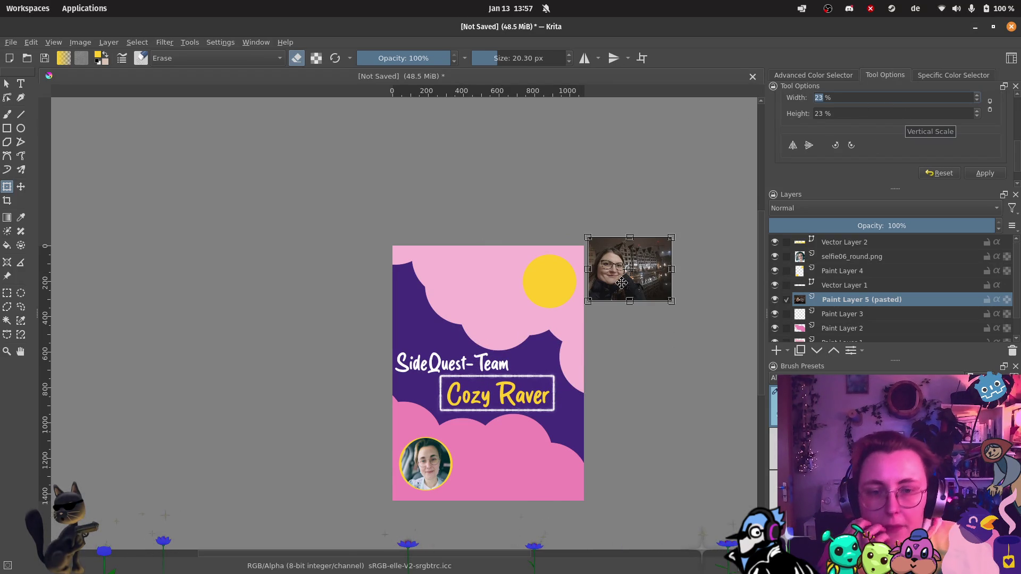
scroll(666, 273, "up", 3)
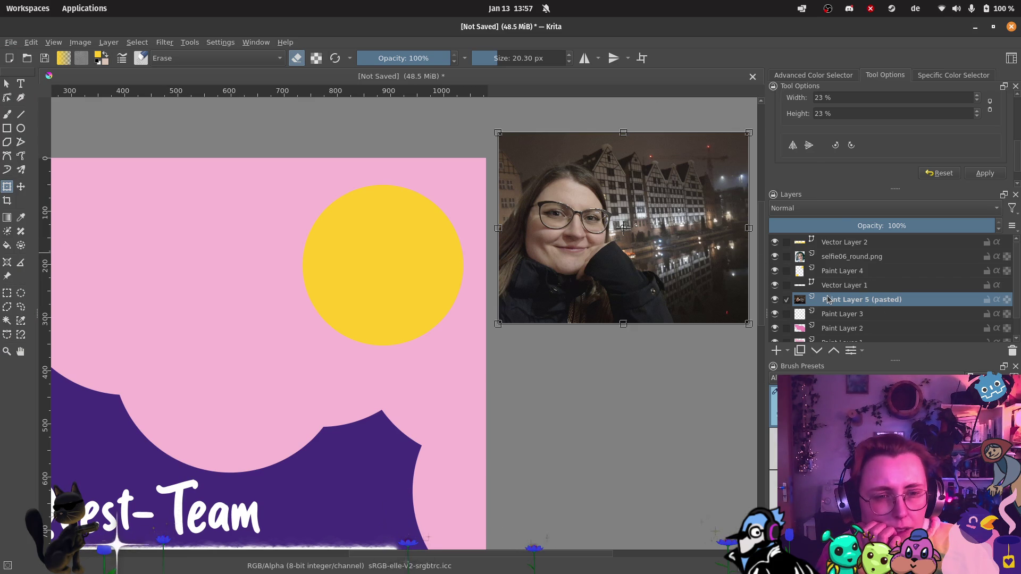
Step: Move the photo layer above Vector Layer 2 at the top and place it top-right
left_click_drag(828, 299, 845, 247)
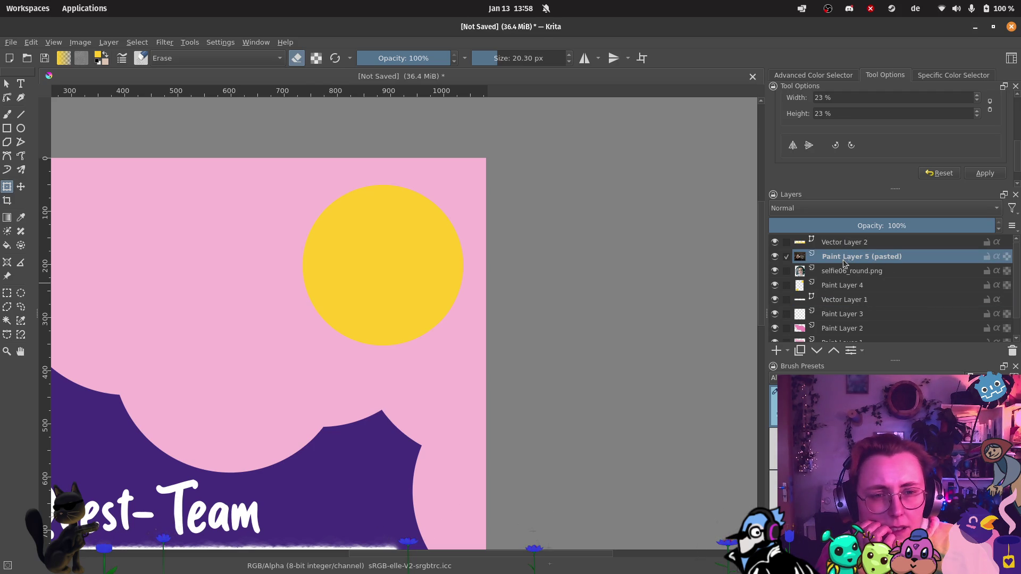
left_click_drag(845, 264, 850, 242)
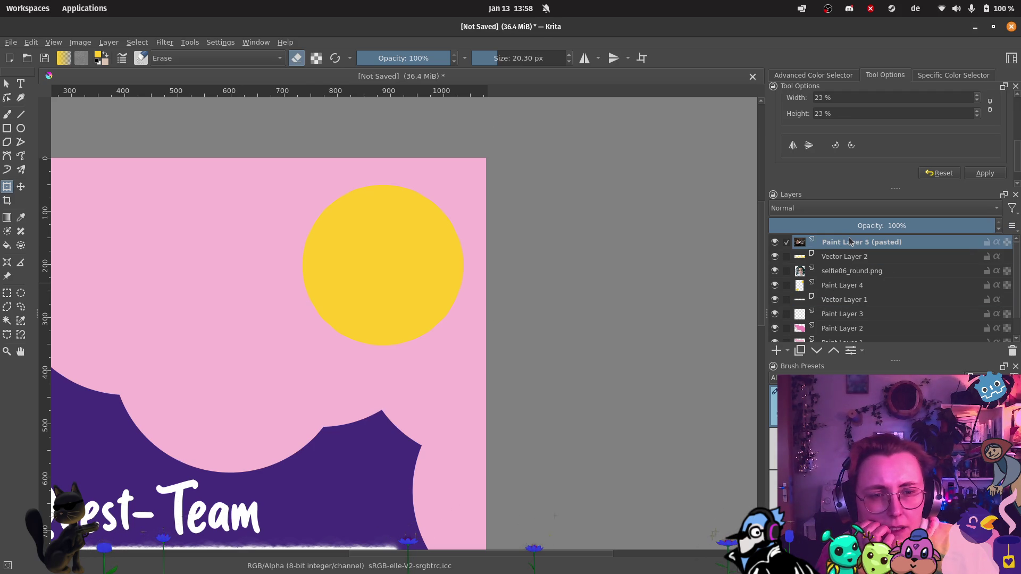
scroll(386, 316, "down", 5)
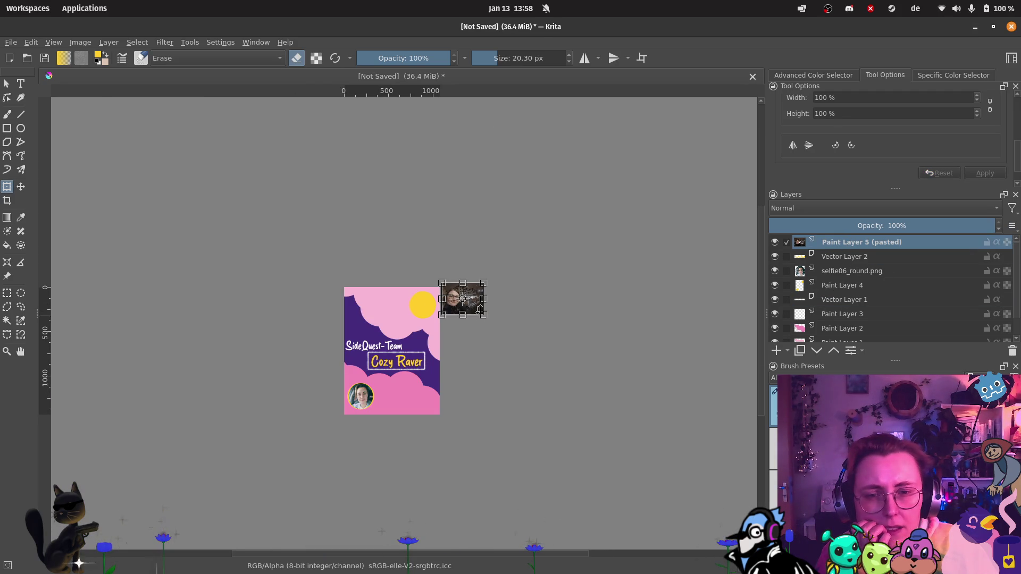
mouse_move(468, 310)
left_mouse_down()
mouse_move(422, 311)
mouse_move(437, 313)
left_mouse_up()
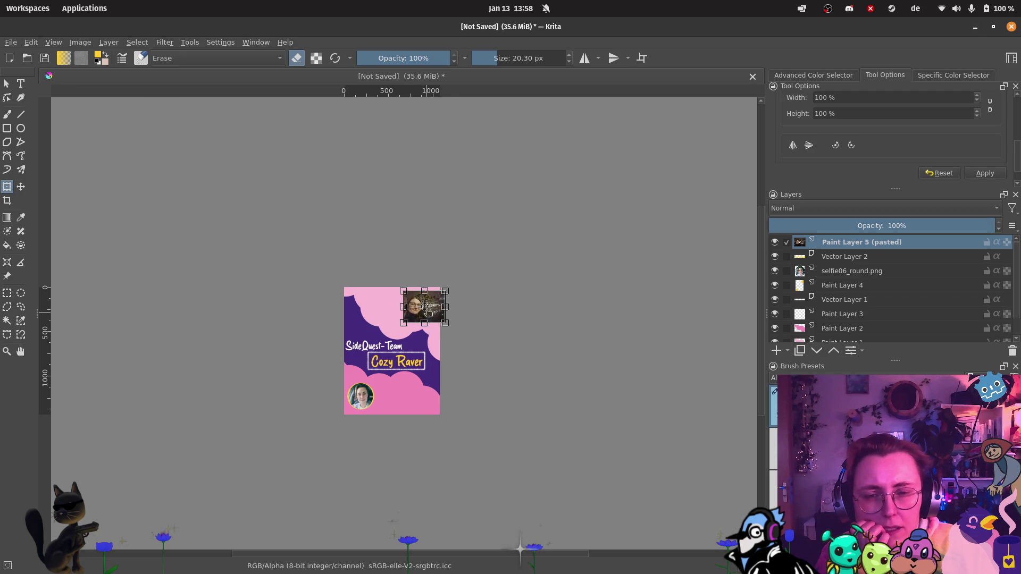
scroll(437, 313, "up", 6)
Step: Draw a circular elliptical selection around the face in the night-city photo
left_click(24, 294)
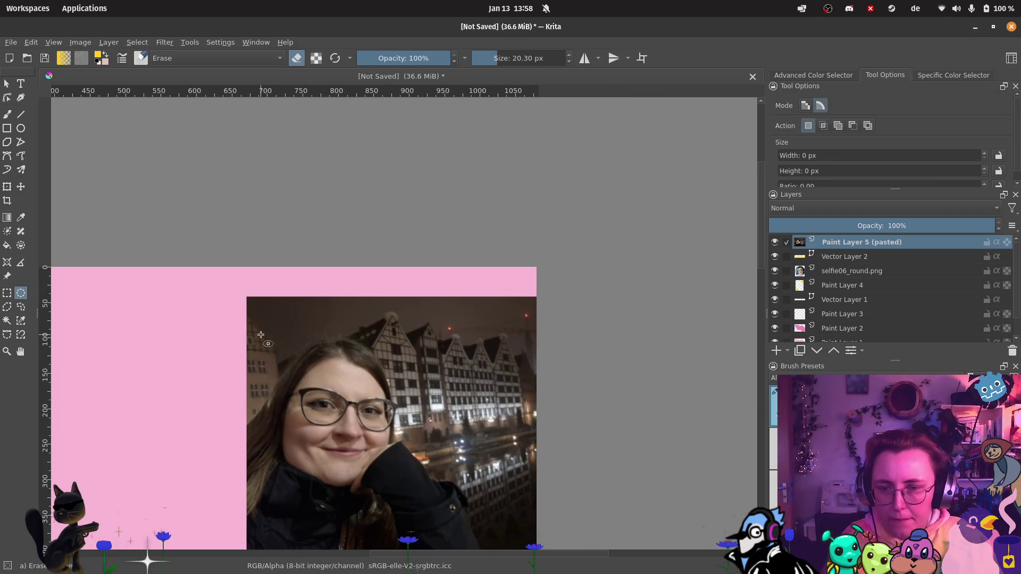
mouse_move(261, 335)
left_mouse_down()
mouse_move(385, 462)
mouse_move(426, 535)
mouse_move(456, 549)
left_mouse_up()
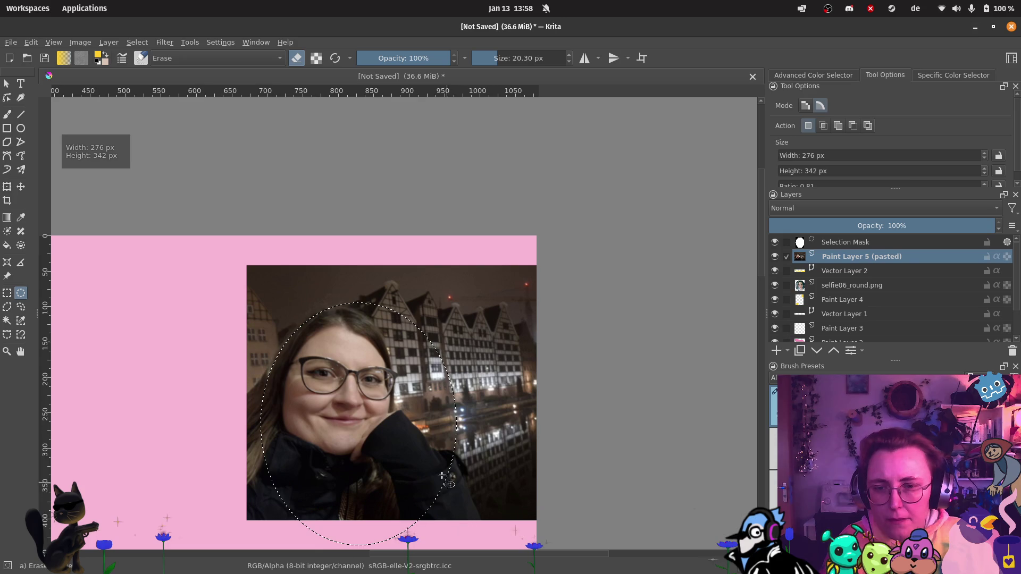
left_click(405, 421)
mouse_move(253, 289)
left_mouse_down()
mouse_move(354, 348)
mouse_move(479, 517)
left_mouse_up()
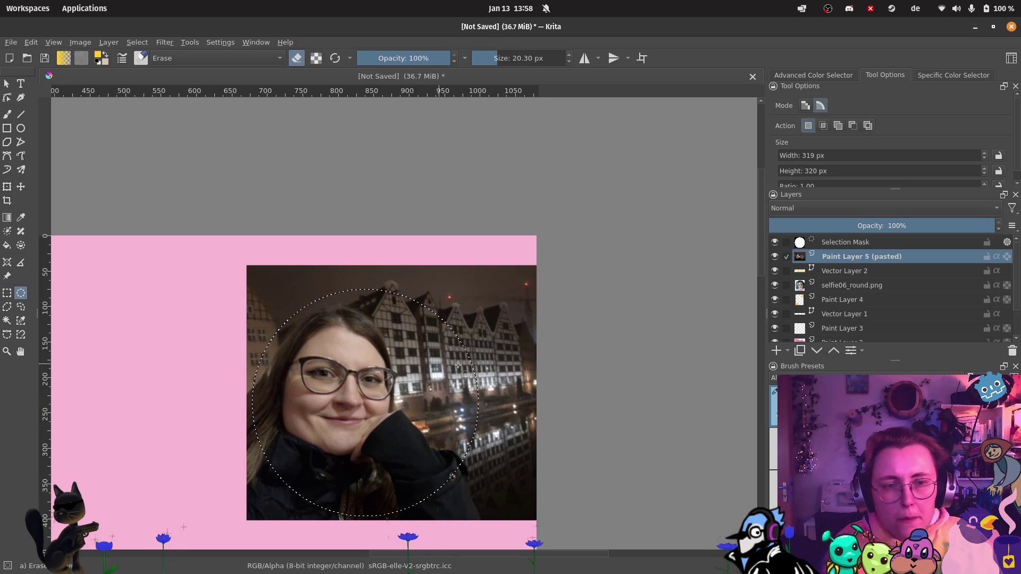
Step: Cut the circle to a new layer and hide the original square photo layer
right_click(359, 412)
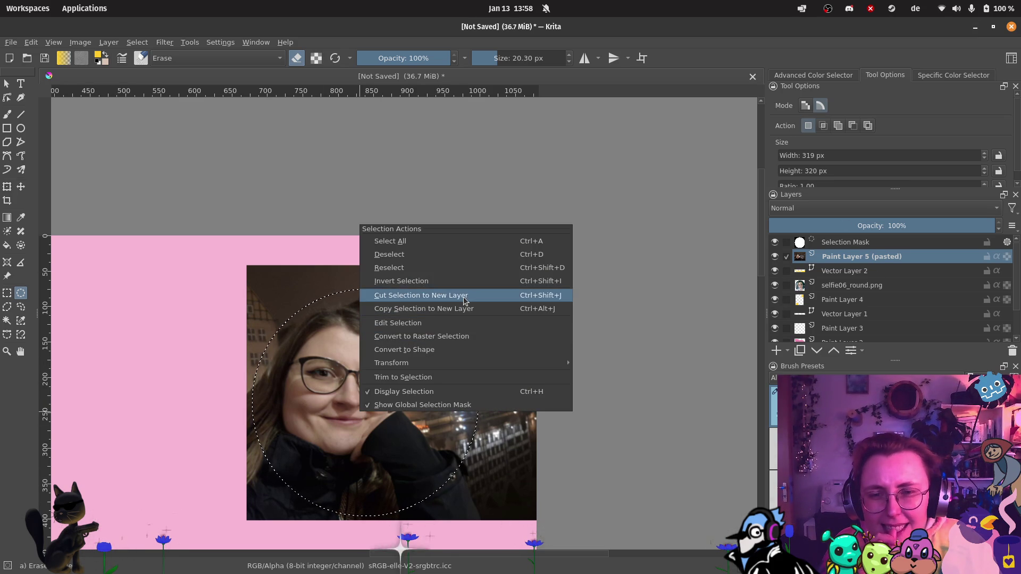
left_click(463, 296)
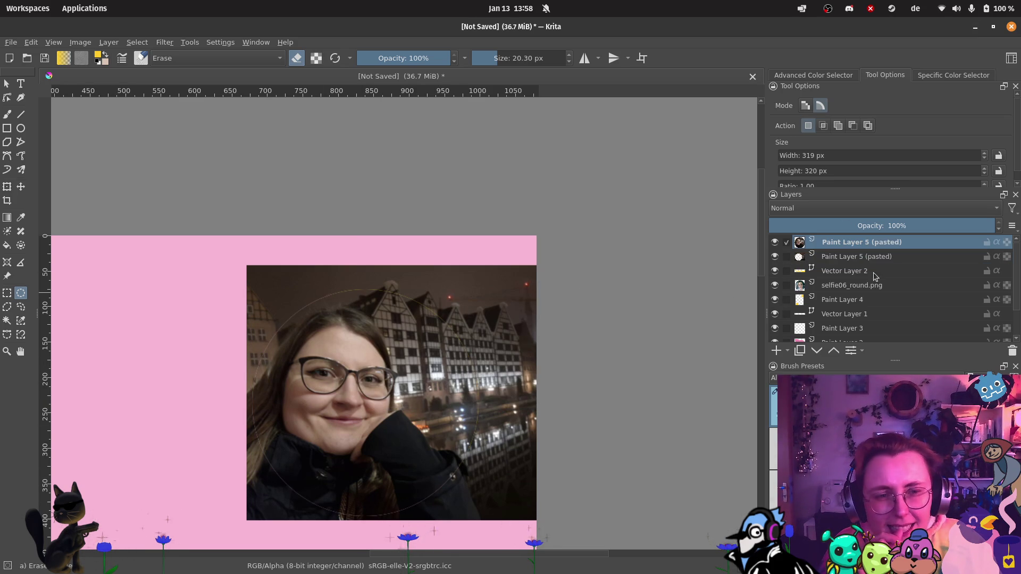
left_click(775, 256)
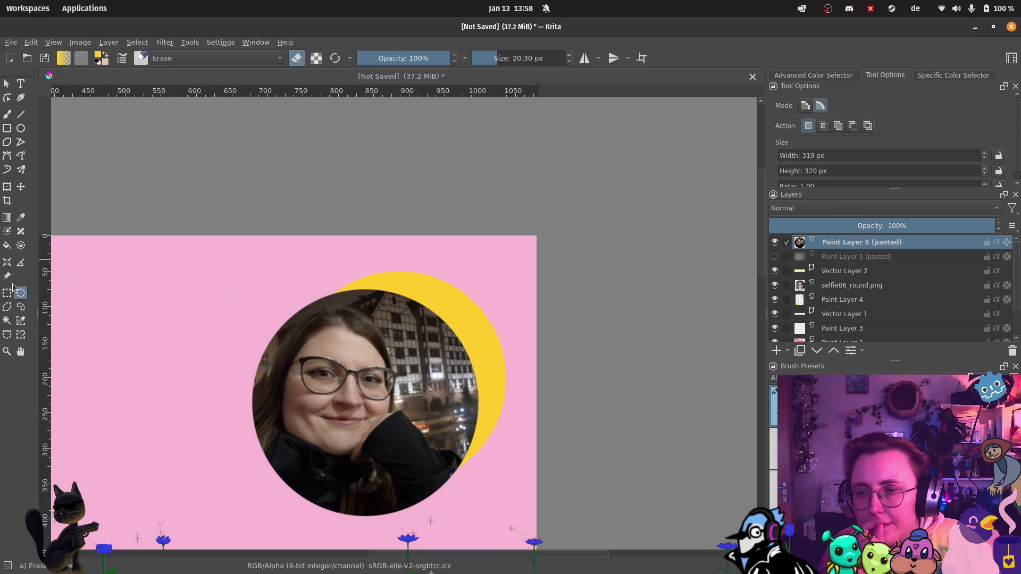
left_click(8, 187)
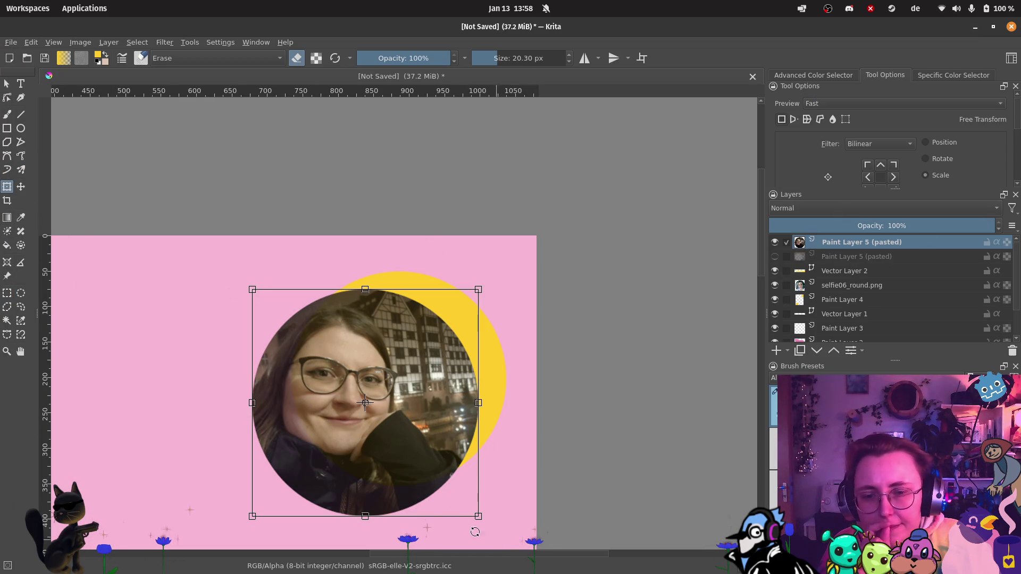
Step: Scale and centre the round night-city photo inside the top-right yellow ring
left_click_drag(478, 516, 446, 487)
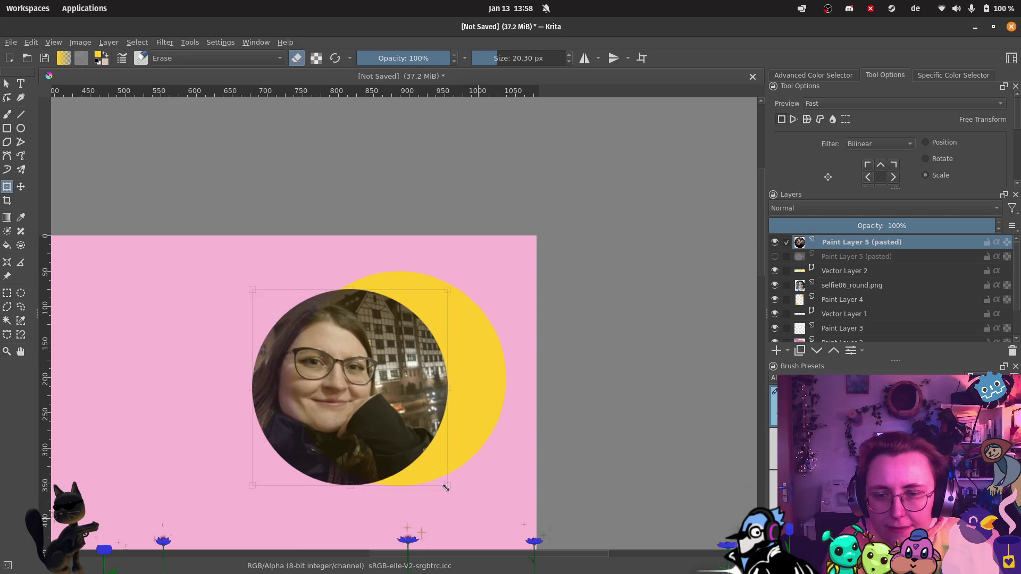
left_click_drag(361, 411, 408, 402)
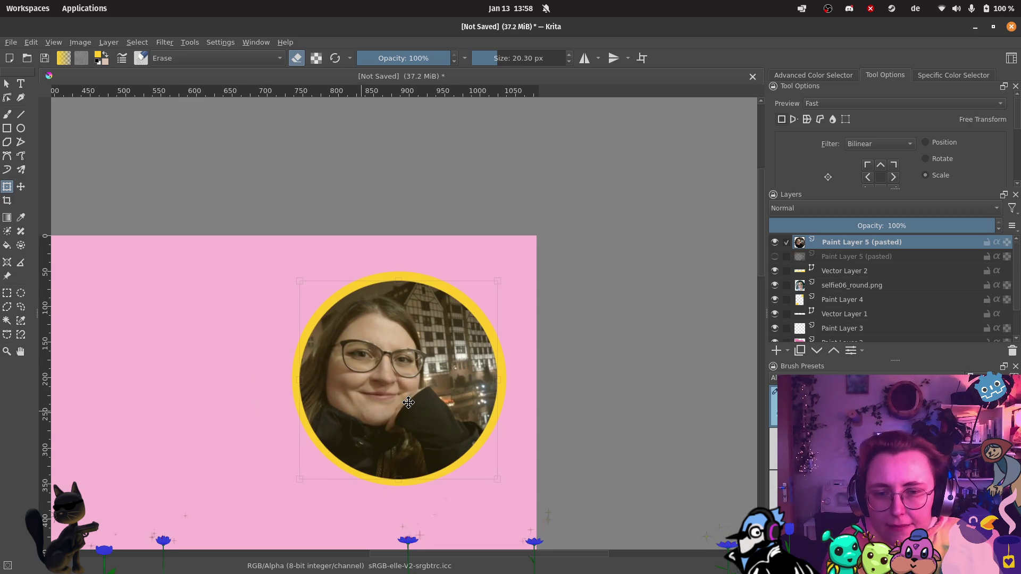
left_click_drag(499, 480, 504, 485)
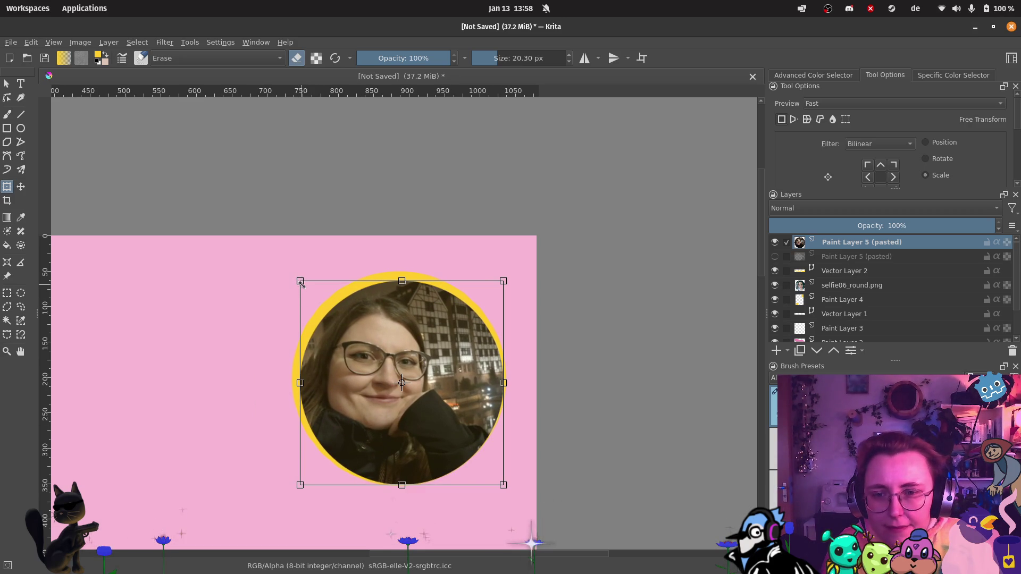
left_click_drag(301, 284, 296, 274)
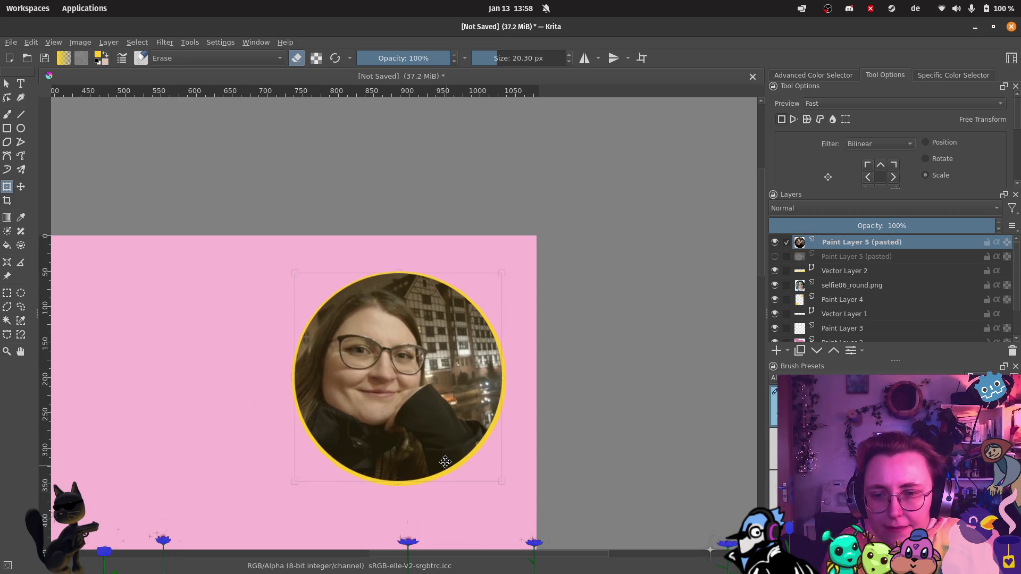
left_click_drag(445, 462, 447, 465)
scroll(490, 484, "down", 4)
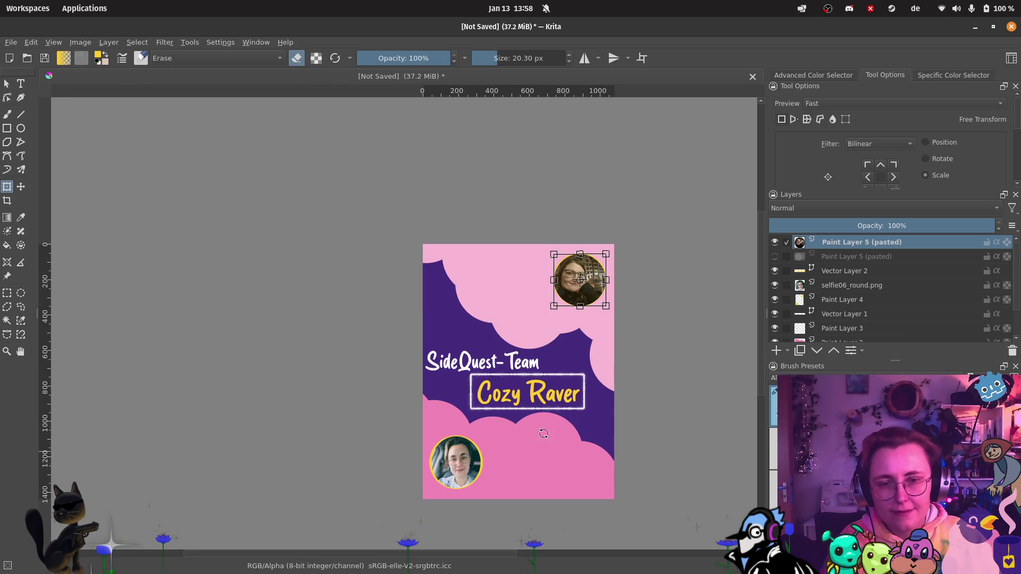
key("Return")
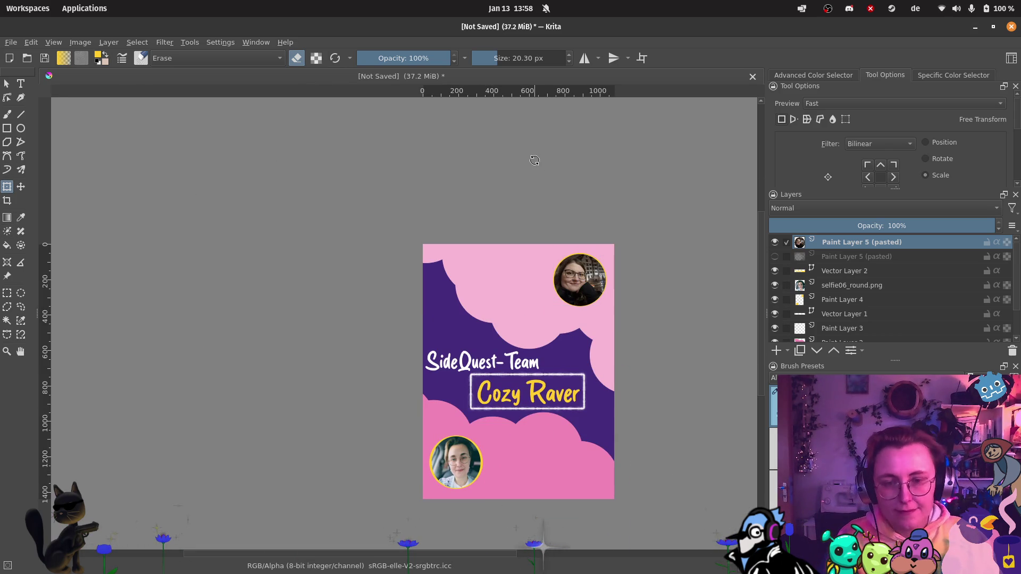
scroll(576, 346, "up", 2)
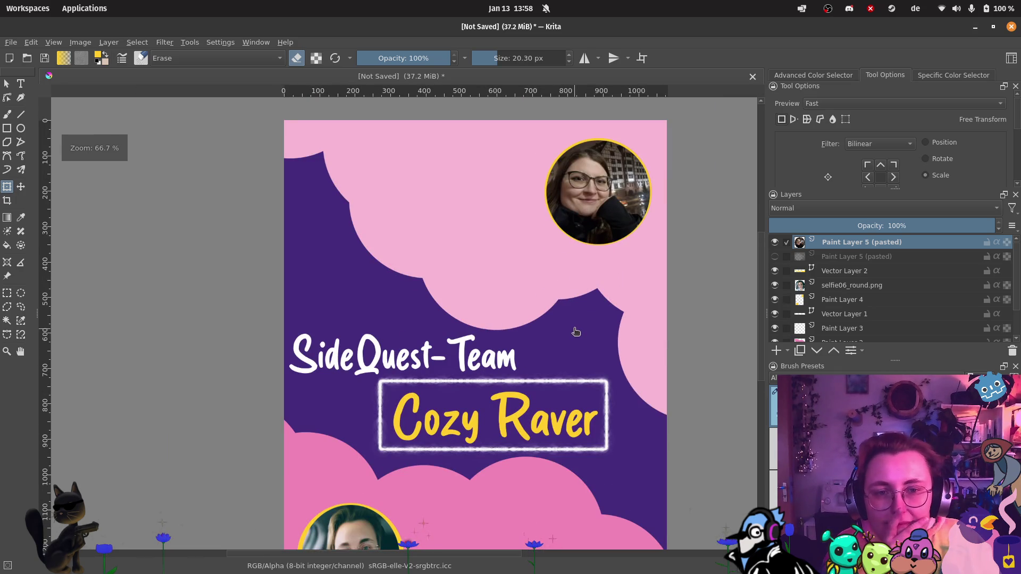
left_click_drag(574, 331, 610, 216)
scroll(468, 380, "up", 1)
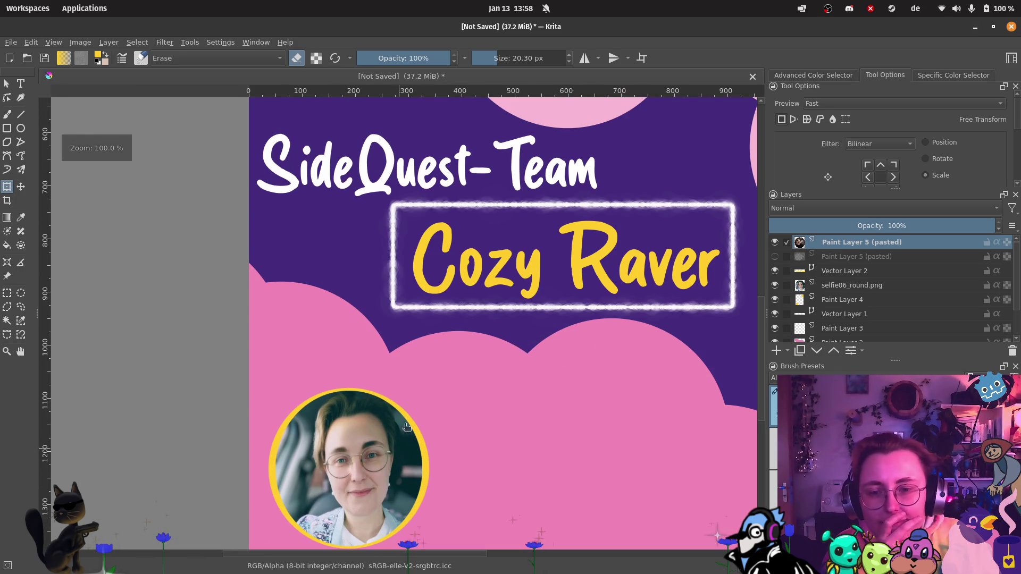
mouse_move(440, 346)
left_mouse_down()
mouse_move(456, 338)
mouse_move(463, 306)
left_mouse_up()
Step: Erase the old yellow ring on Paint Layer 4 with a ~317 px eraser
left_click(837, 290)
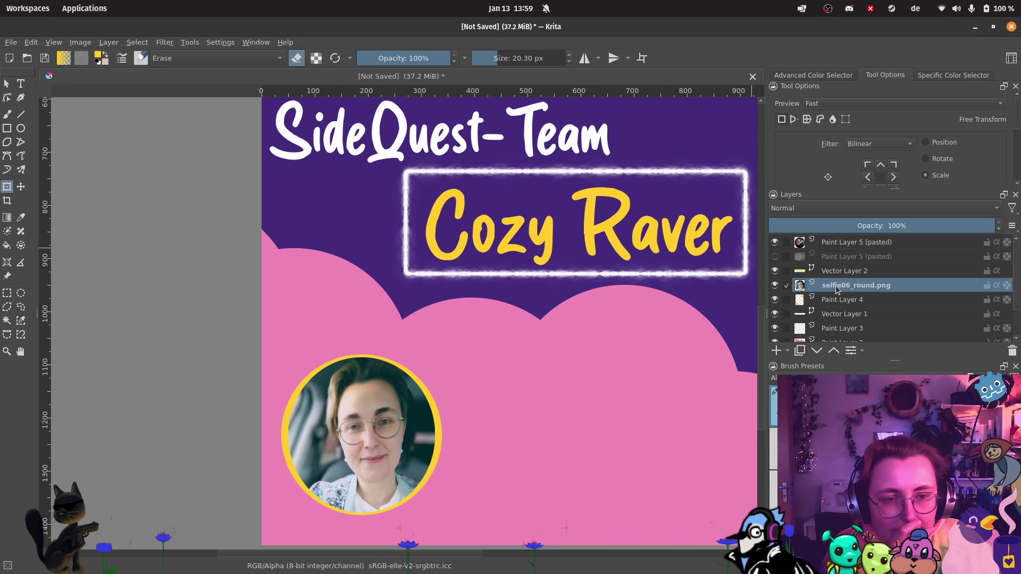
left_click(838, 300)
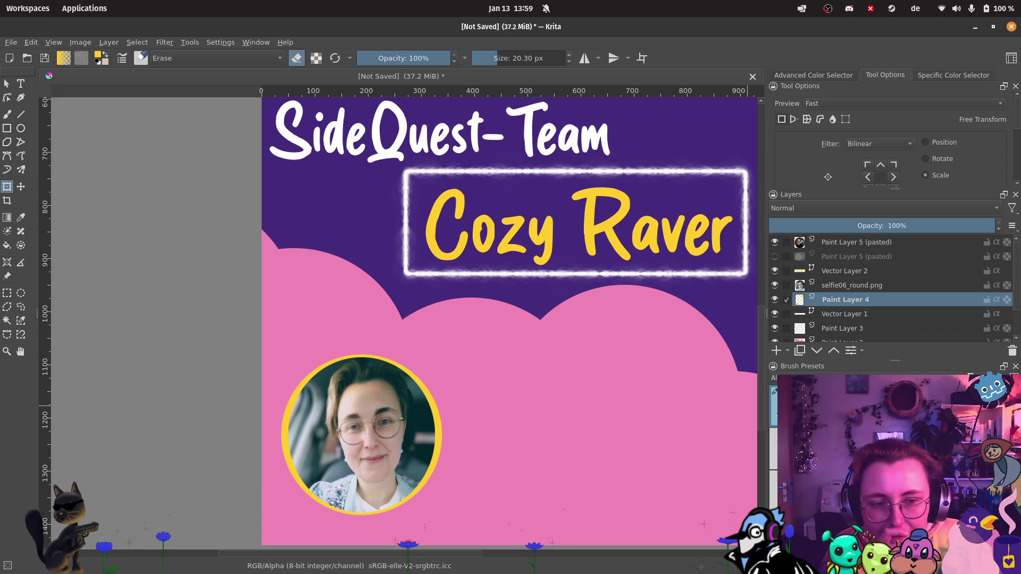
left_click(859, 316)
left_click(848, 299)
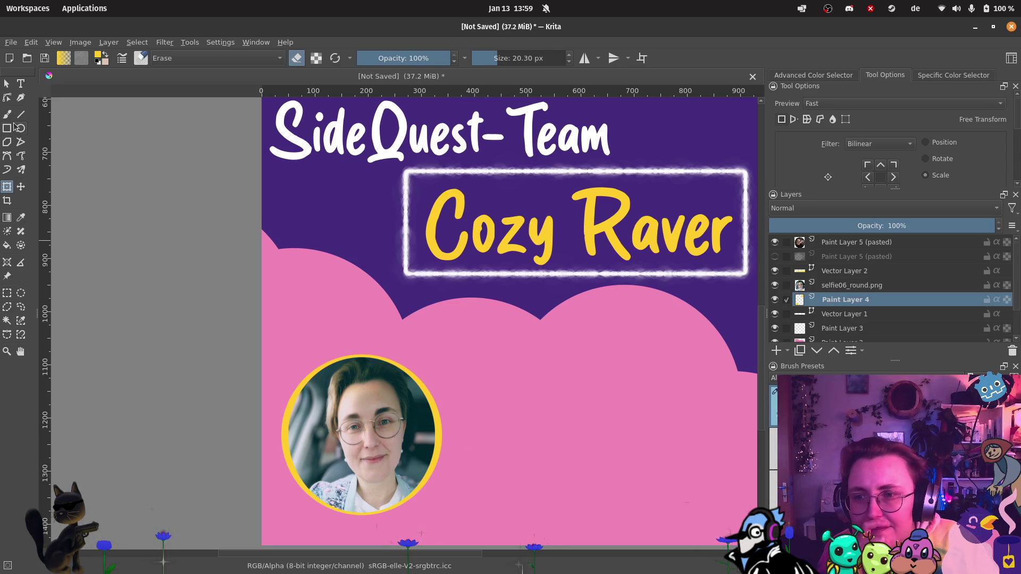
left_click(6, 114)
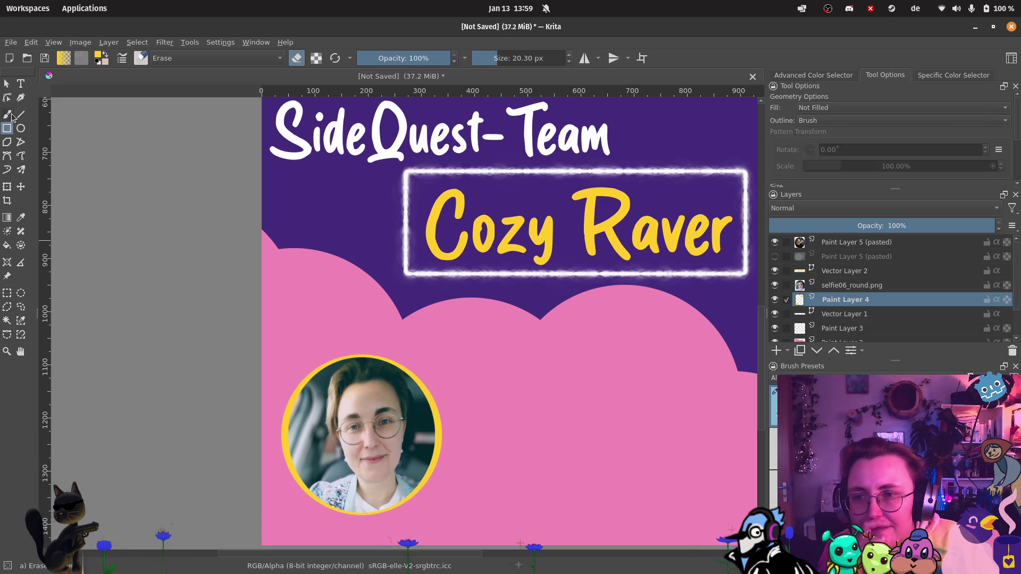
left_click(521, 58)
mouse_move(404, 415)
left_mouse_down()
mouse_move(327, 432)
mouse_move(422, 387)
left_mouse_up()
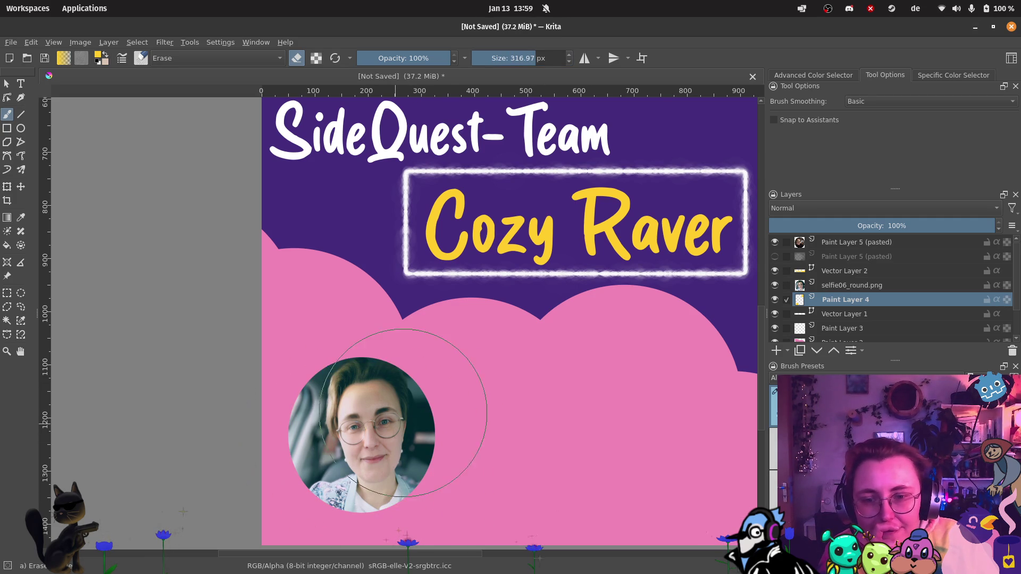
left_click(20, 128)
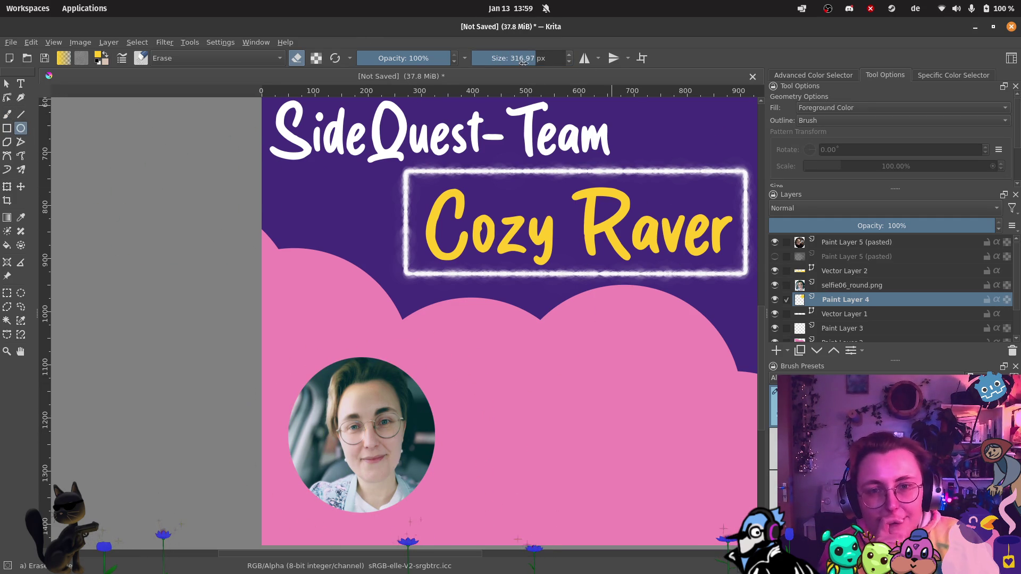
Step: Stamp one #ffcc2b yellow Basic-brush dab behind the lower-left selfie
left_click_drag(523, 62, 516, 62)
key("e")
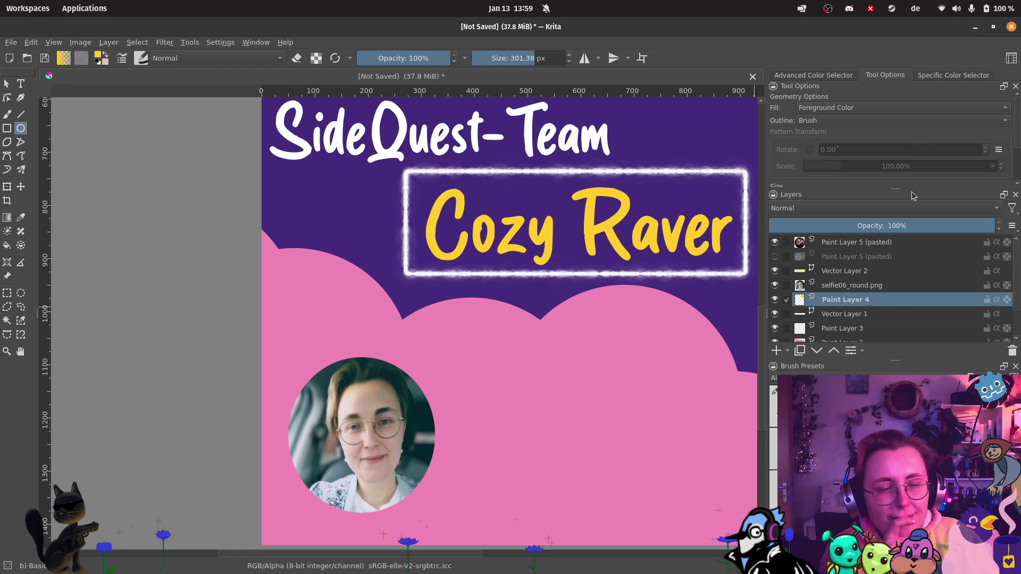
left_click(932, 76)
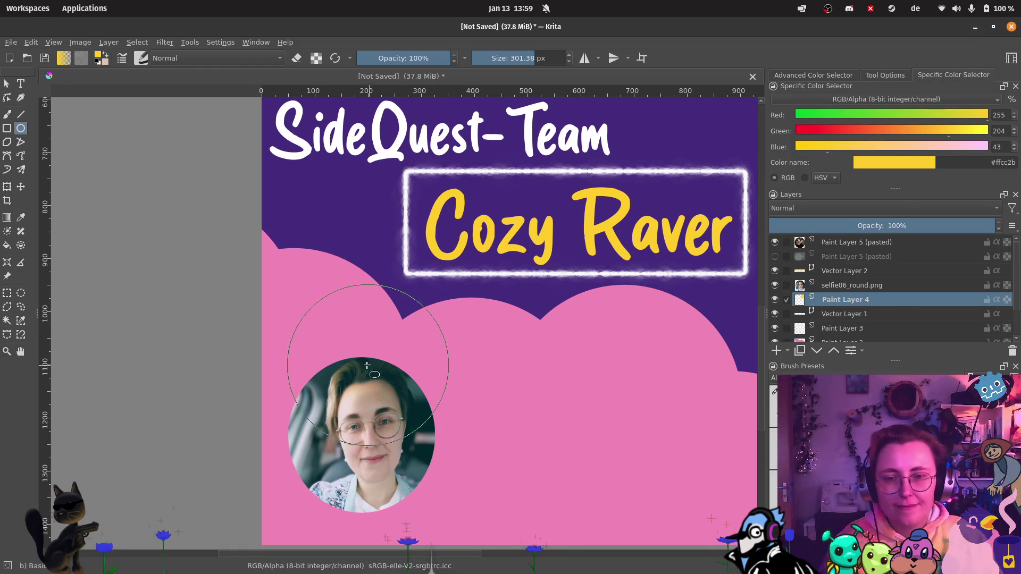
left_click(7, 115)
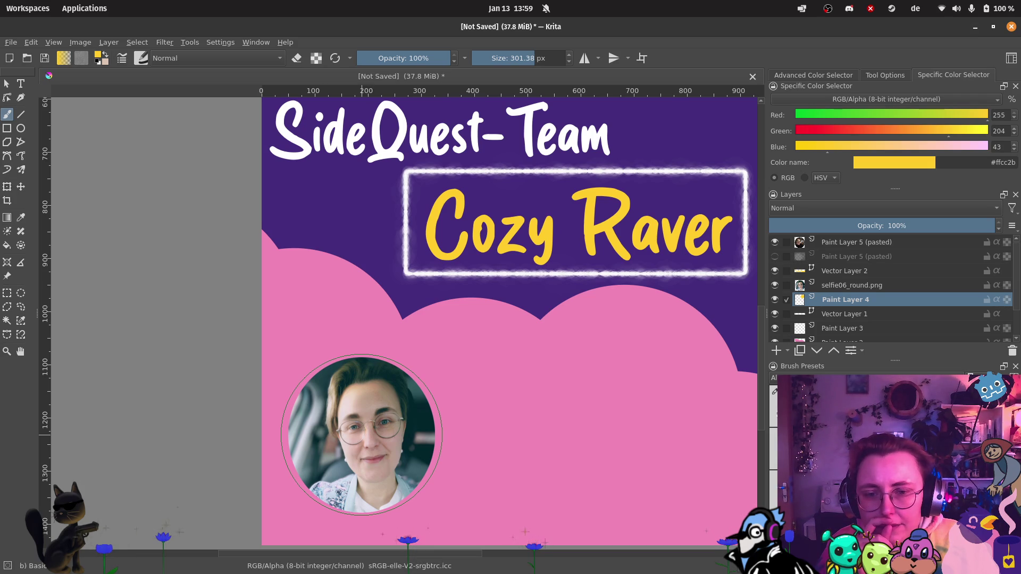
left_click(362, 435)
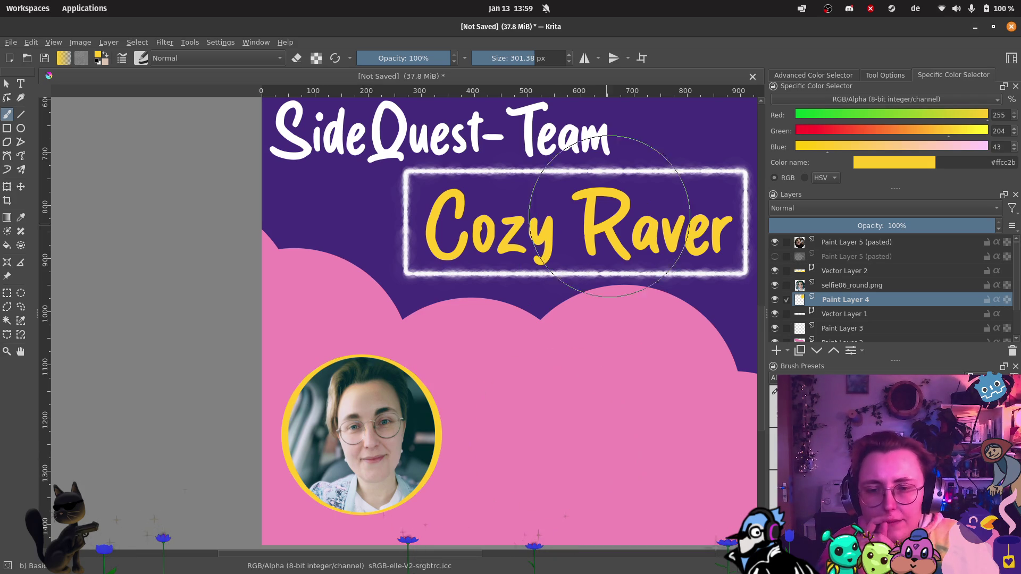
left_click(862, 285)
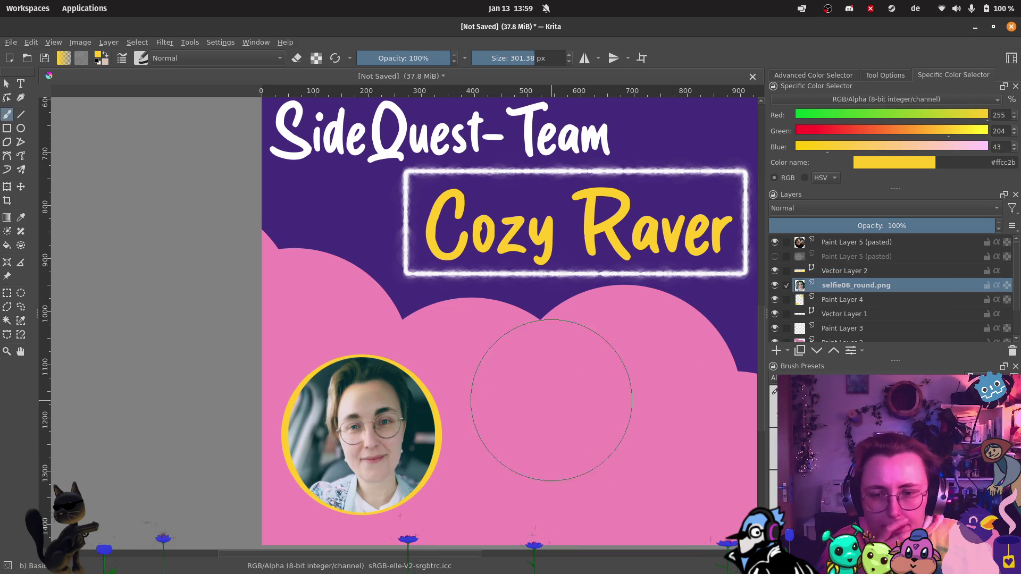
Step: Widen the lower-left selfie slightly on both sides so it's centred in its ring
left_click(7, 186)
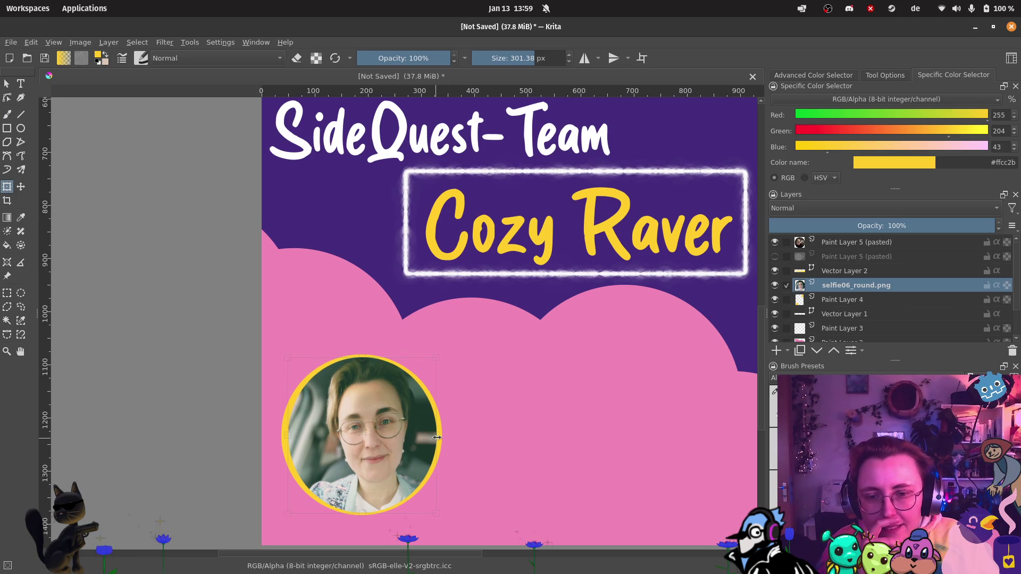
left_click_drag(288, 435, 285, 432)
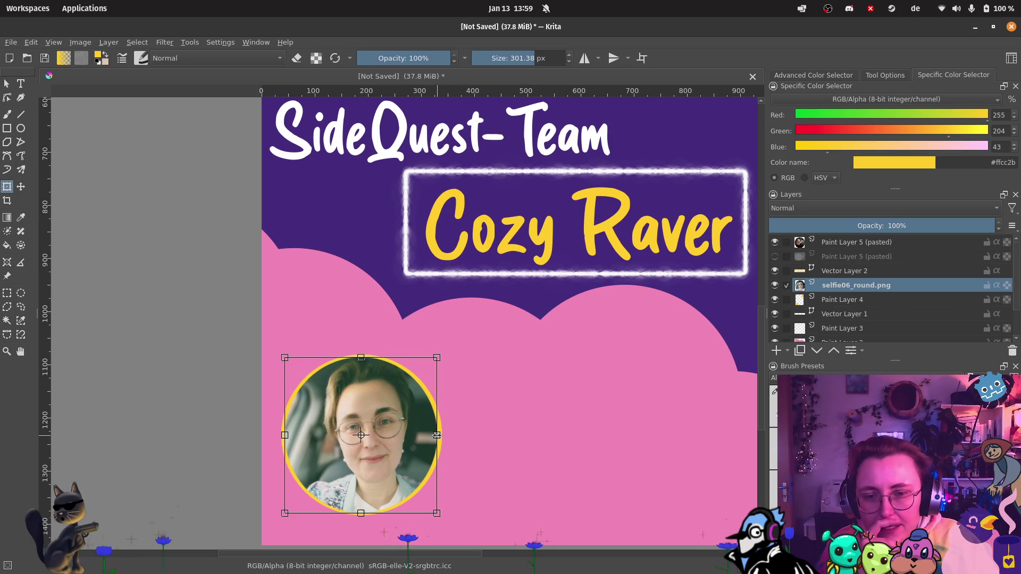
left_click_drag(438, 435, 438, 435)
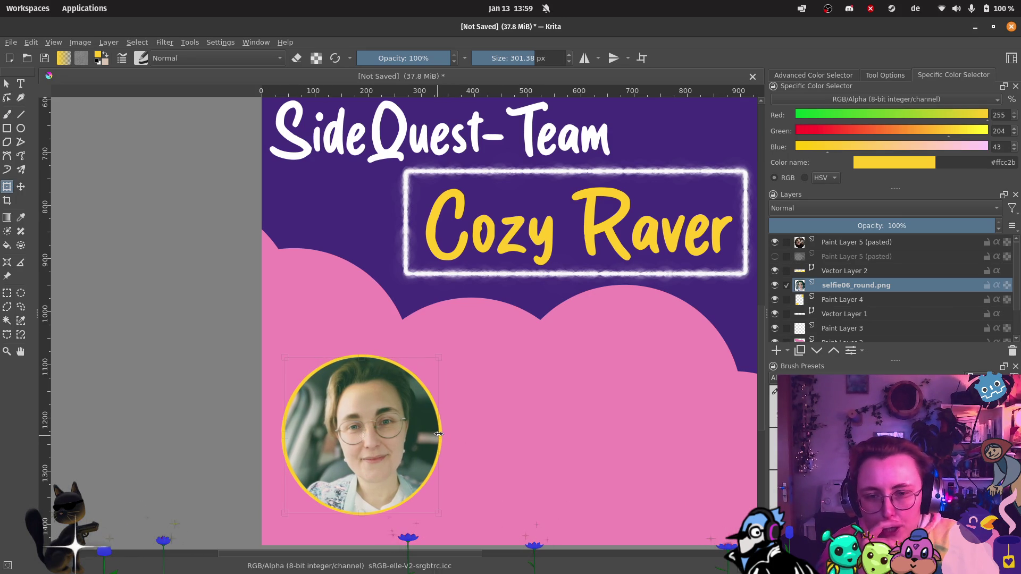
left_click_drag(285, 435, 286, 435)
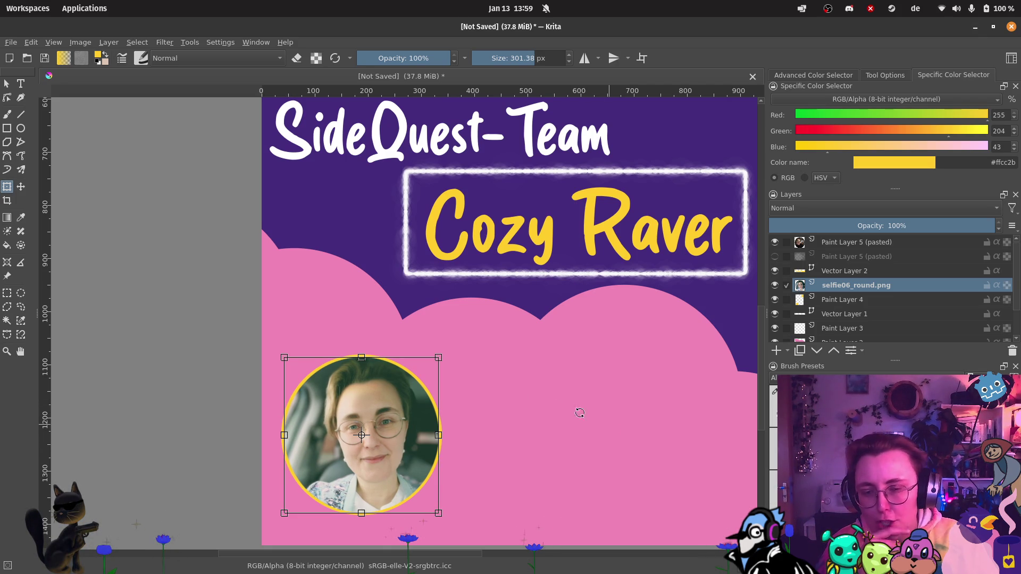
key("Return")
scroll(546, 248, "down", 2)
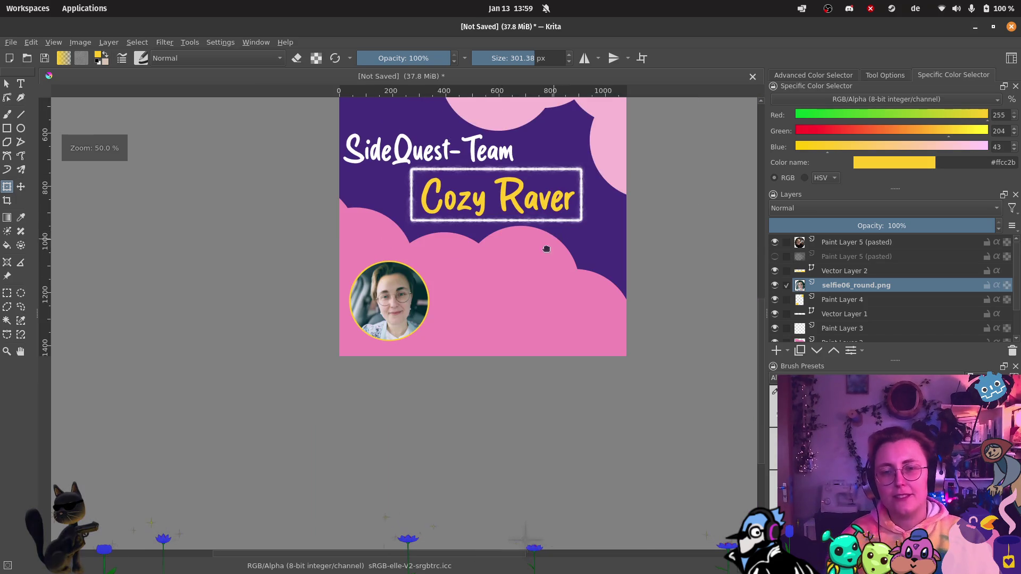
Step: On Paint Layer 5, nudge the top-right selfie's side, top and bottom edges to centre it
scroll(546, 249, "up", 3)
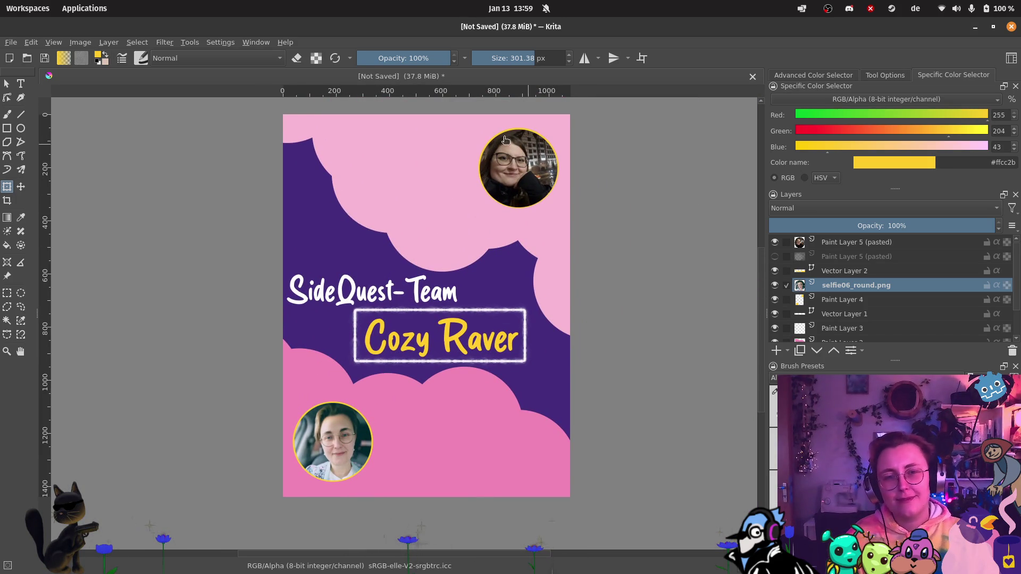
left_click(856, 242)
scroll(557, 117, "up", 2)
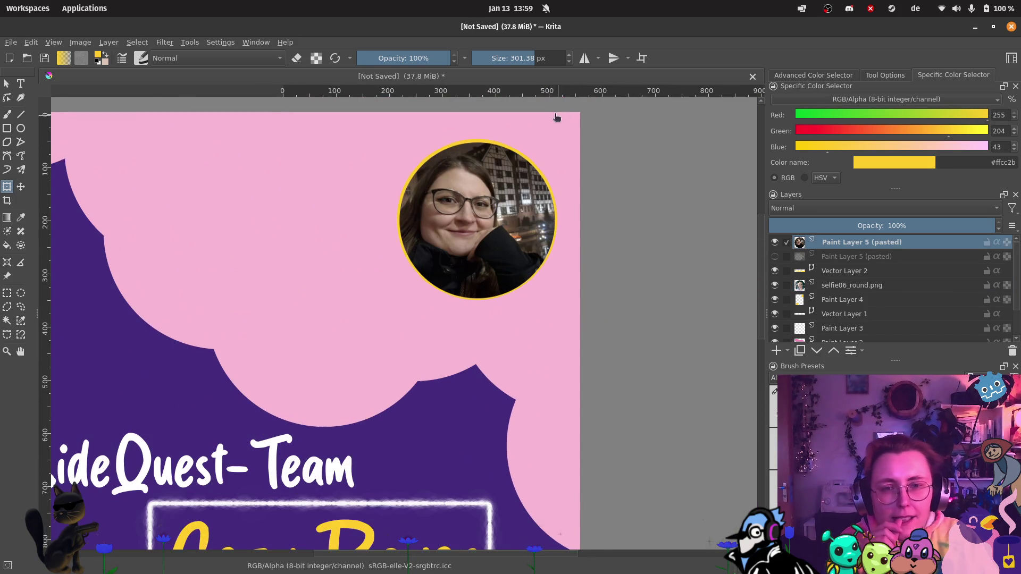
left_click(438, 225)
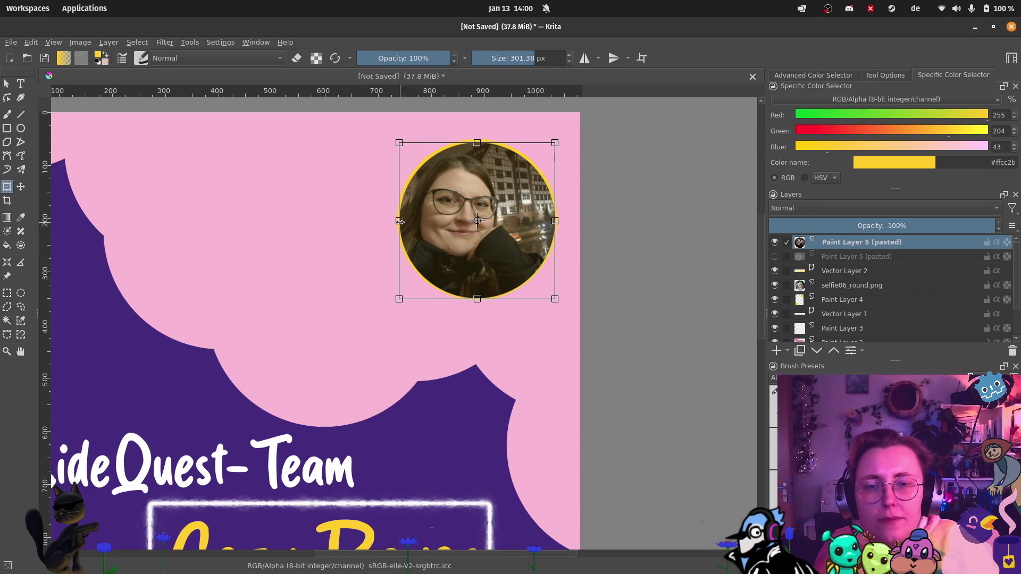
left_click_drag(398, 221, 400, 221)
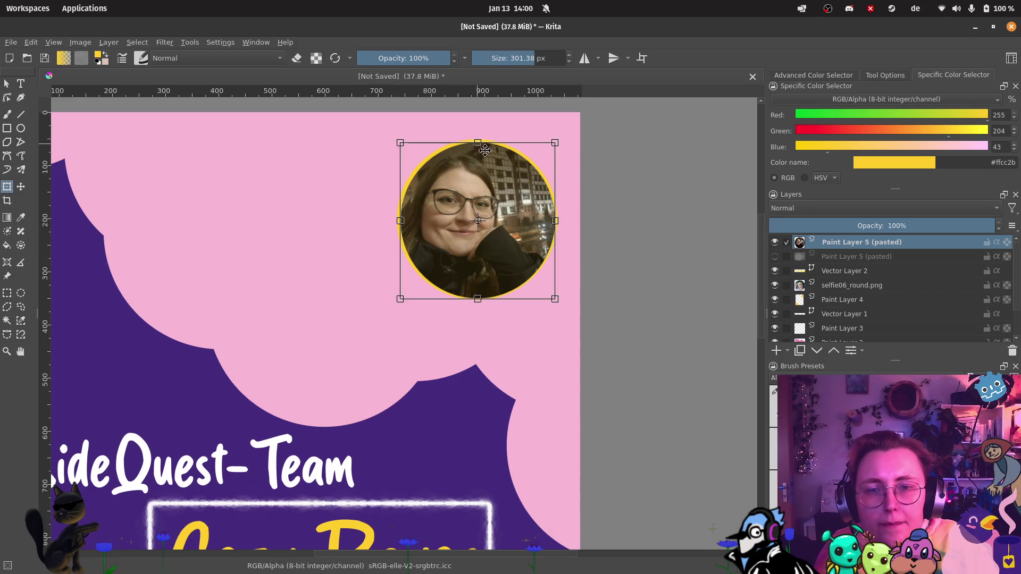
left_click_drag(556, 220, 554, 219)
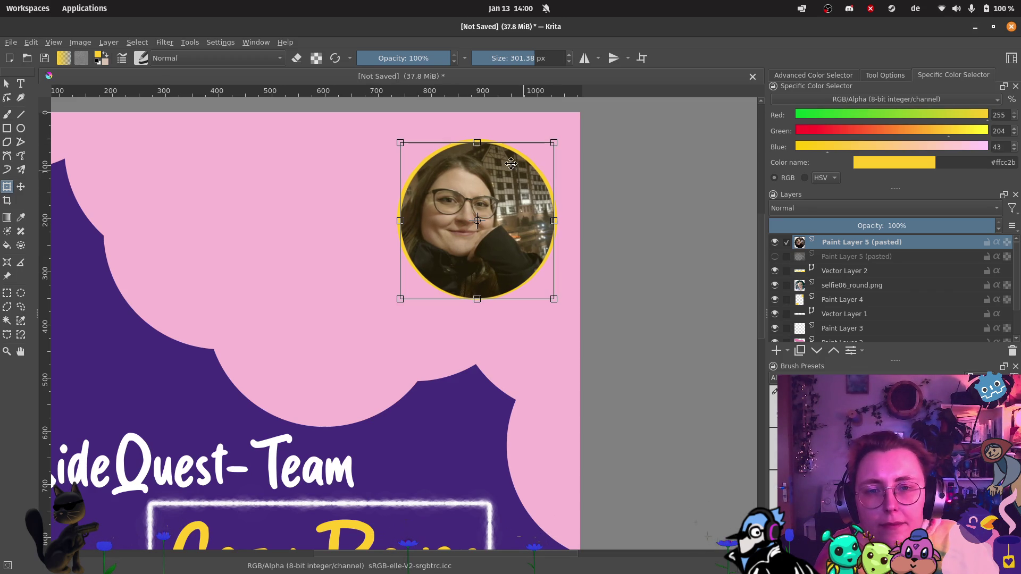
left_click_drag(478, 144, 480, 141)
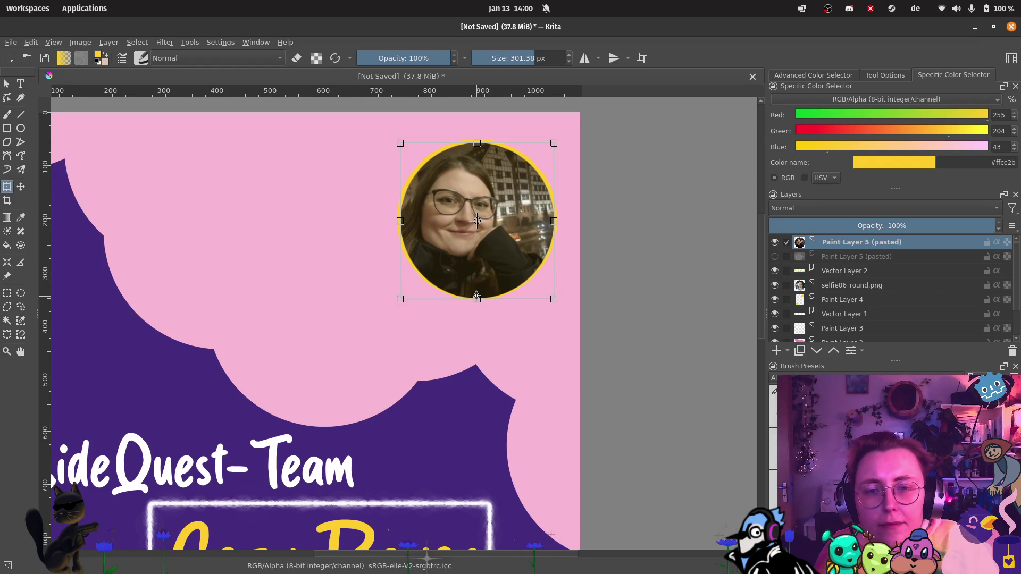
left_click_drag(478, 299, 477, 297)
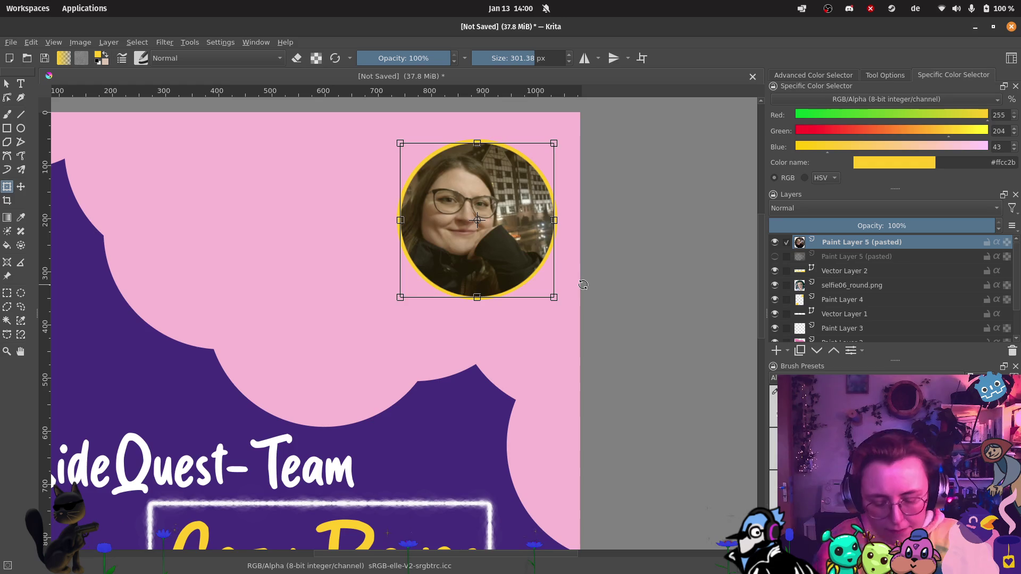
key("Return")
key("minus")
key("minus")
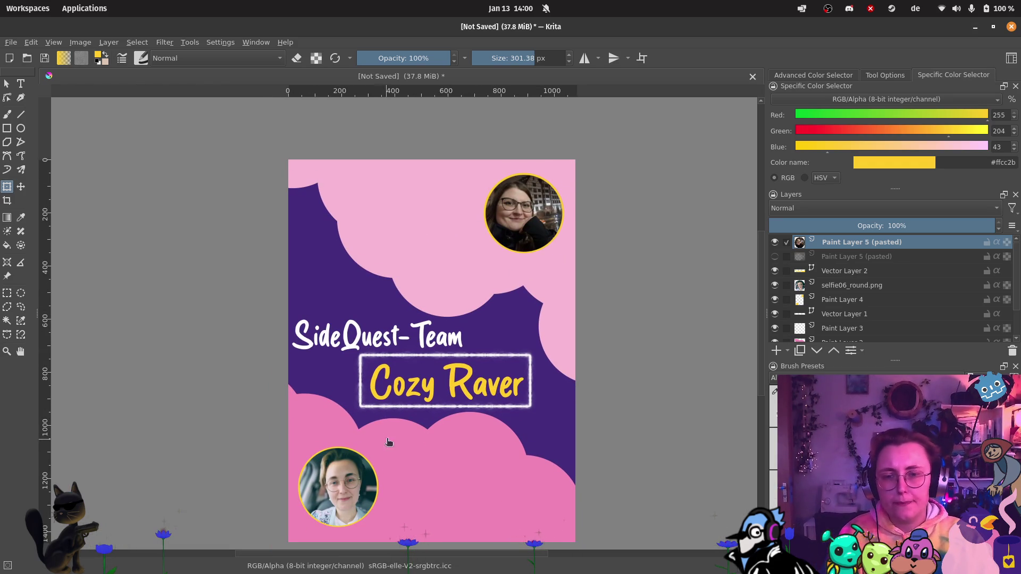
scroll(388, 445, "down", 1)
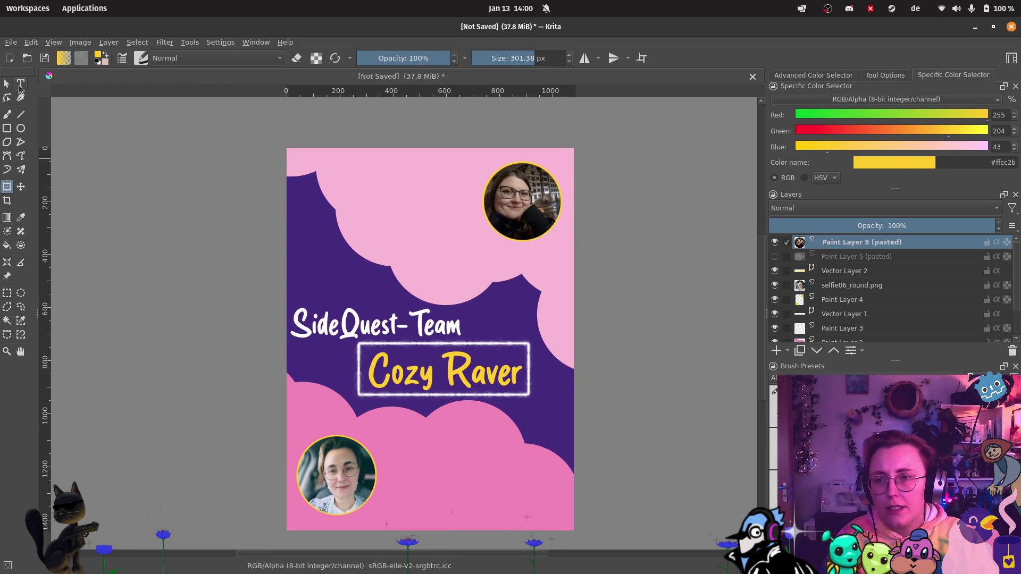
left_click(20, 83)
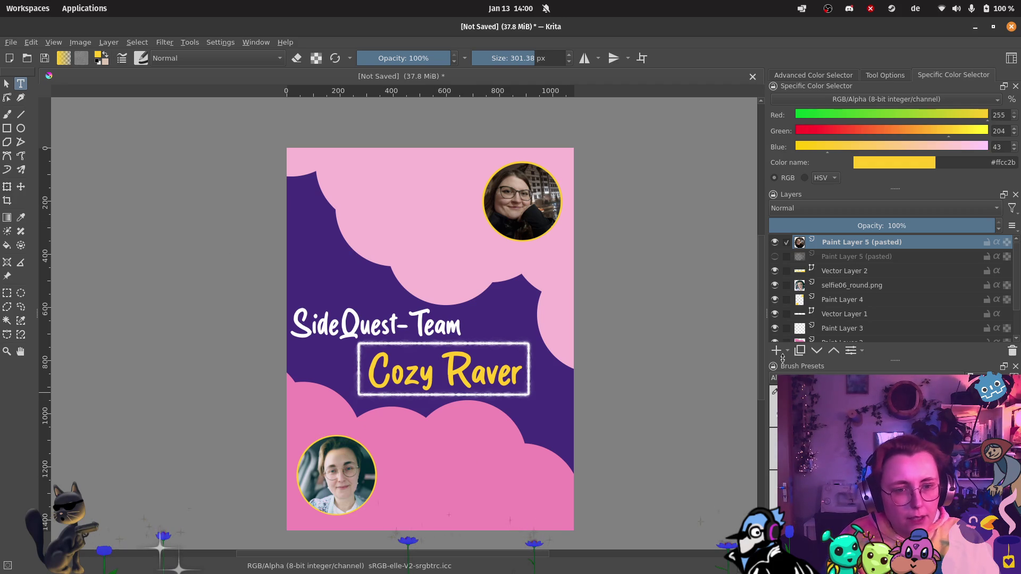
Step: Add a text box beside the bottom-left selfie with placeholder lines 'Name:' and 'JOB:'
key("Insert")
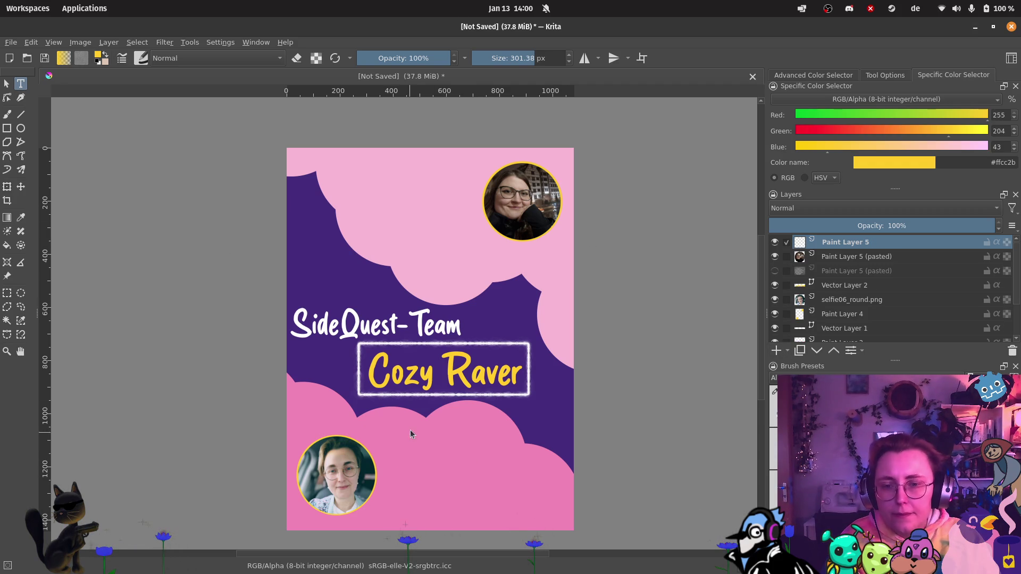
left_click_drag(504, 526, 505, 525)
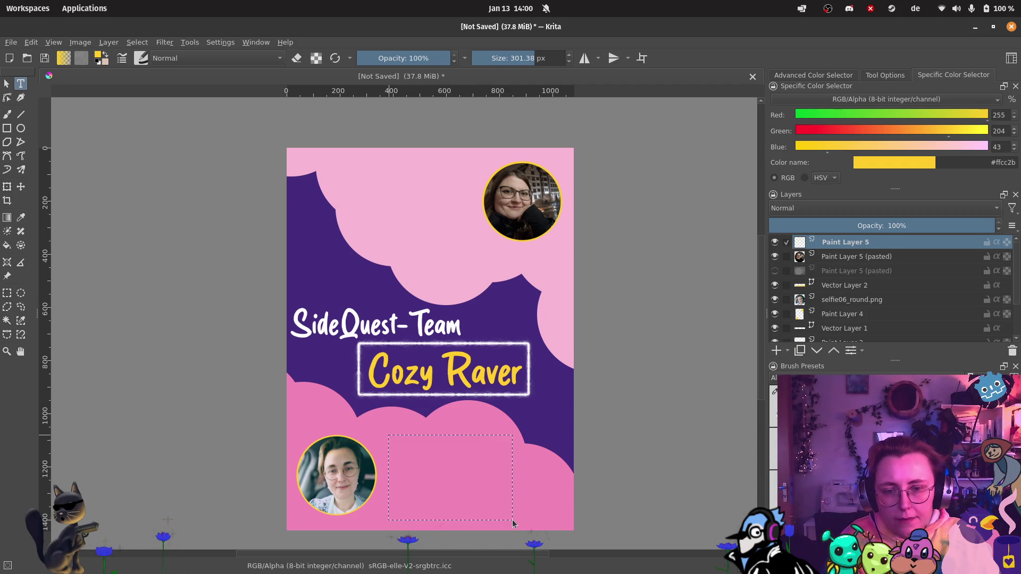
left_click_drag(240, 324, 106, 320)
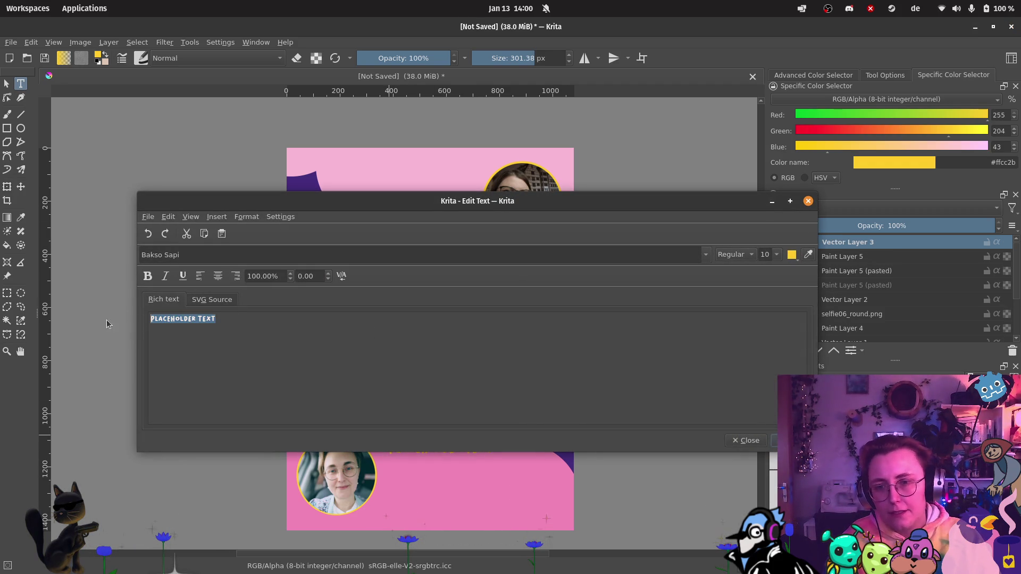
type("Name:")
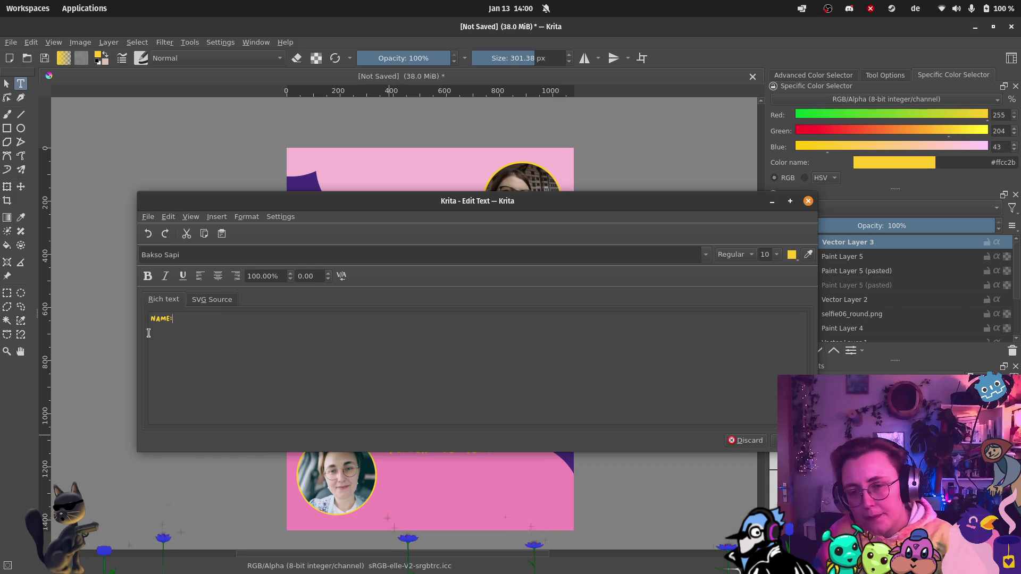
key("Return")
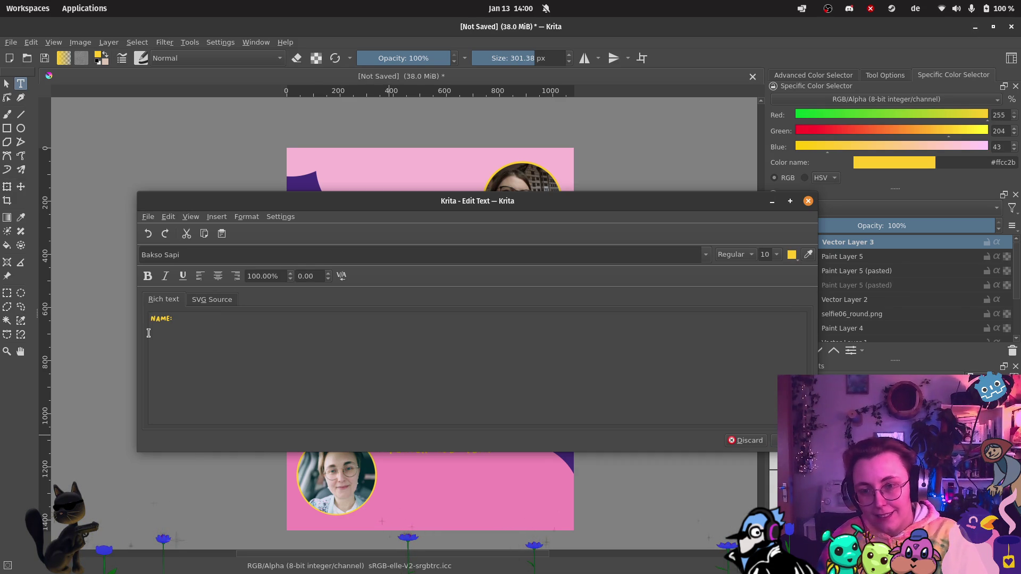
type("JOB:")
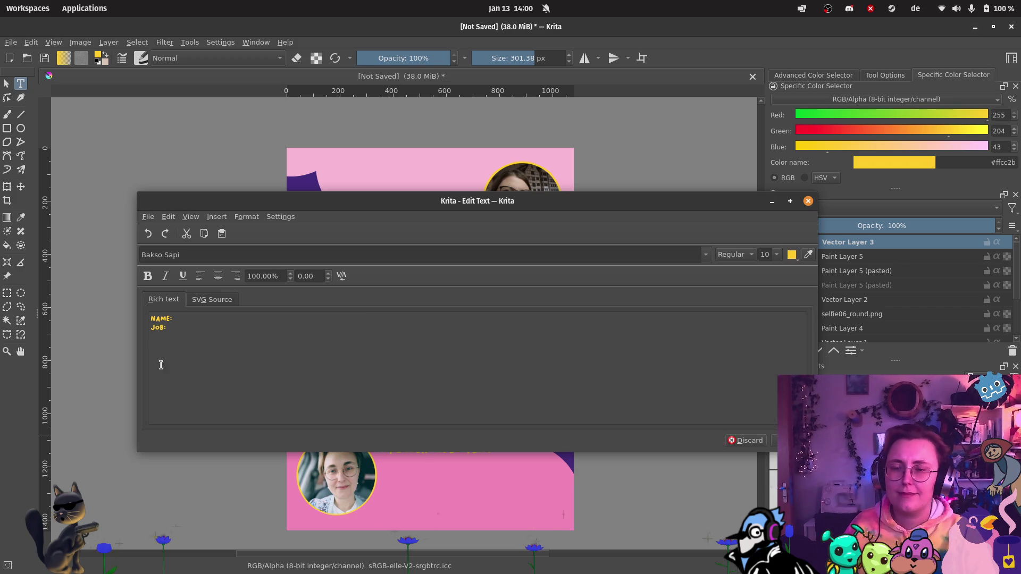
double_click(157, 328)
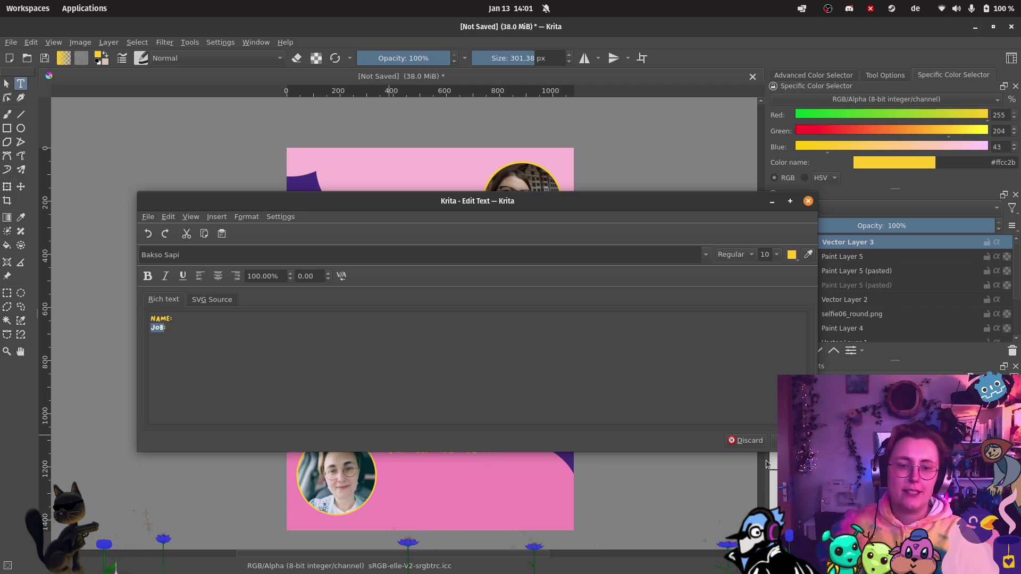
Step: Replace the placeholders with the person's first name, 'Programmer' and 'Likes funny birbs'
left_click(748, 440)
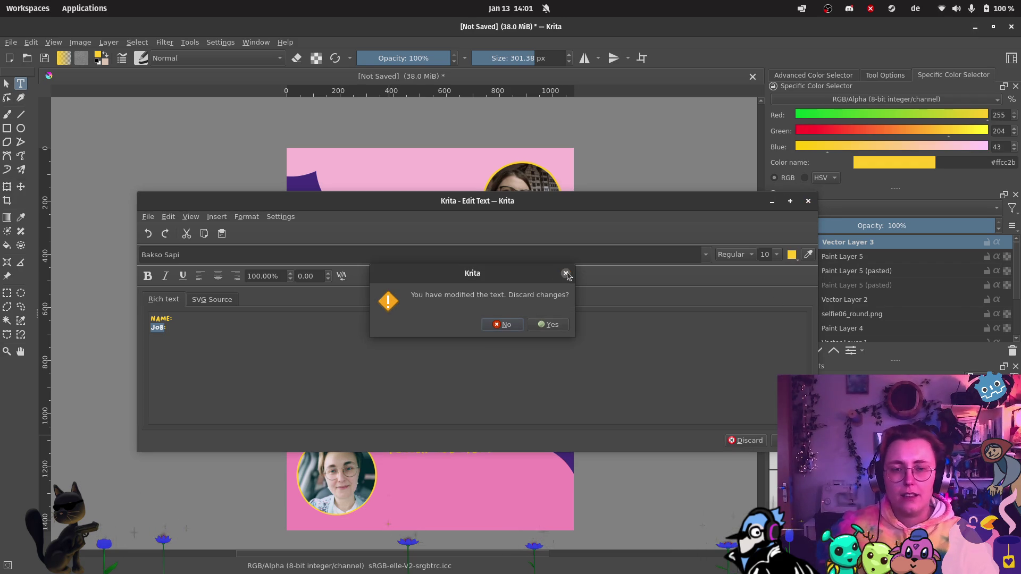
left_click(503, 324)
mouse_move(238, 345)
left_mouse_down()
mouse_move(223, 330)
mouse_move(11, 310)
left_mouse_up()
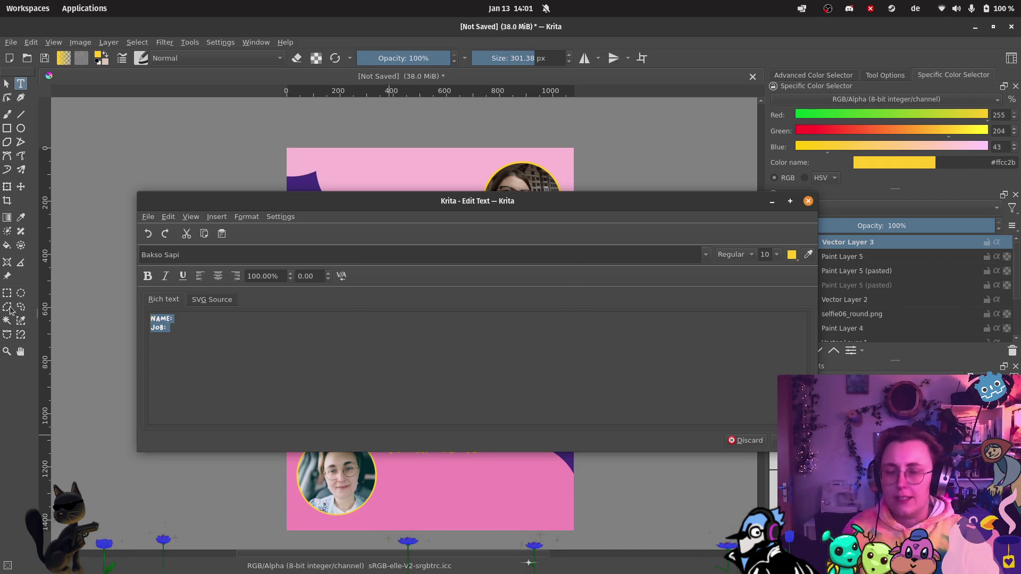
type("Kathi")
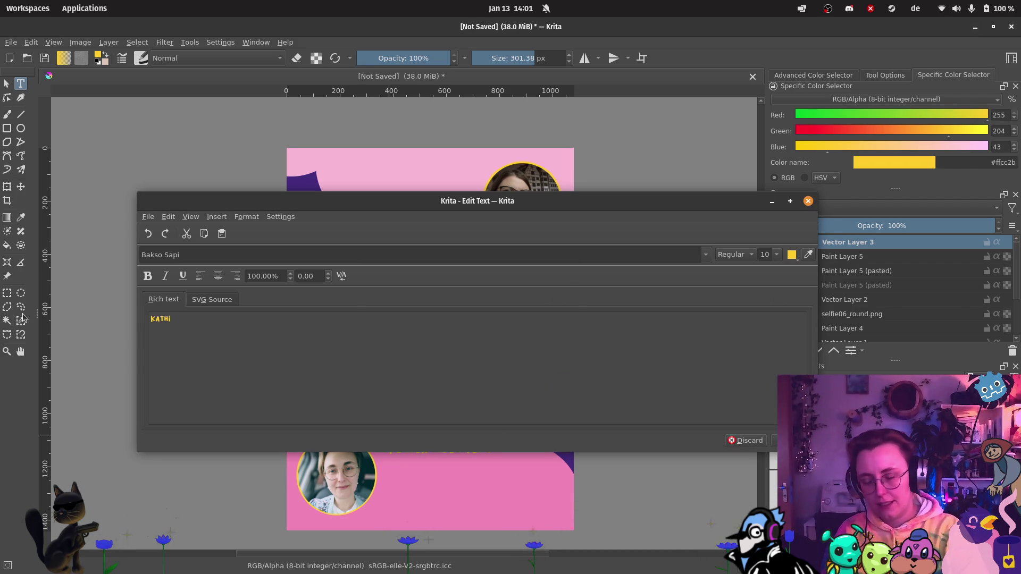
key("Return")
type("Programmer")
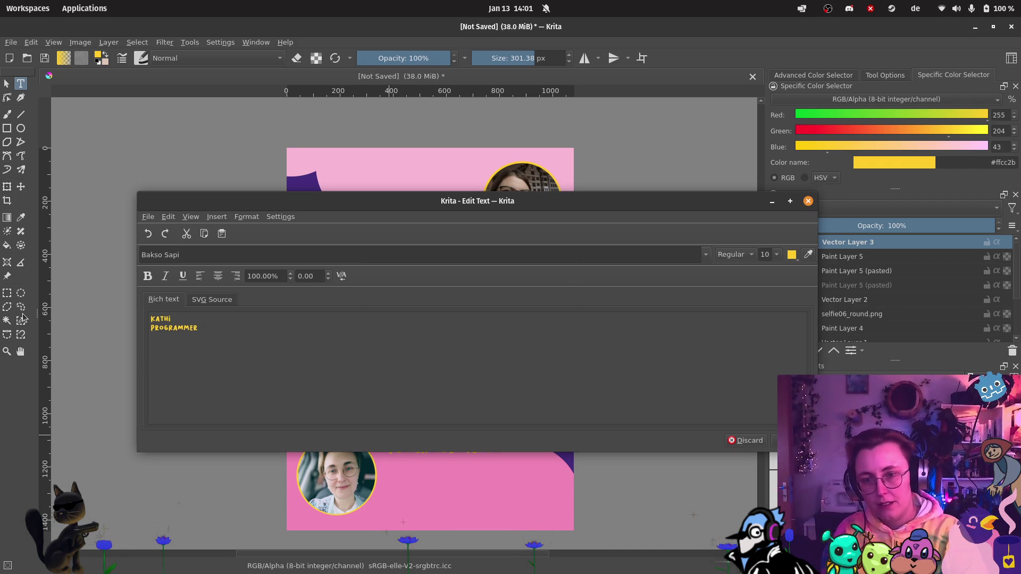
key("Return")
type("LIKES")
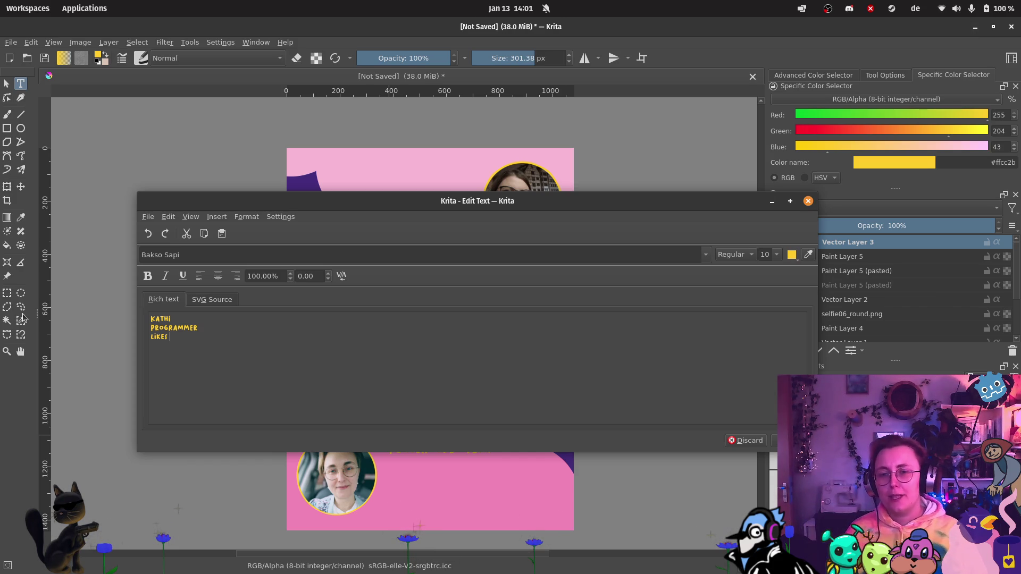
type("FUNNY BiRBS")
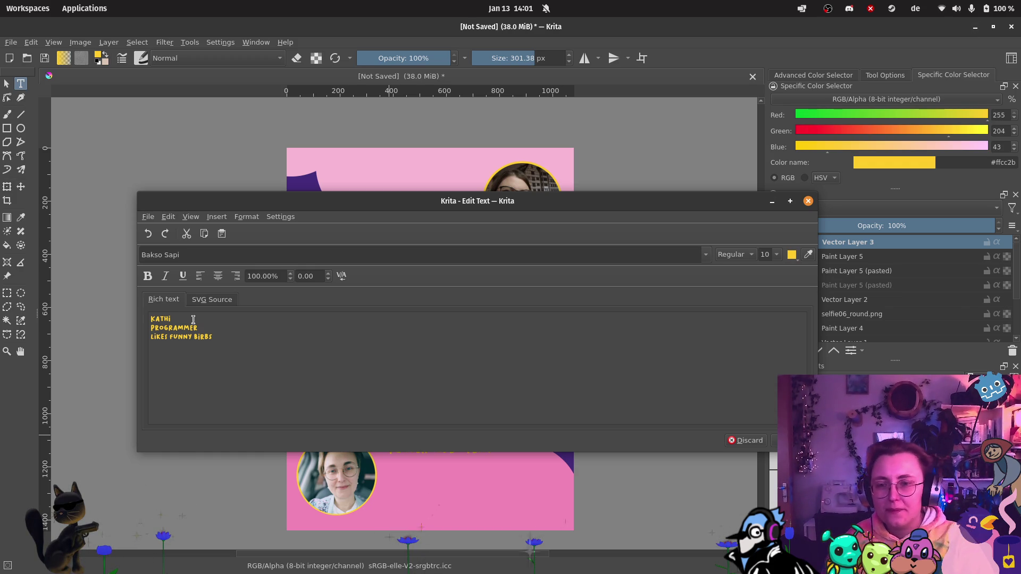
key("ctrl+a")
Step: Centre the lower selfie's caption, make it white Pink Chicken at size 16, and apply it
left_click(218, 275)
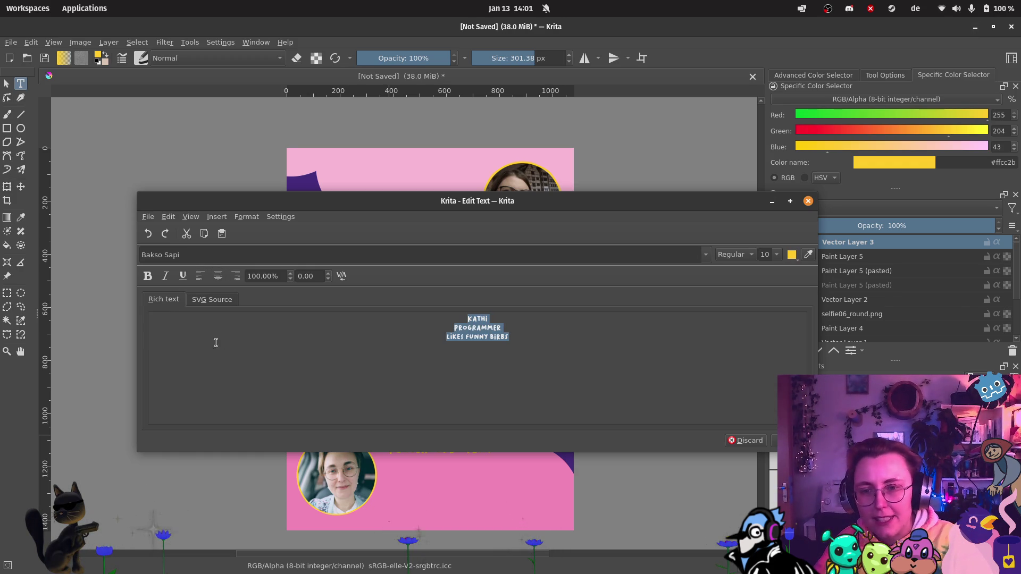
left_click(791, 254)
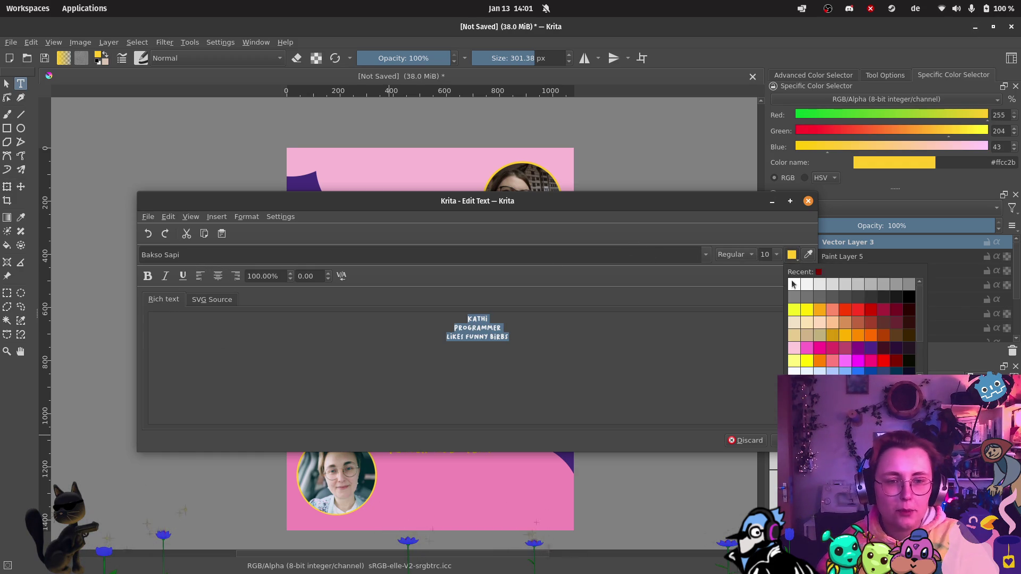
left_click(793, 274)
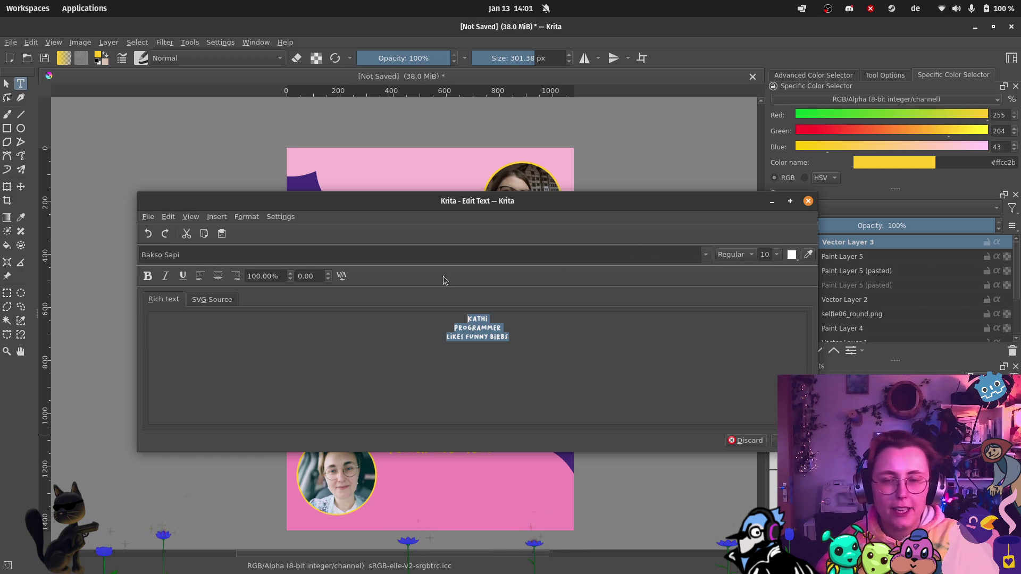
left_click(706, 254)
left_click(213, 269)
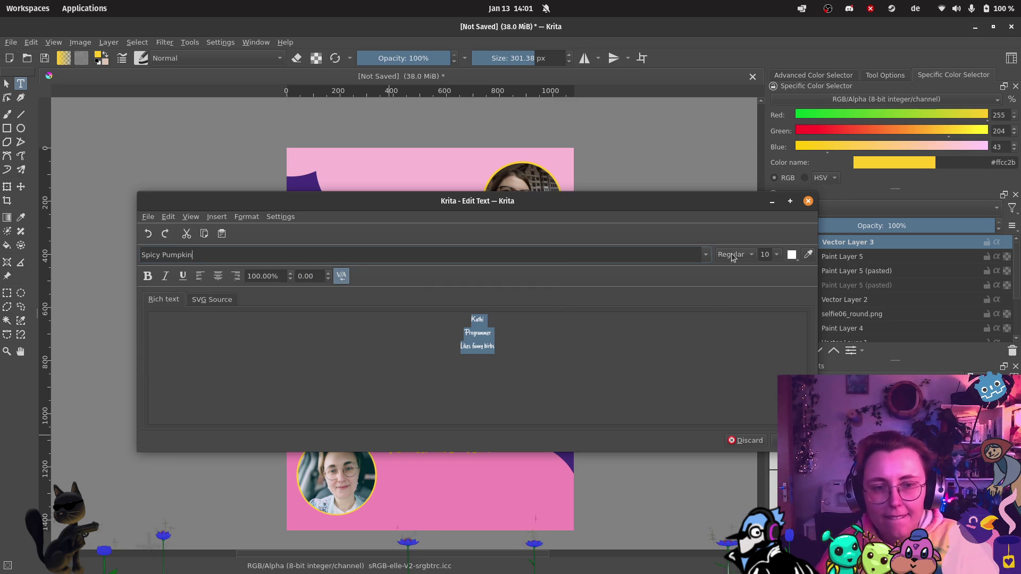
left_click(707, 256)
left_click(532, 280)
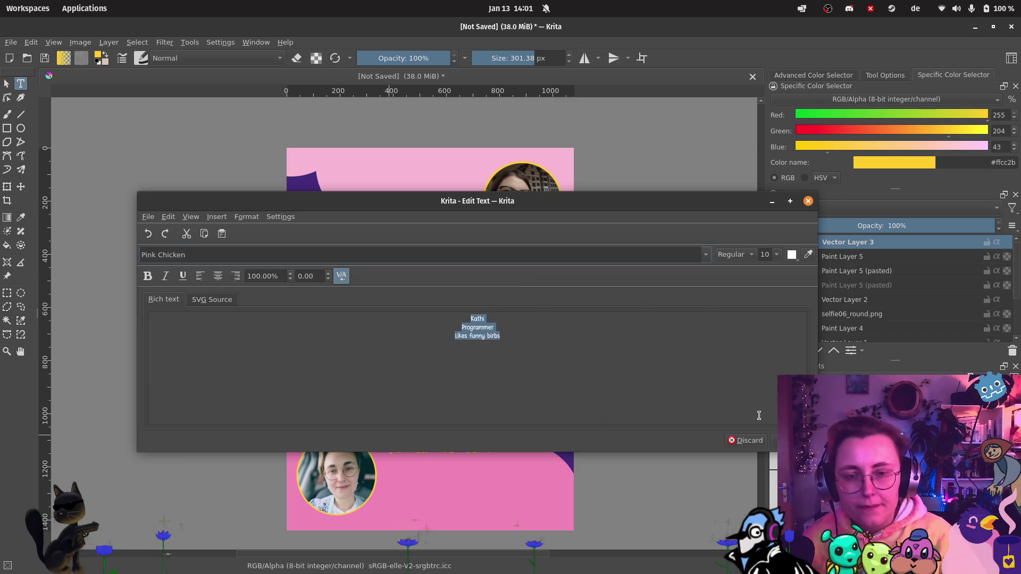
left_click(777, 255)
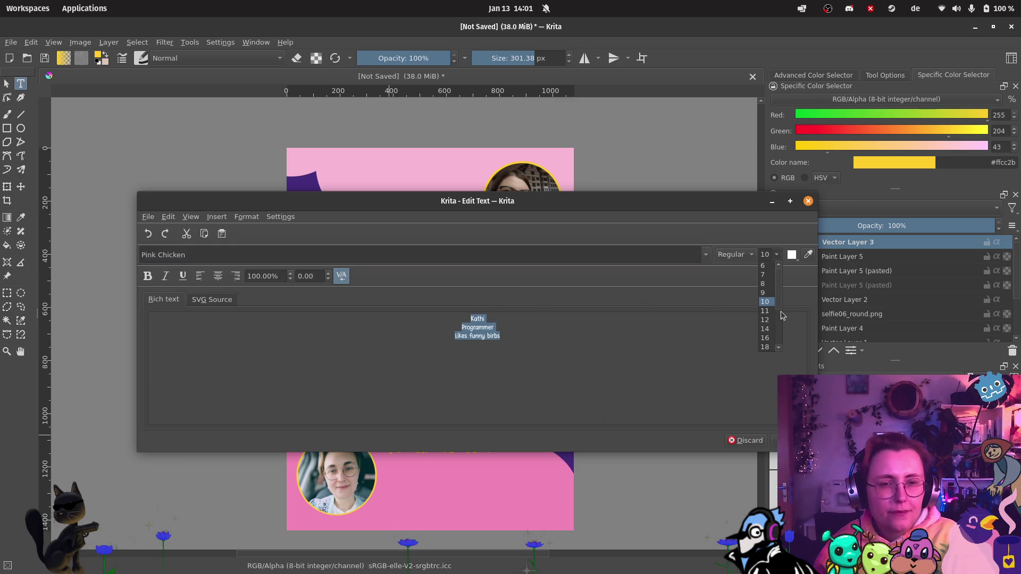
left_click(768, 346)
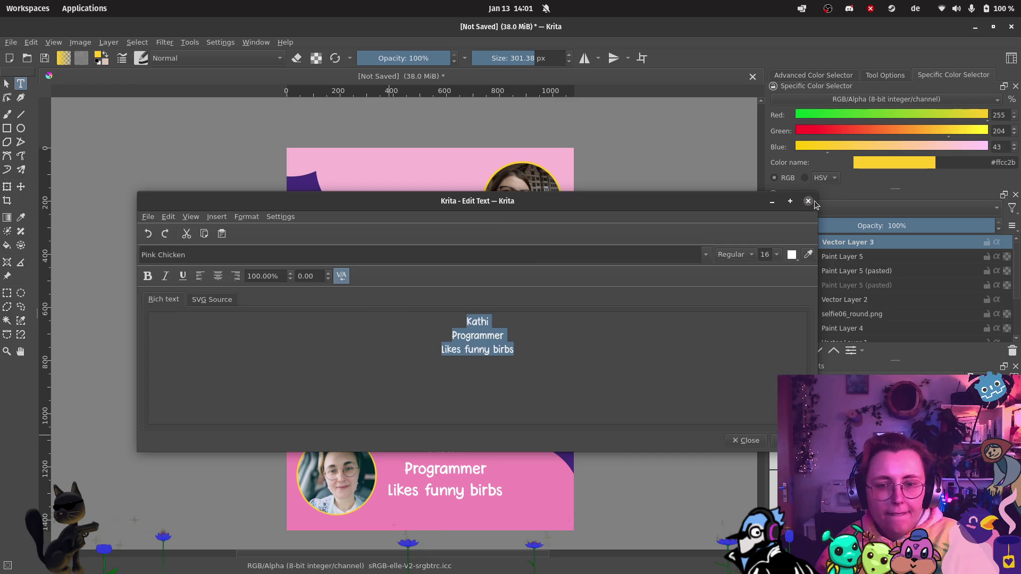
left_click(746, 440)
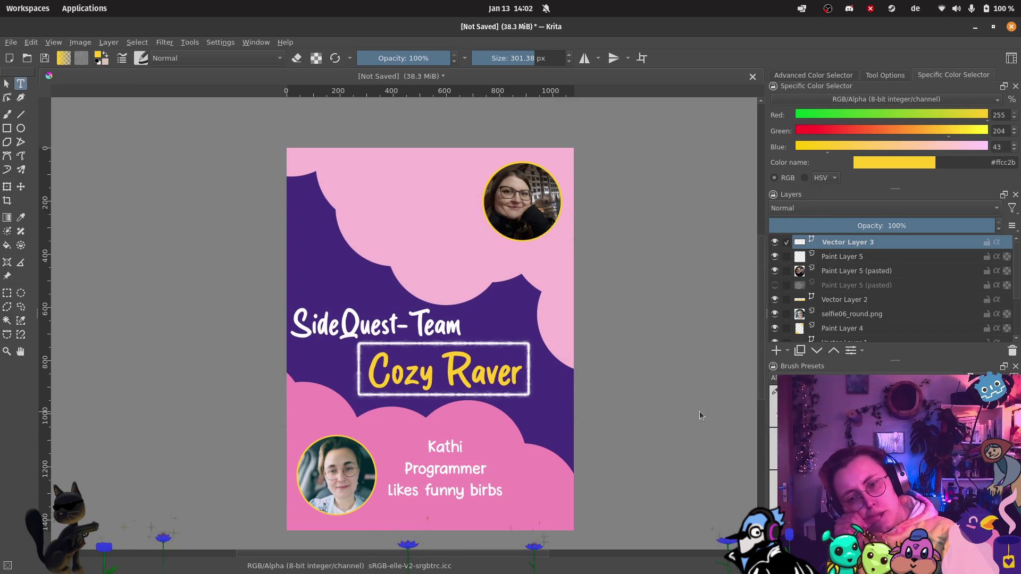
Step: Correct 'birbs' to 'birds' in the caption and apply the fix
left_click(438, 481)
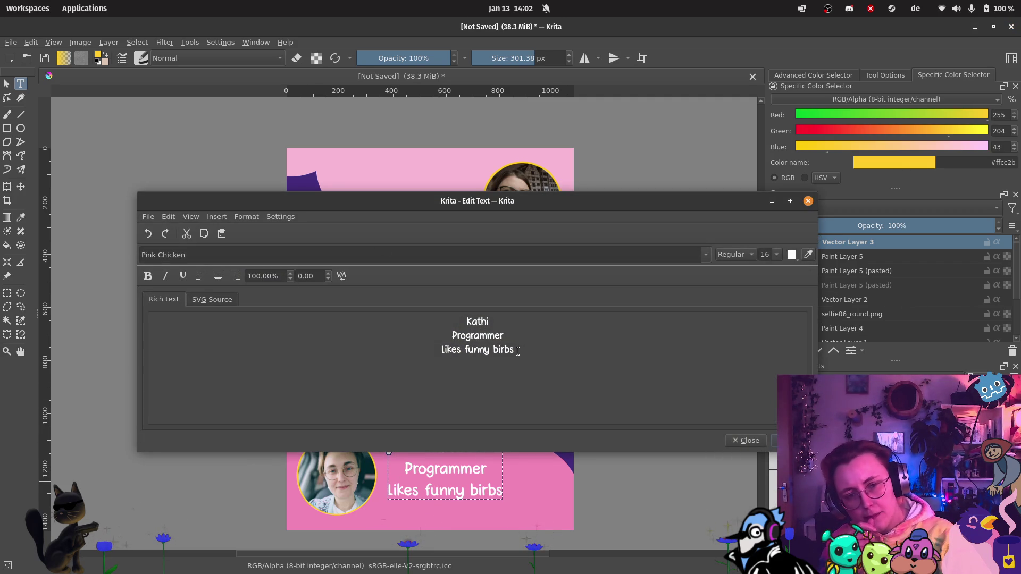
key("BackSpace")
type("d")
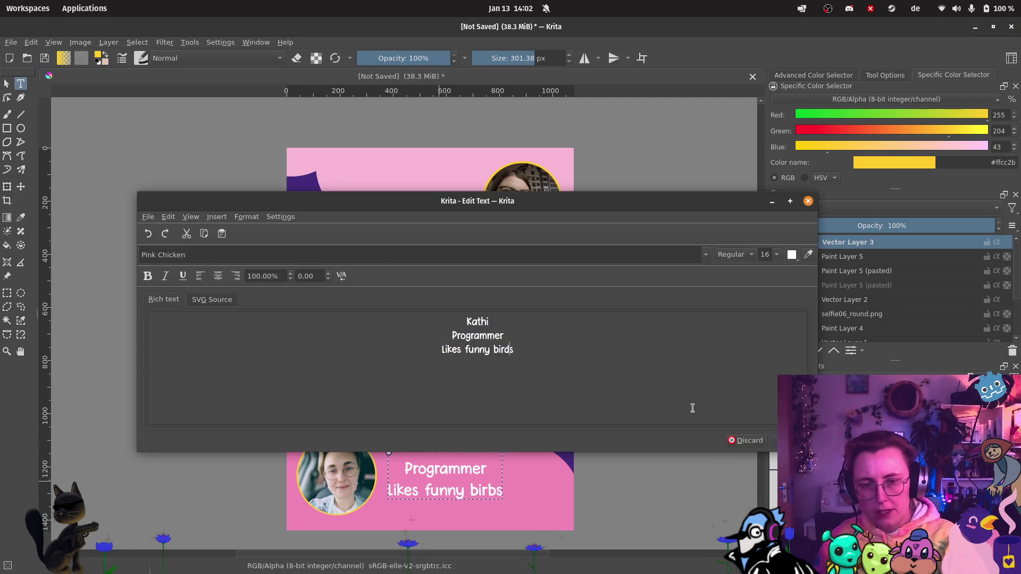
left_click(793, 440)
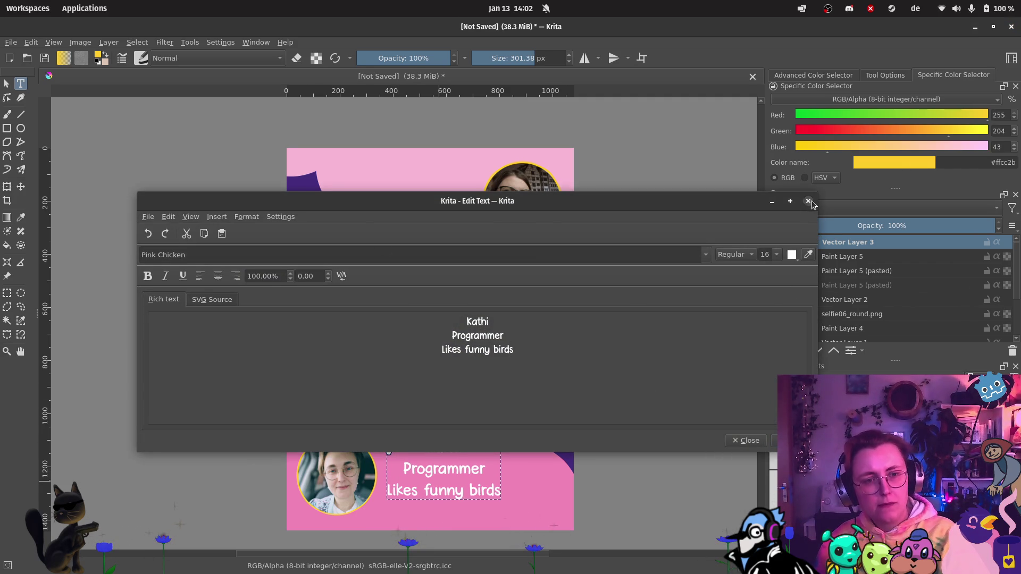
left_click(808, 201)
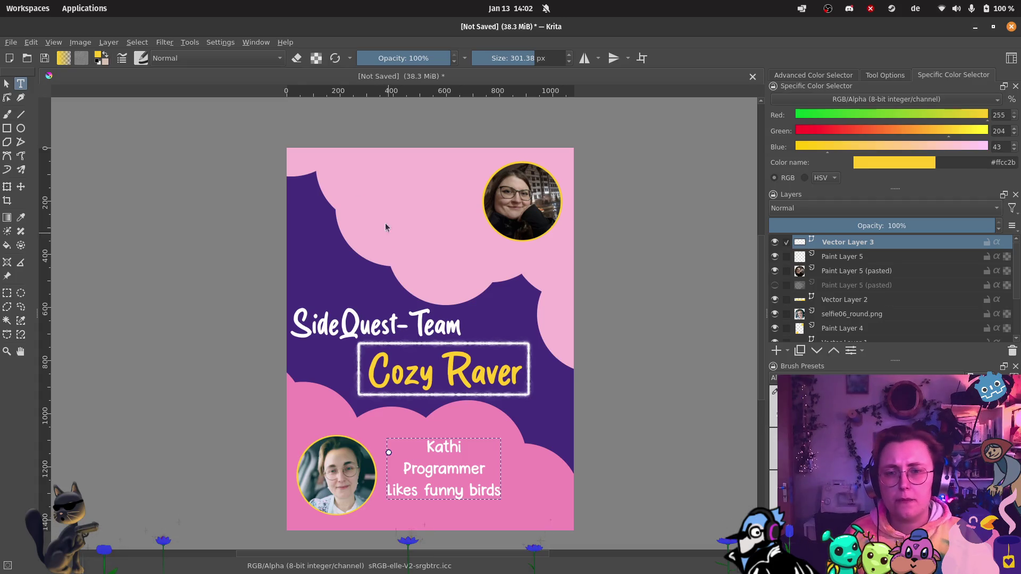
Step: Set the Programmer and Likes funny birds lines to size 12
double_click(461, 470)
mouse_move(513, 351)
left_mouse_down()
mouse_move(481, 346)
mouse_move(624, 315)
left_mouse_up()
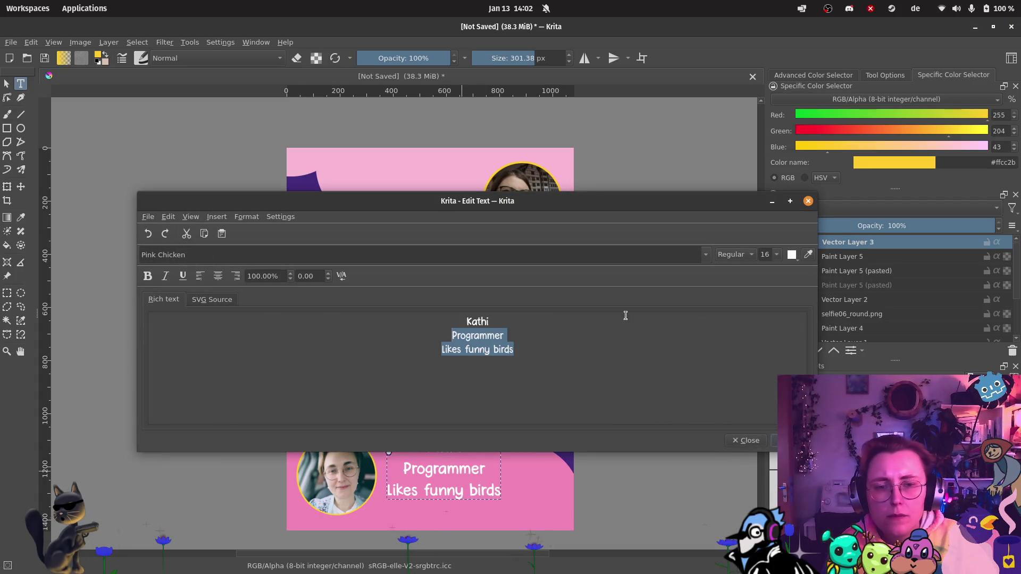
left_click(771, 254)
left_click(766, 302)
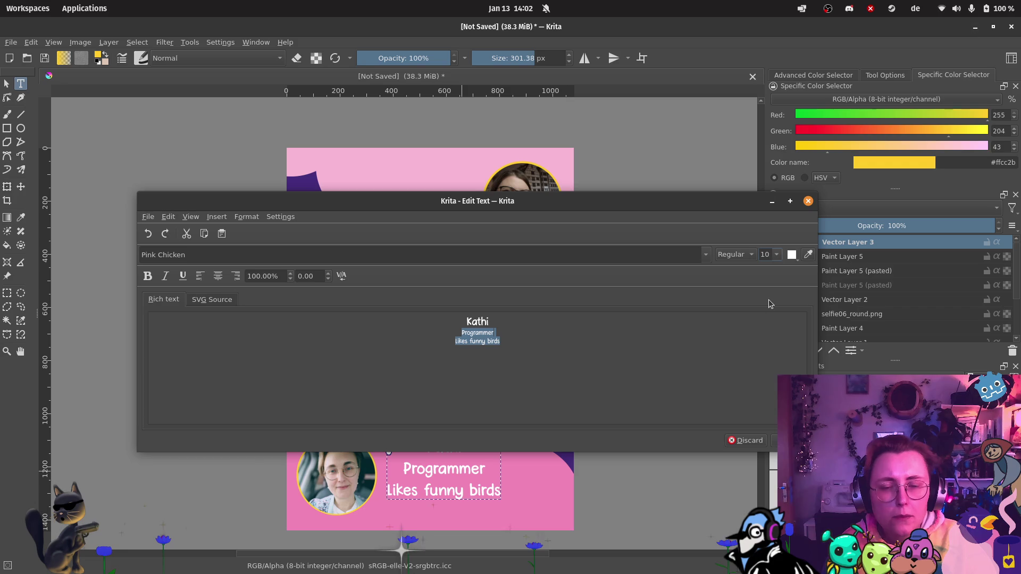
left_click(776, 255)
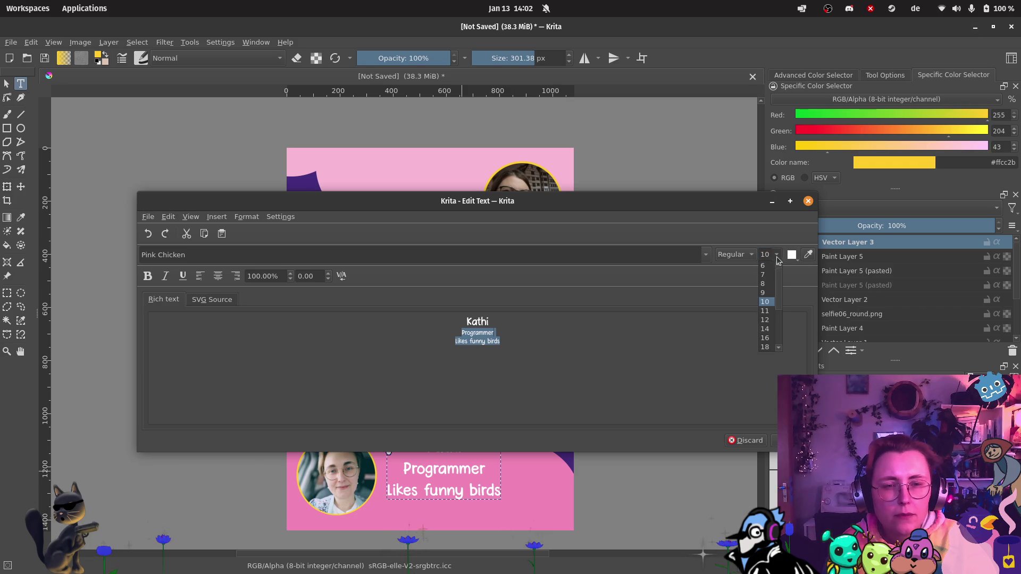
left_click(768, 321)
key("ctrl+s")
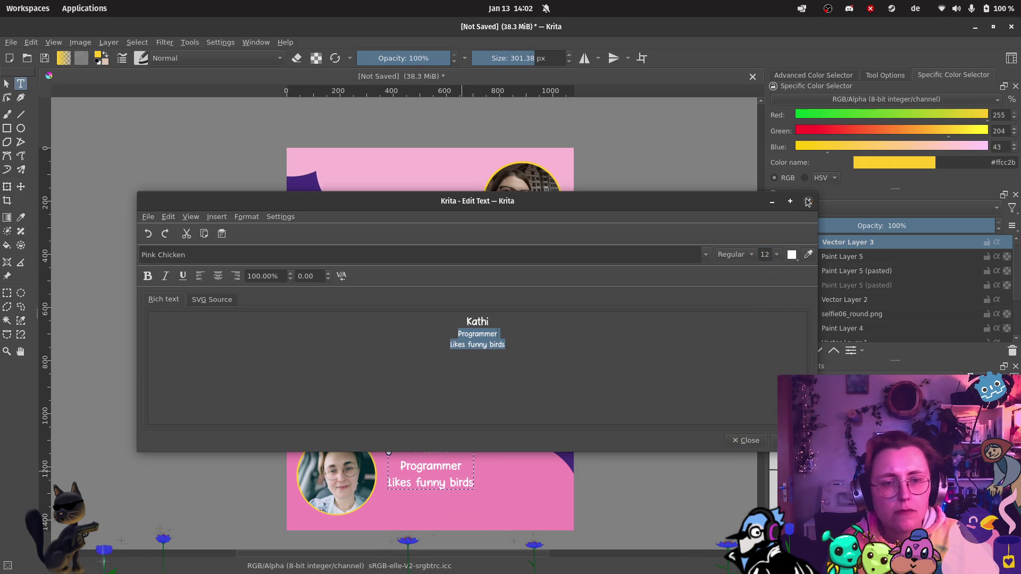
left_click(807, 201)
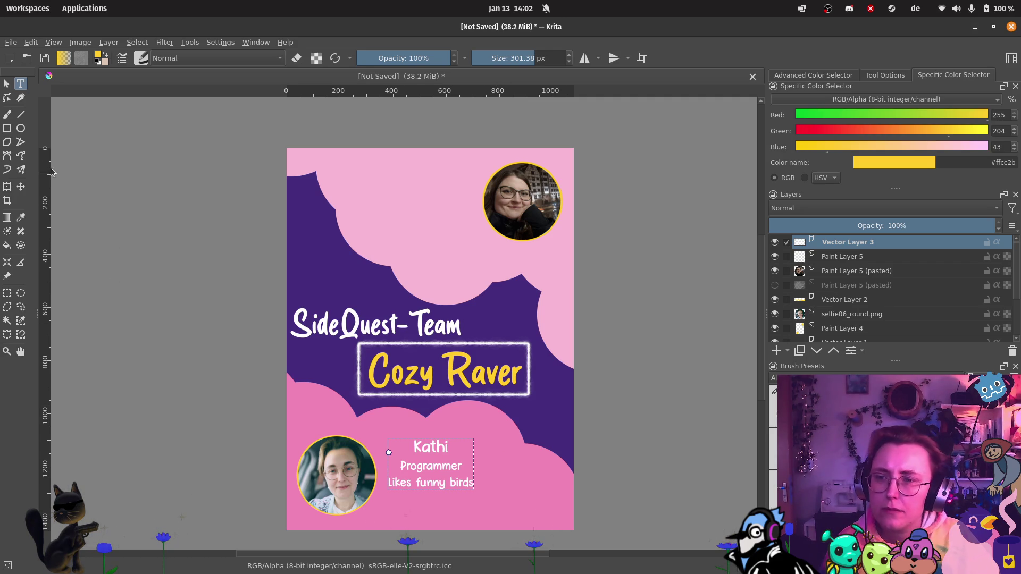
Step: Nudge the caption block slightly right and down with the Move tool
left_click(21, 186)
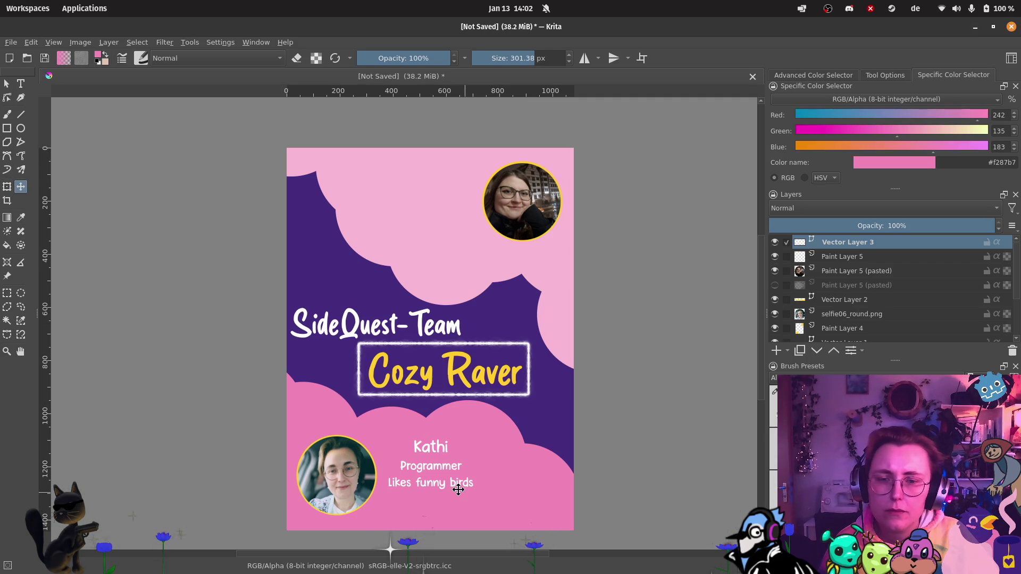
left_click_drag(456, 482, 476, 494)
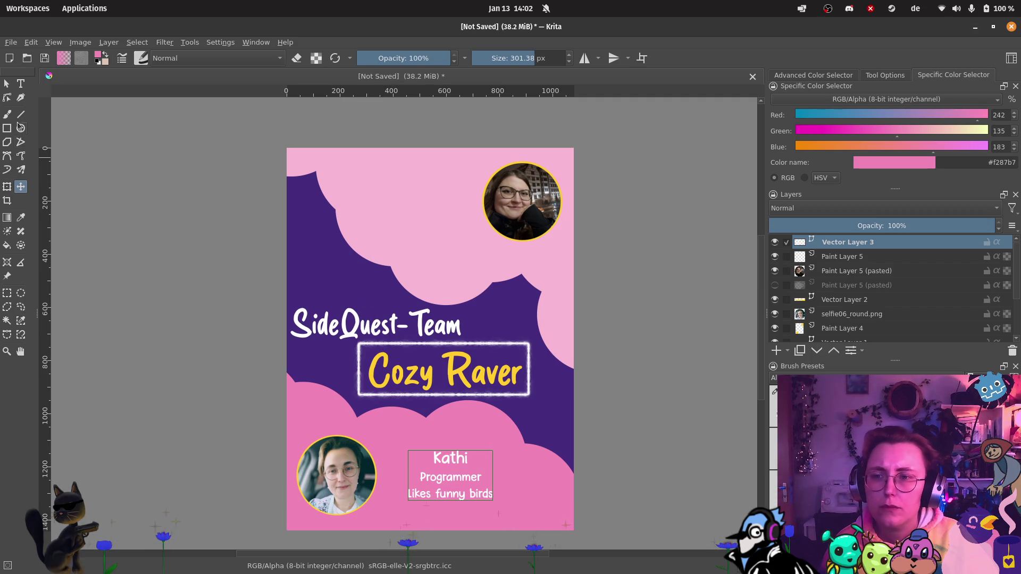
left_click(24, 84)
Step: Draw a new text box beside the upper selfie with the person's name in Pink Chicken
mouse_move(378, 178)
left_mouse_down()
mouse_move(434, 225)
mouse_move(473, 241)
left_mouse_up()
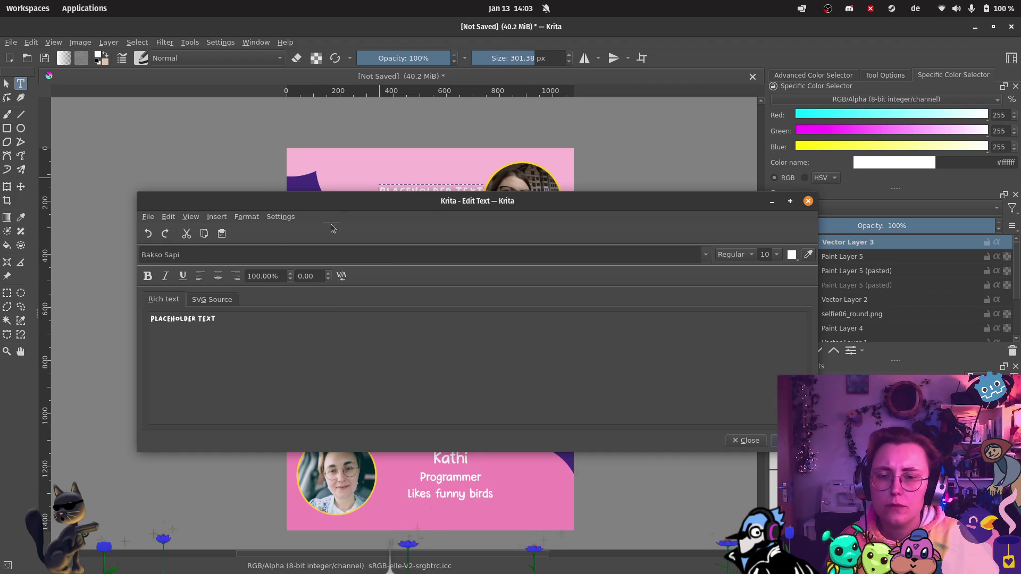
left_click_drag(227, 321, 162, 310)
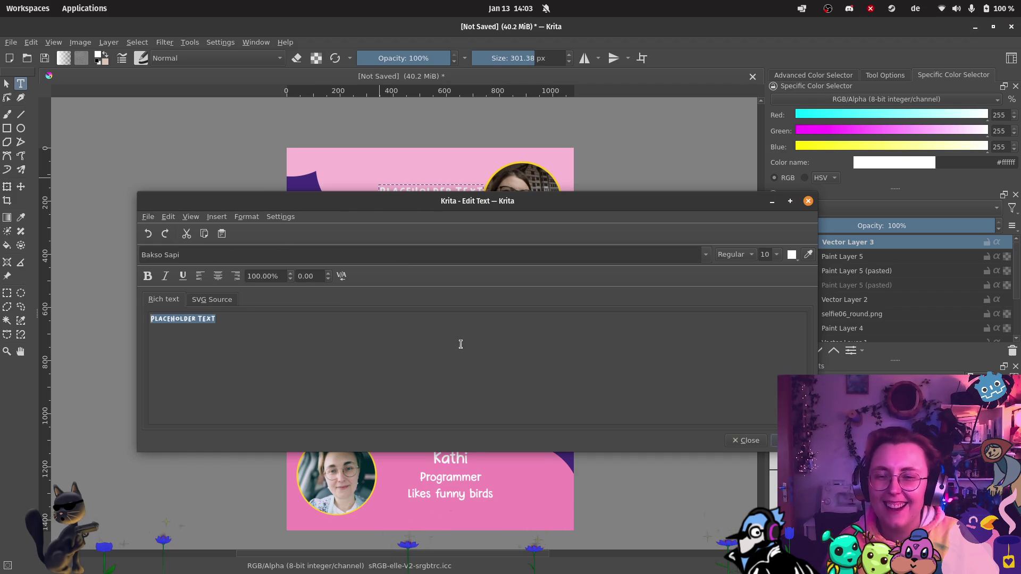
type("Anna")
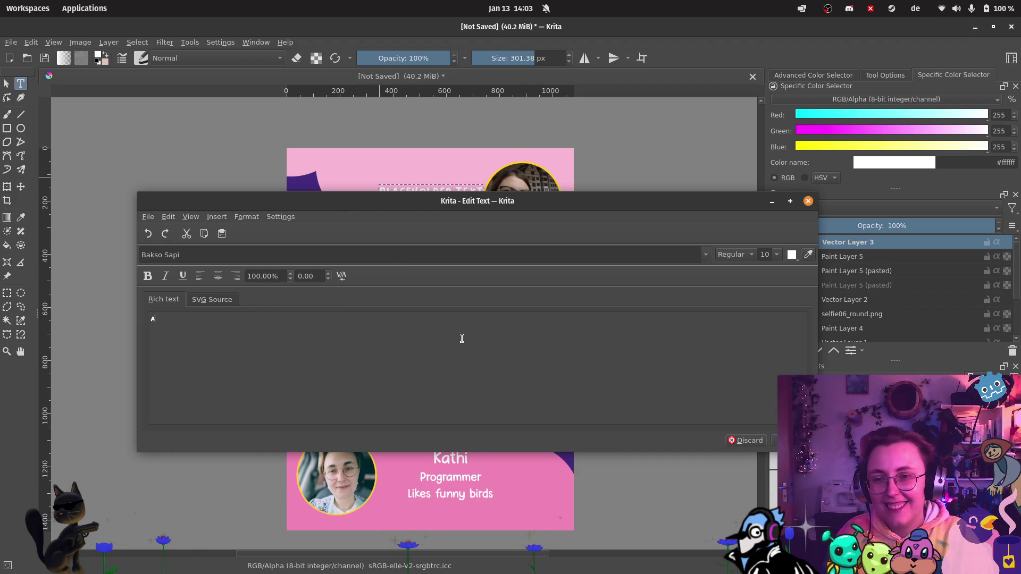
left_click(706, 255)
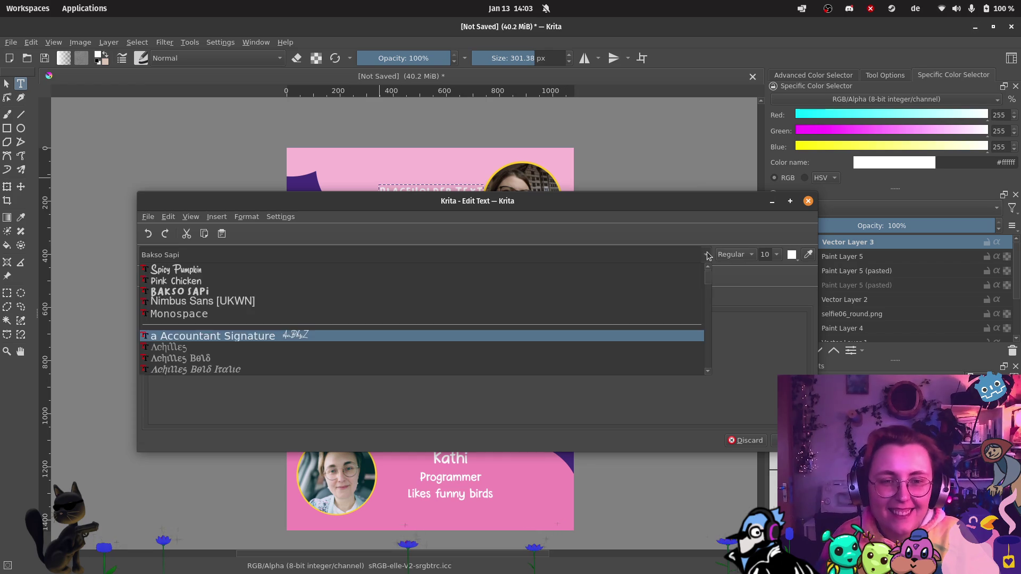
left_click(431, 281)
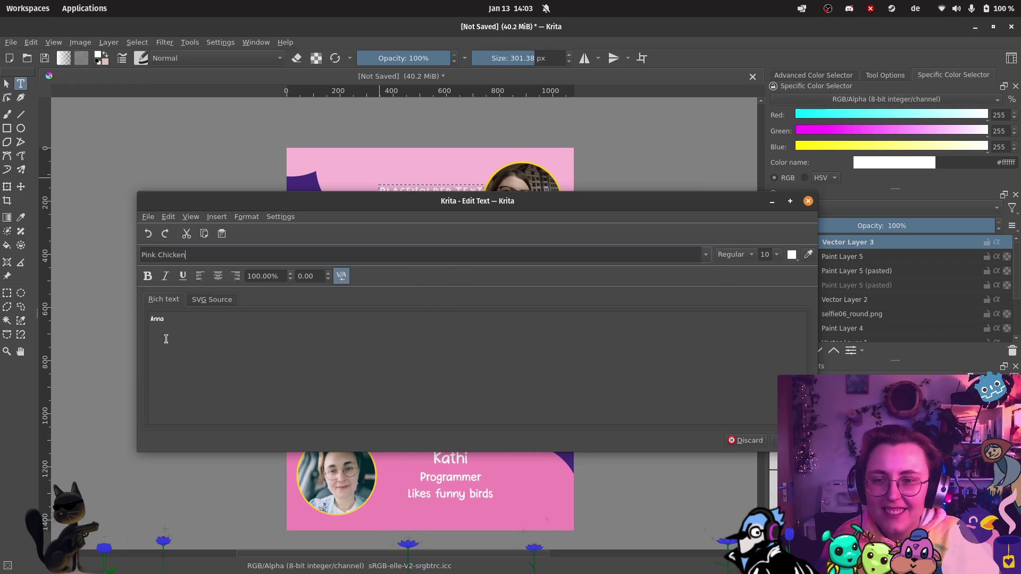
Step: Change the third caption line to 'Meme-Queen' and apply the text
left_click(343, 359)
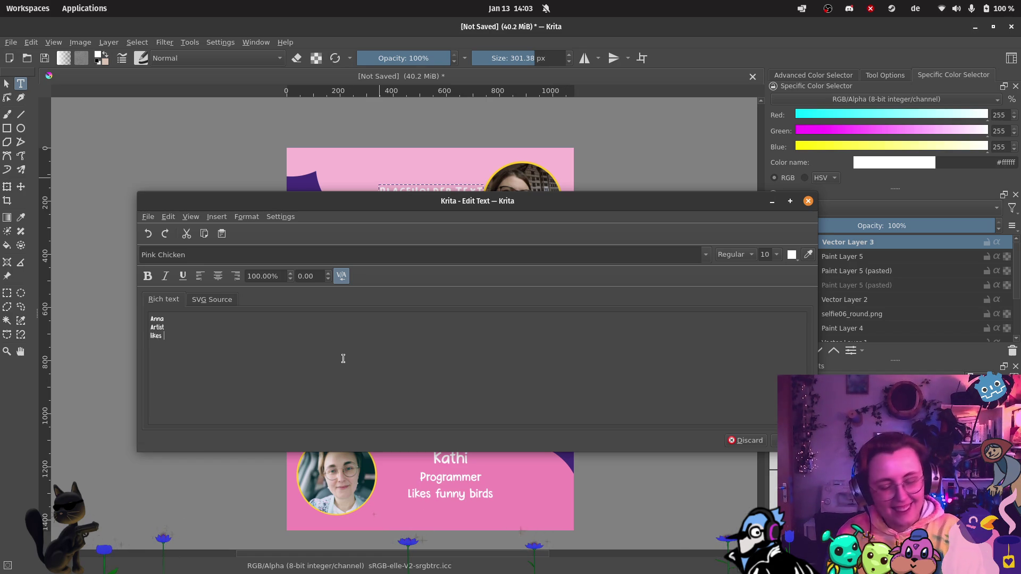
key("BackSpace")
key("BackSpace")
key("BackSpace")
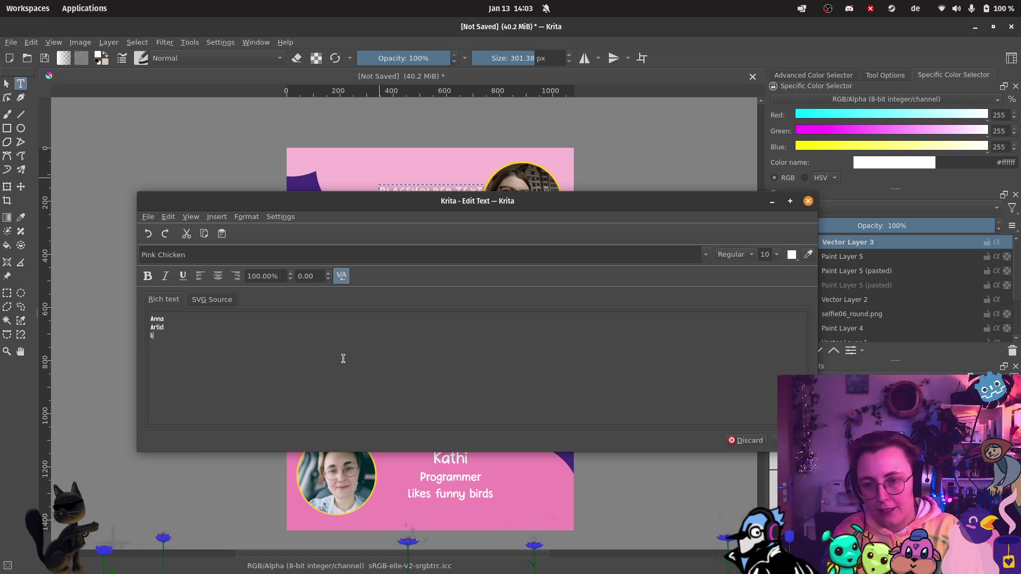
type("Meme-Queen")
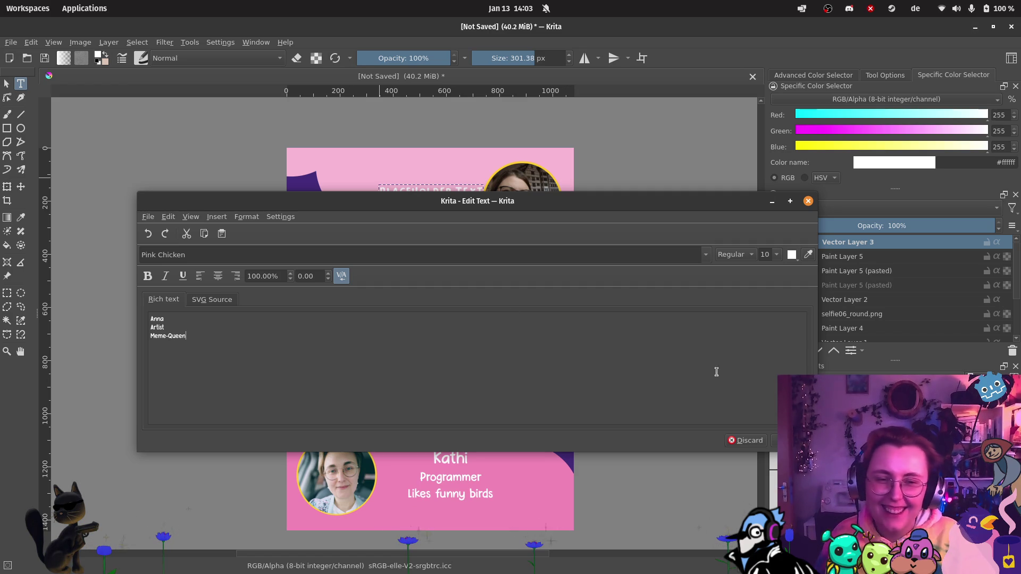
key("ctrl+s")
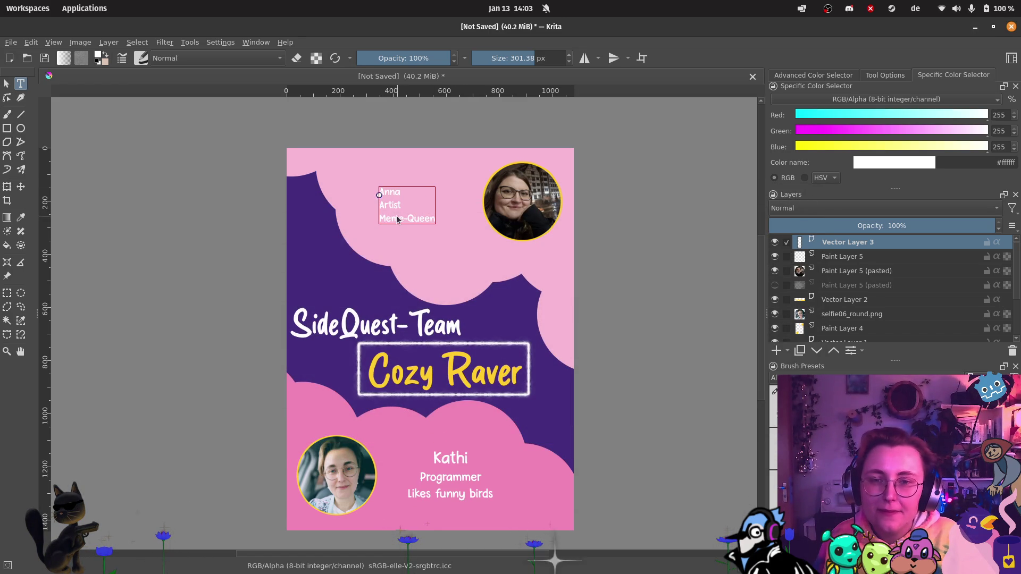
Step: Make the name line size 18, the Artist and Meme-Queen lines size 12, and centre all three
double_click(397, 215)
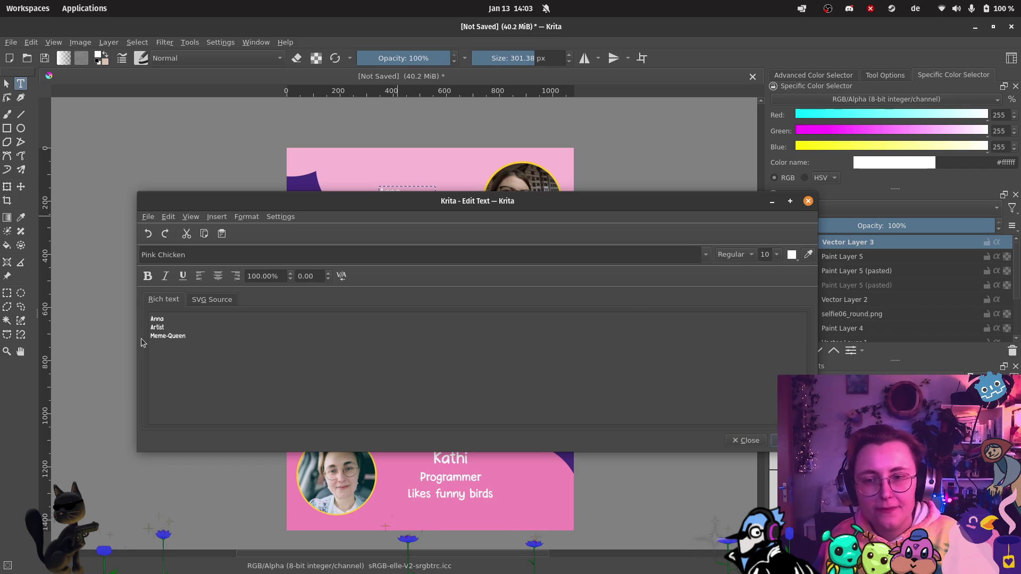
left_click_drag(186, 336, 118, 318)
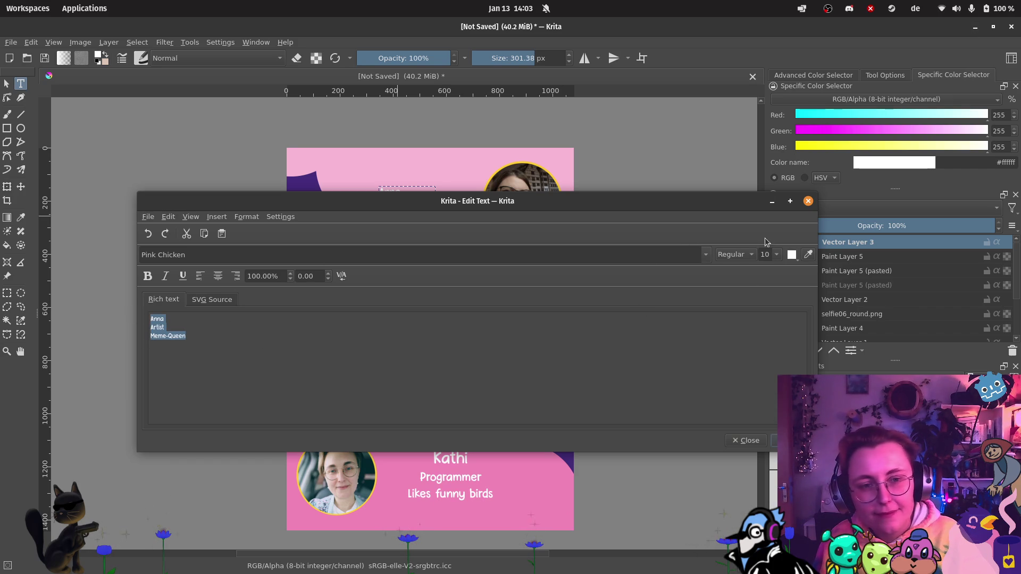
left_click(780, 255)
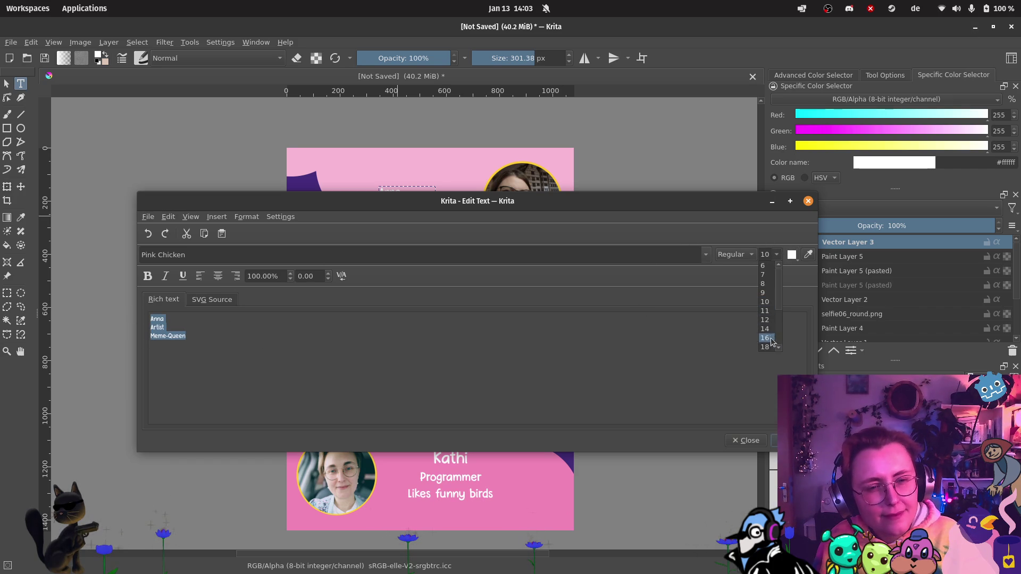
left_click(766, 320)
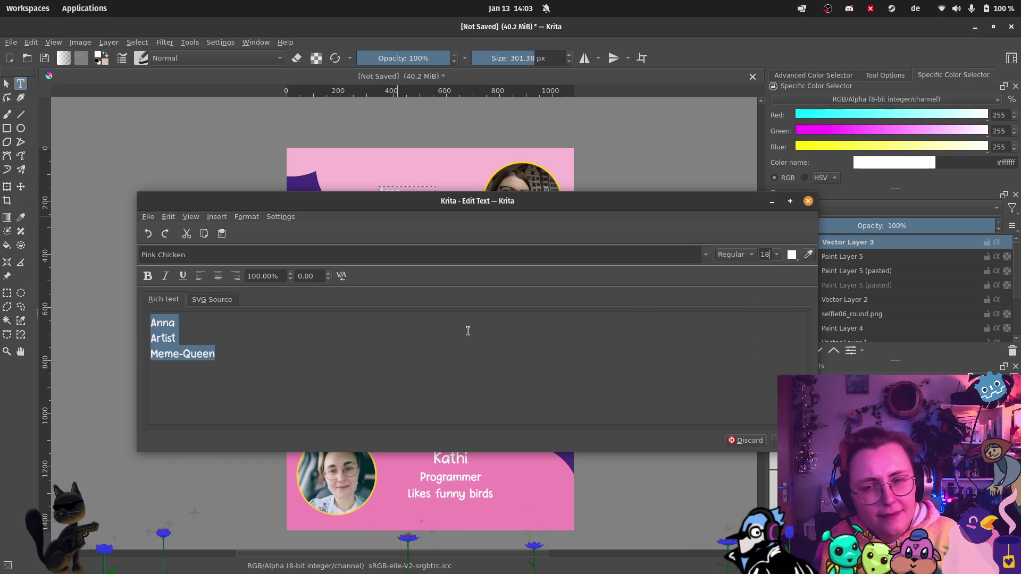
mouse_move(266, 354)
left_mouse_down()
mouse_move(182, 354)
mouse_move(136, 340)
left_mouse_up()
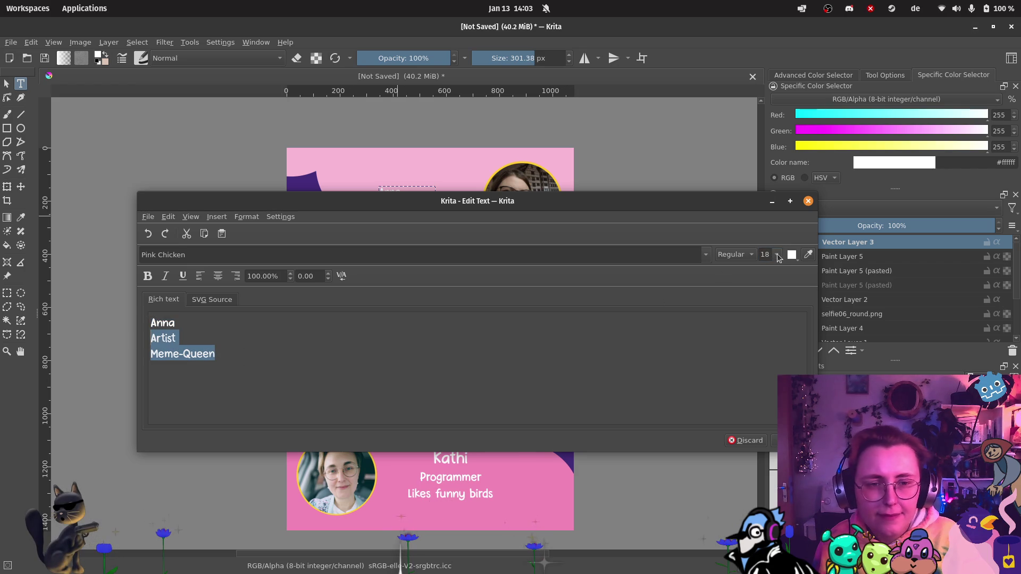
left_click(780, 255)
left_click(766, 275)
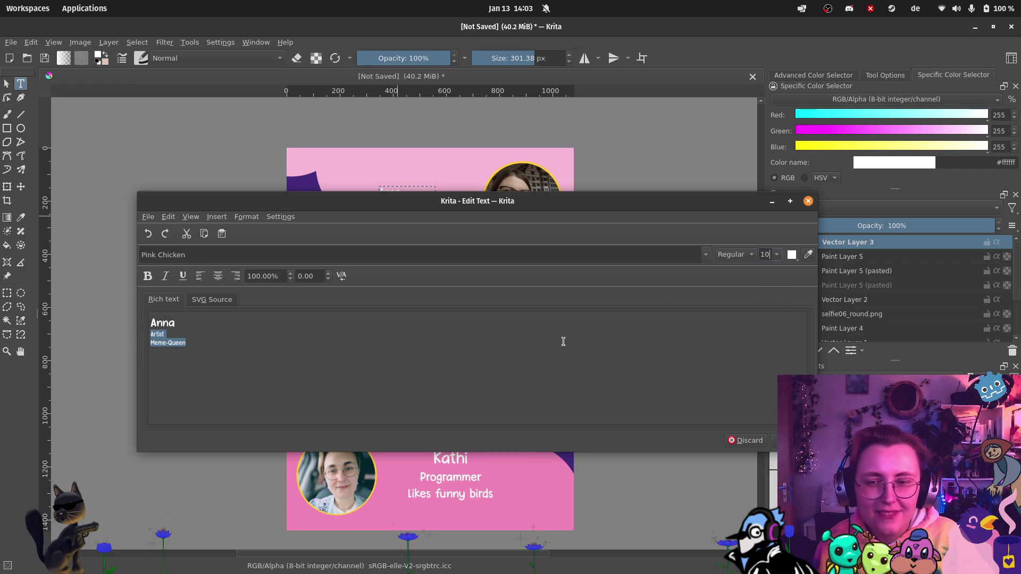
left_click(778, 257)
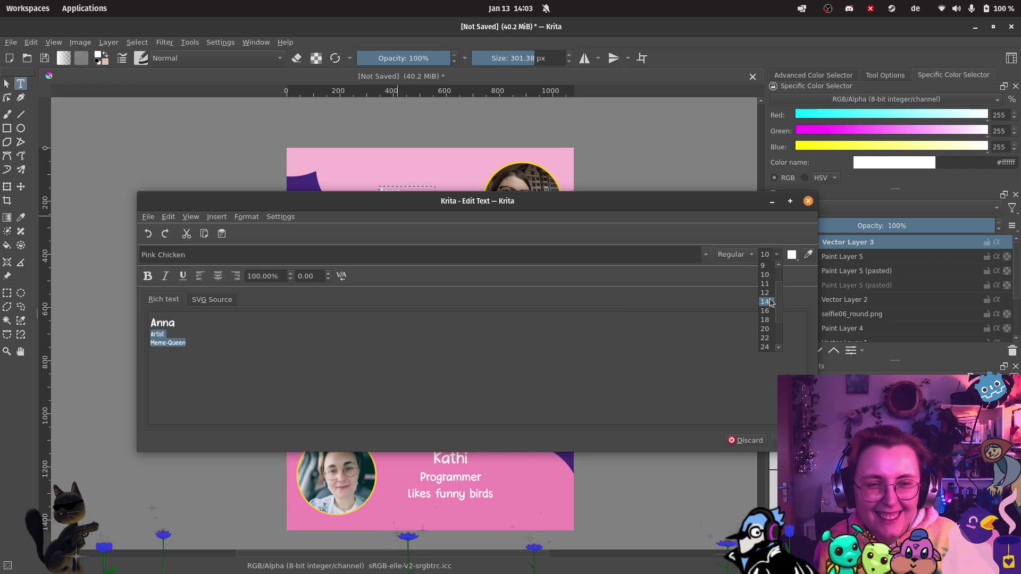
left_click(766, 292)
left_click_drag(202, 347, 179, 302)
left_click(217, 278)
Step: Change the last line to 'likes Memes (and Kazoo!)' and apply the caption
left_click(524, 358)
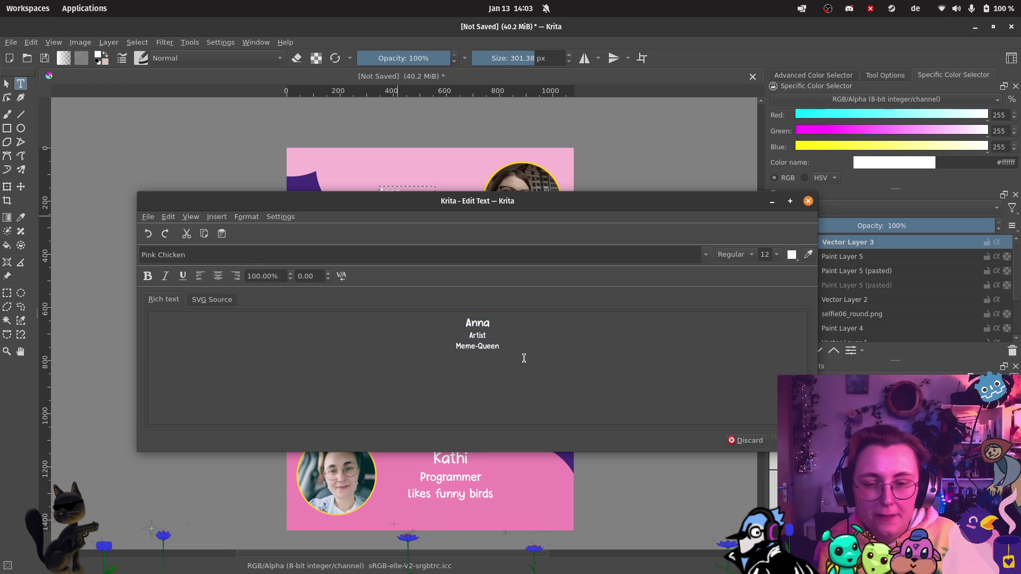
type(" (a")
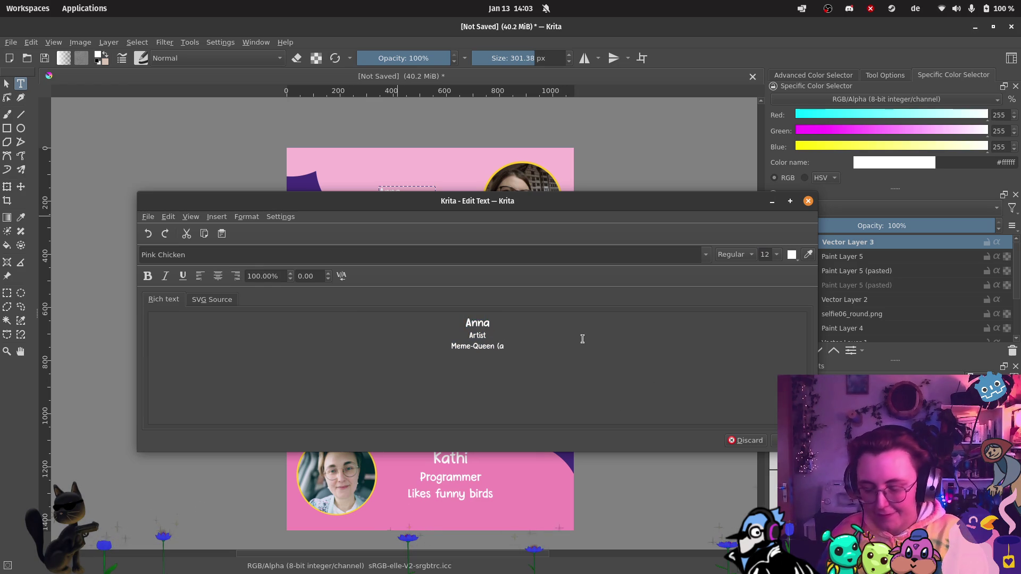
type("nd Kazoo!)")
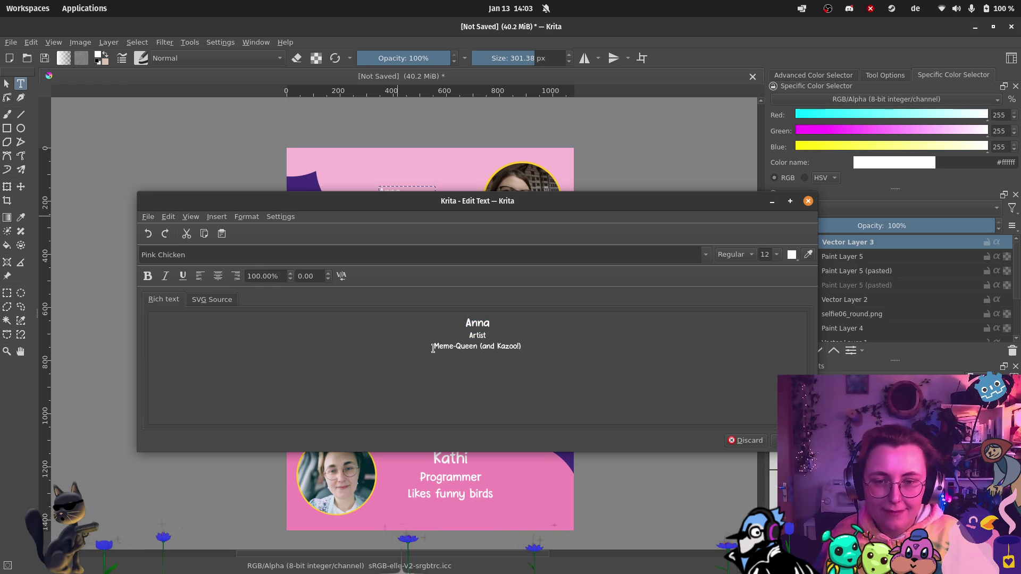
left_click_drag(433, 347, 451, 348)
type("likes")
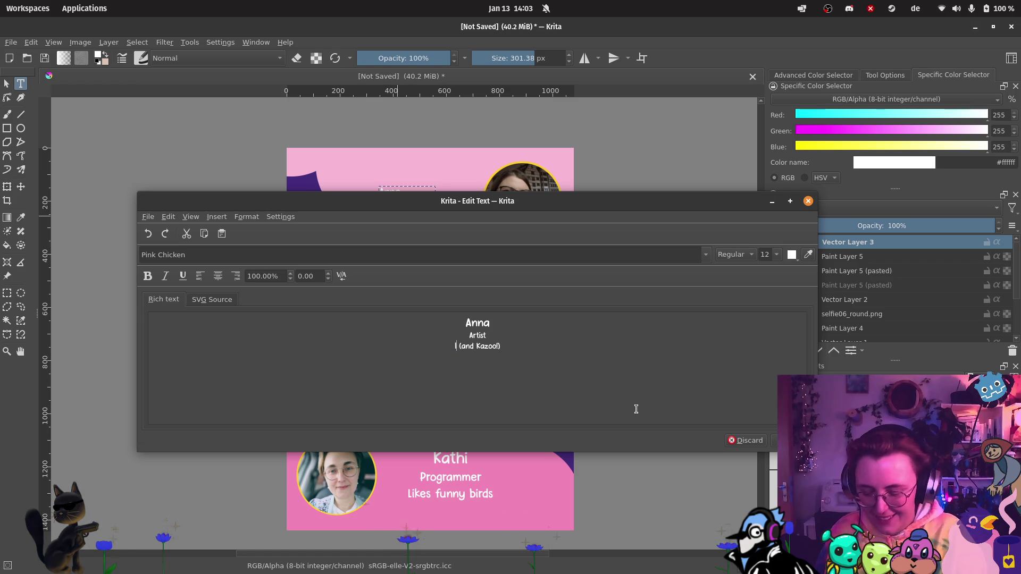
type(" Memes")
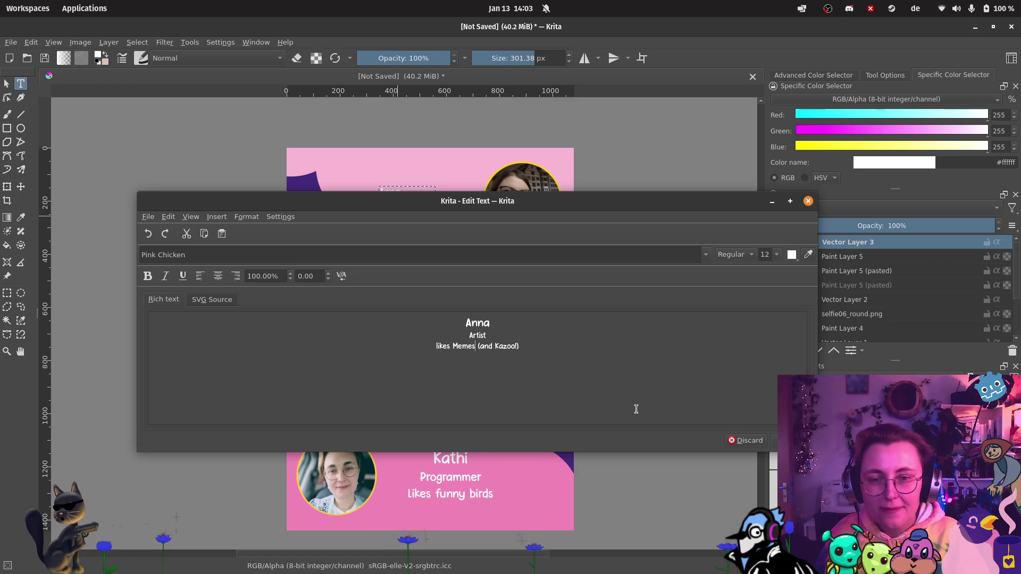
left_click(793, 440)
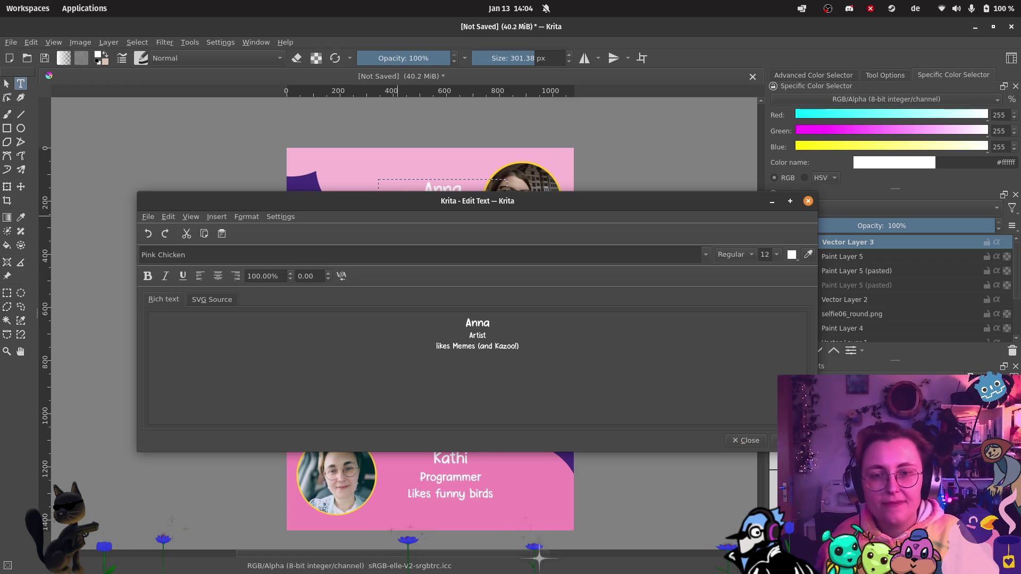
left_click(808, 201)
scroll(449, 225, "up", 1)
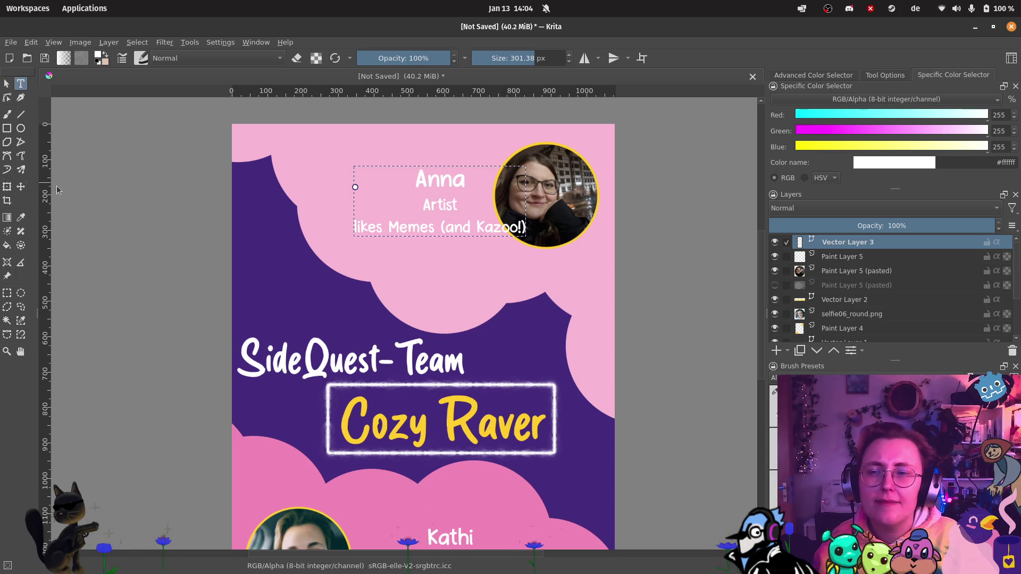
Step: Try shifting the caption left, undo it, and reselect the caption's layer
key("t")
left_click_drag(448, 204, 407, 205)
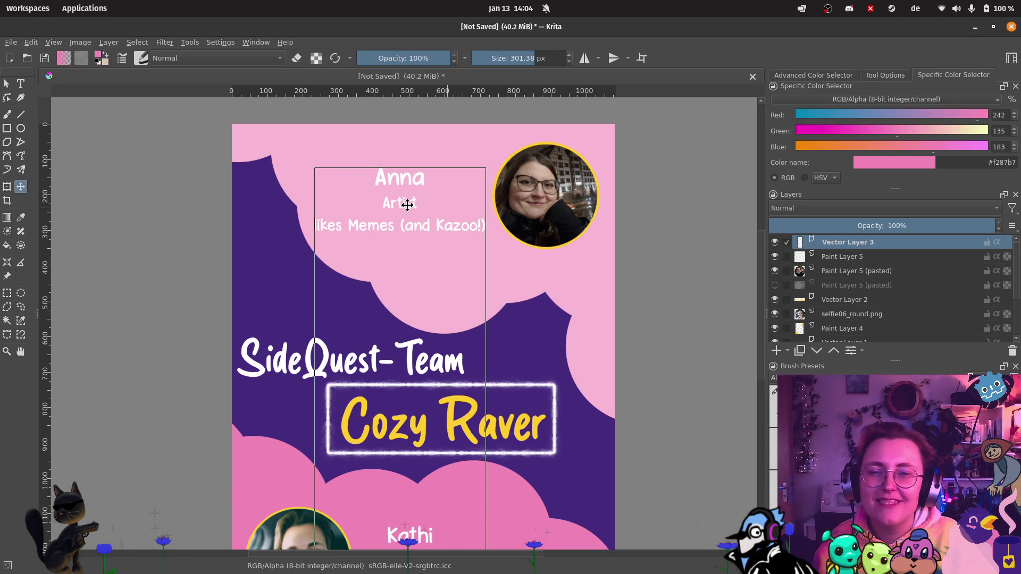
key("ctrl+z")
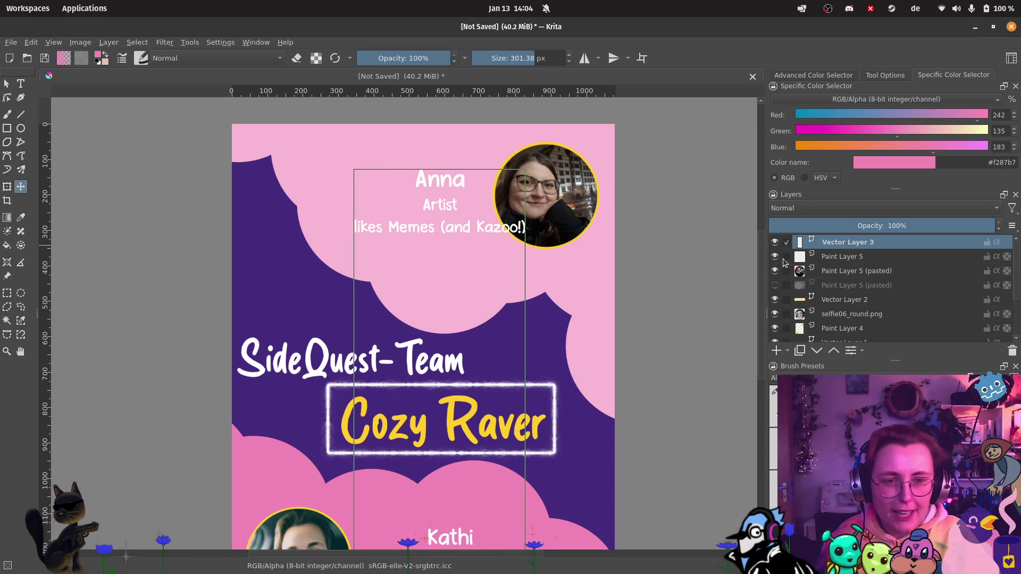
left_click(844, 300)
left_click(862, 257)
left_click(846, 244)
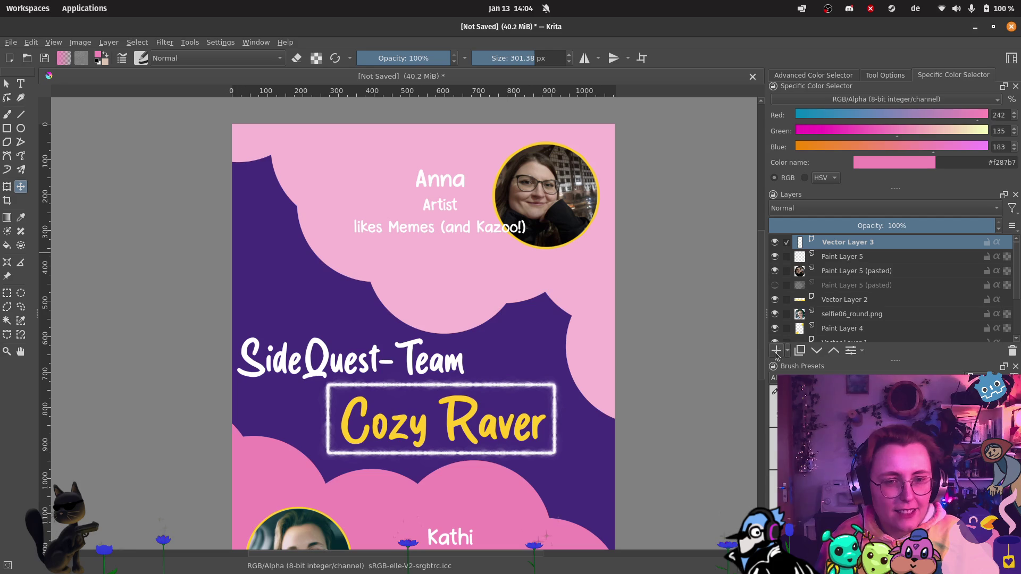
Step: Copy a rectangular selection around the top caption to a new layer, then convert the caption layer to a selection
left_click(7, 293)
left_click_drag(306, 142, 565, 264)
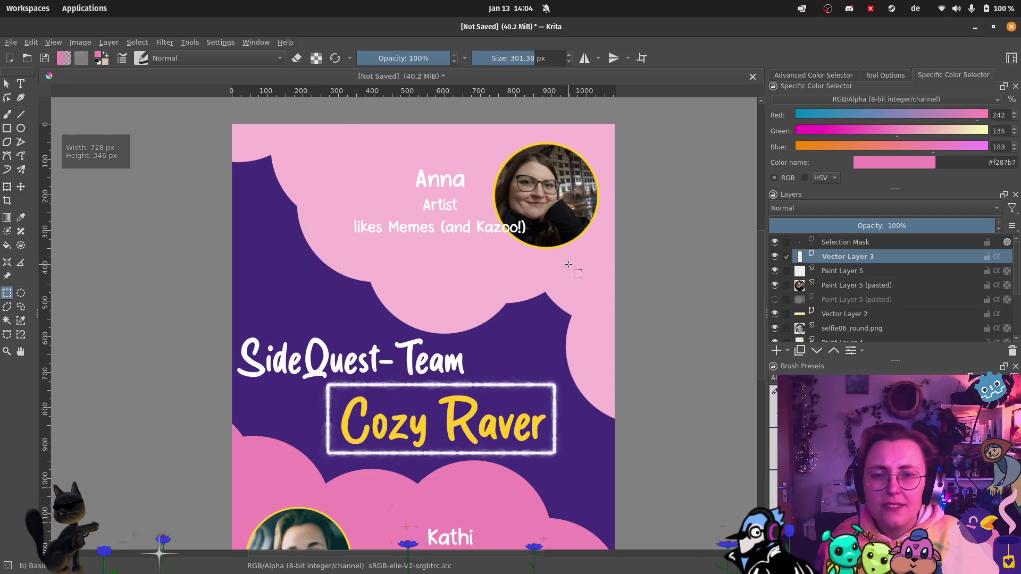
right_click(446, 201)
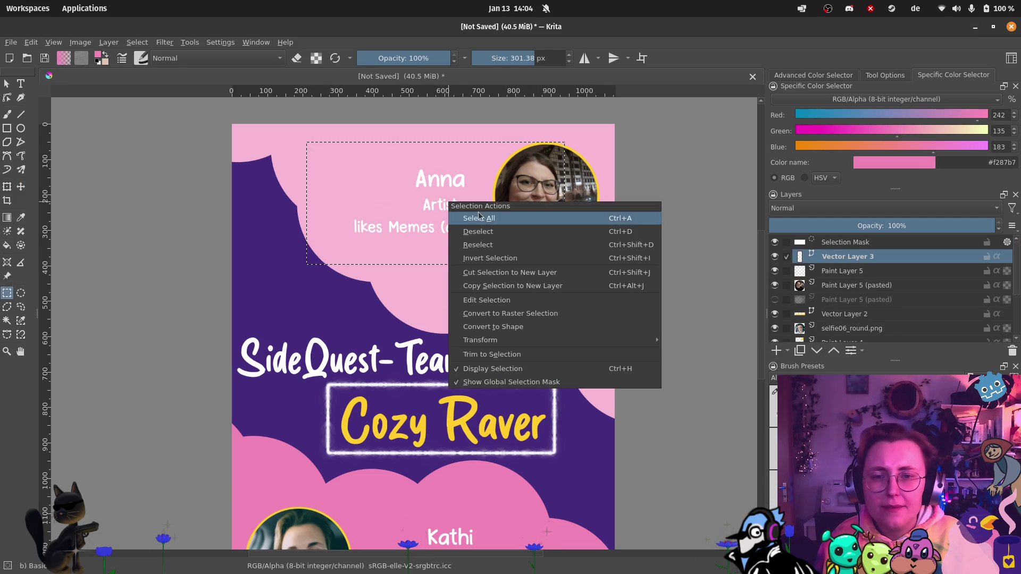
left_click(518, 272)
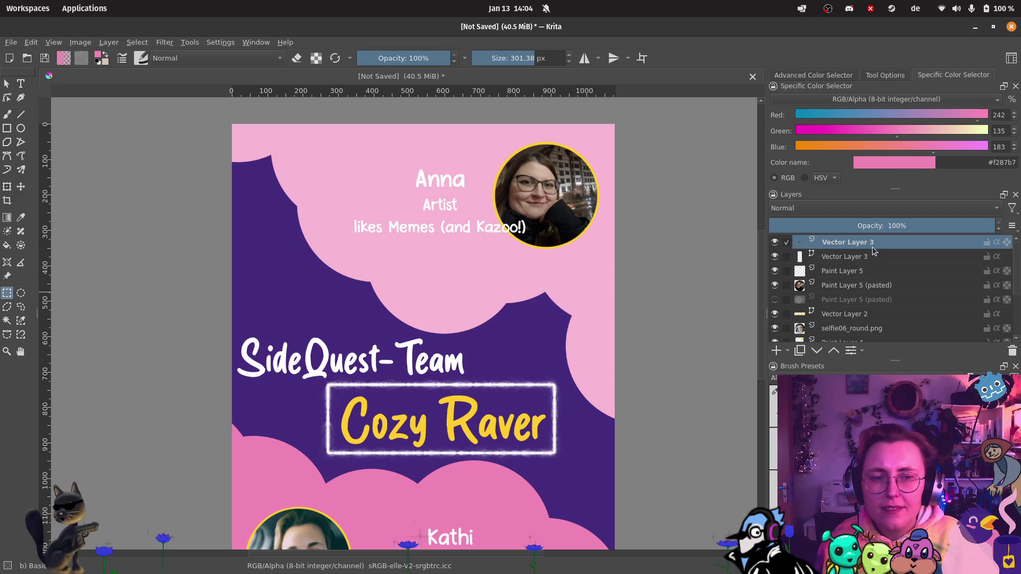
left_click(21, 83)
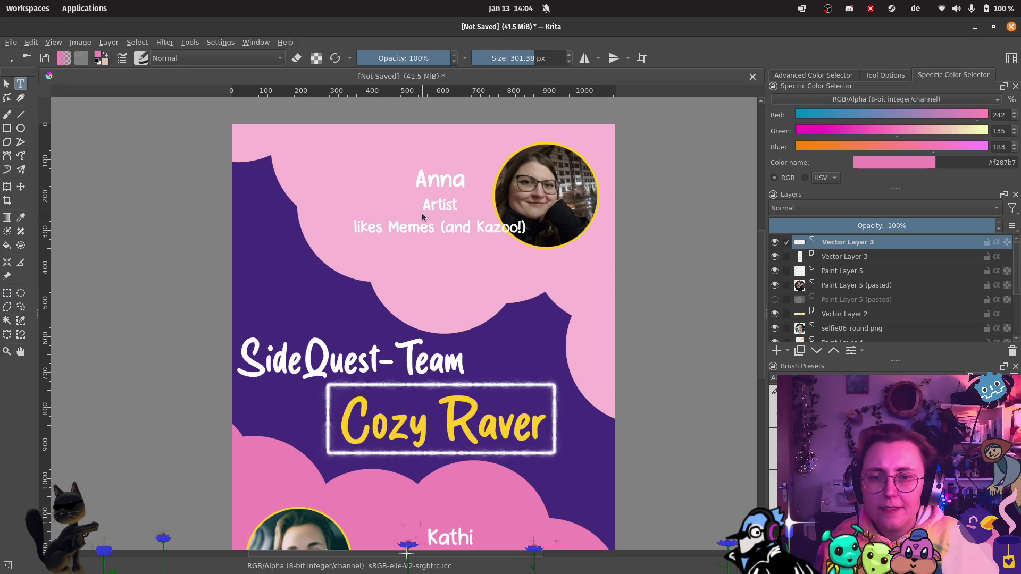
right_click(842, 243)
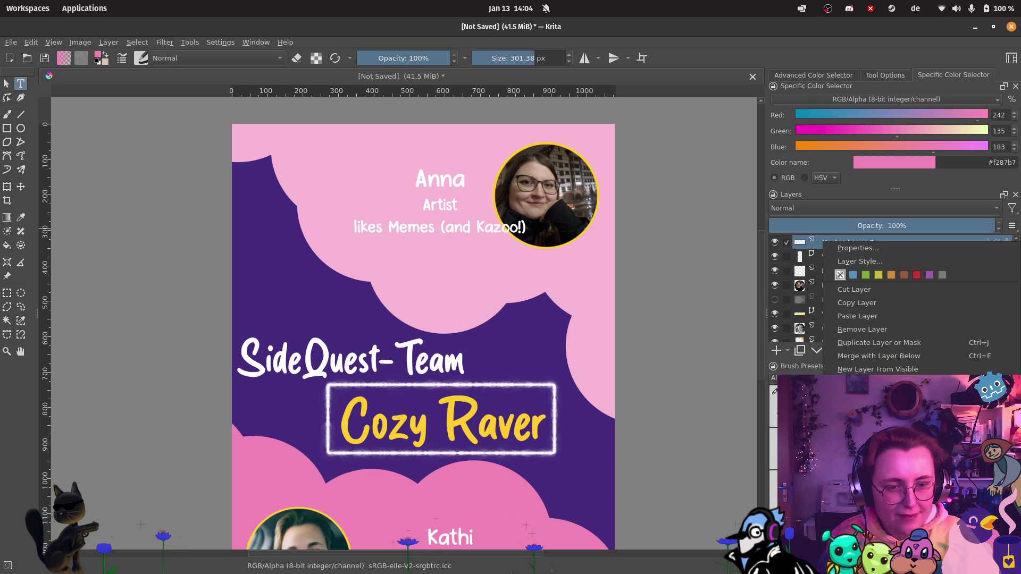
mouse_move(851, 463)
left_click(692, 495)
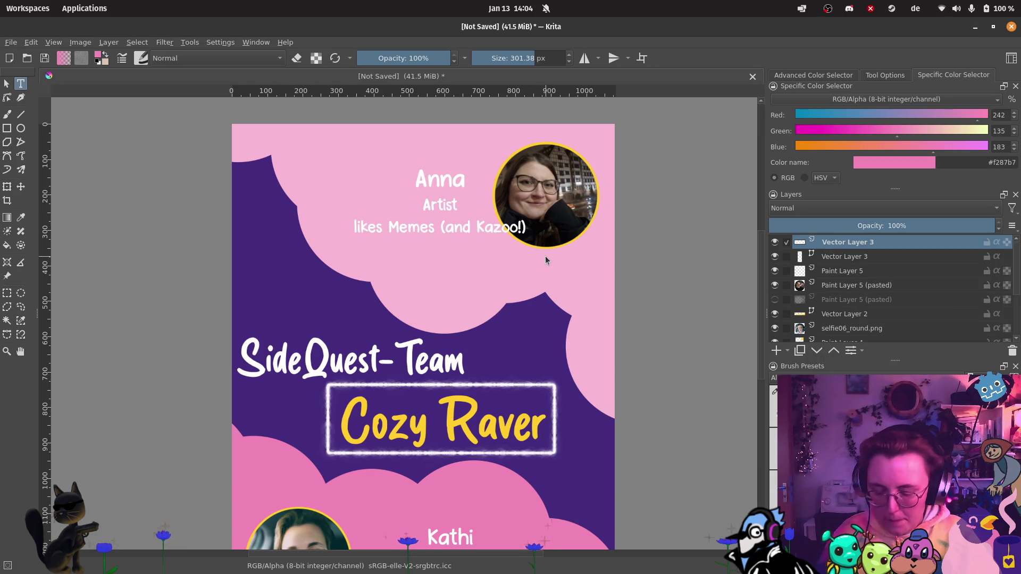
Step: Undo the selection conversion and copied caption, then add a new empty paint layer
key("ctrl+z")
key("ctrl+z")
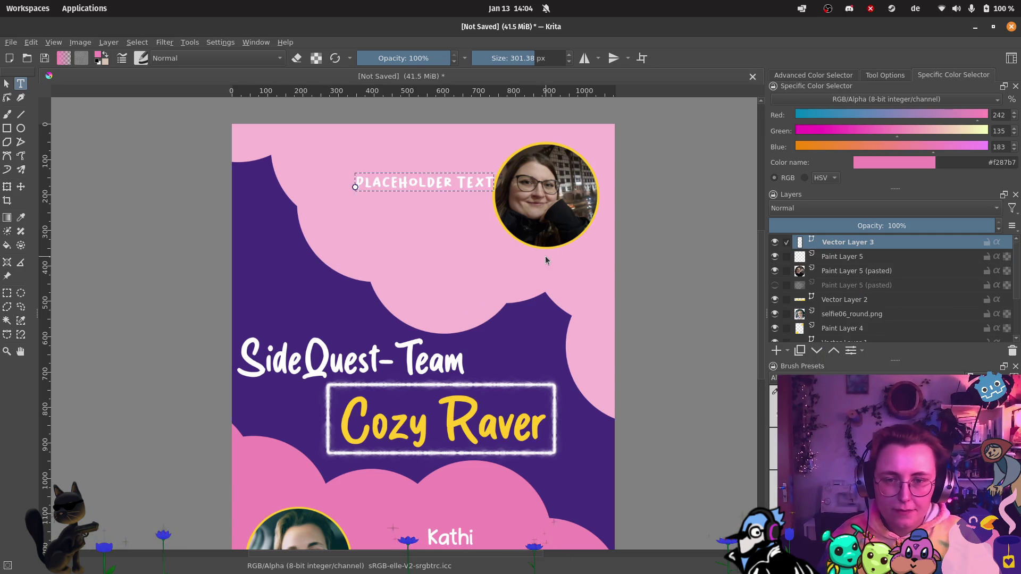
key("ctrl+z")
key("Insert")
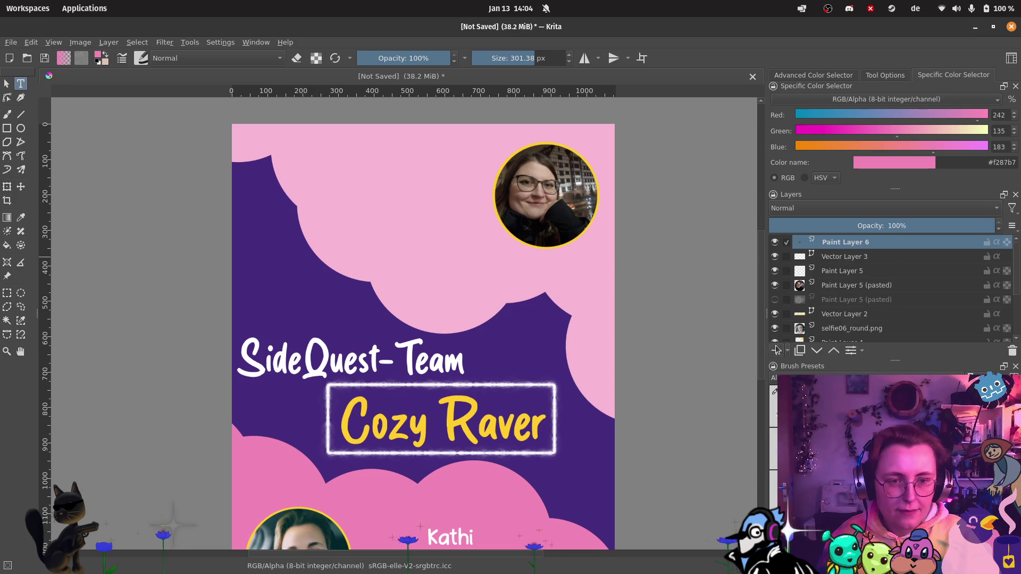
Step: Rename the lower caption layer to the person's name plus 'Tetxt' and make Paint Layer 6 active
double_click(833, 257)
type("Kathi Te")
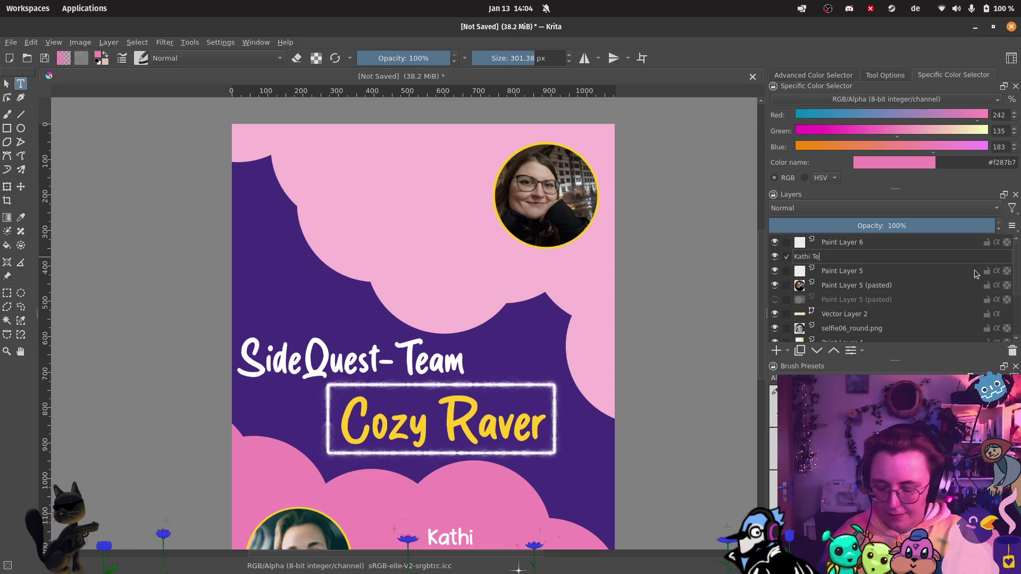
type("txt")
key("Return")
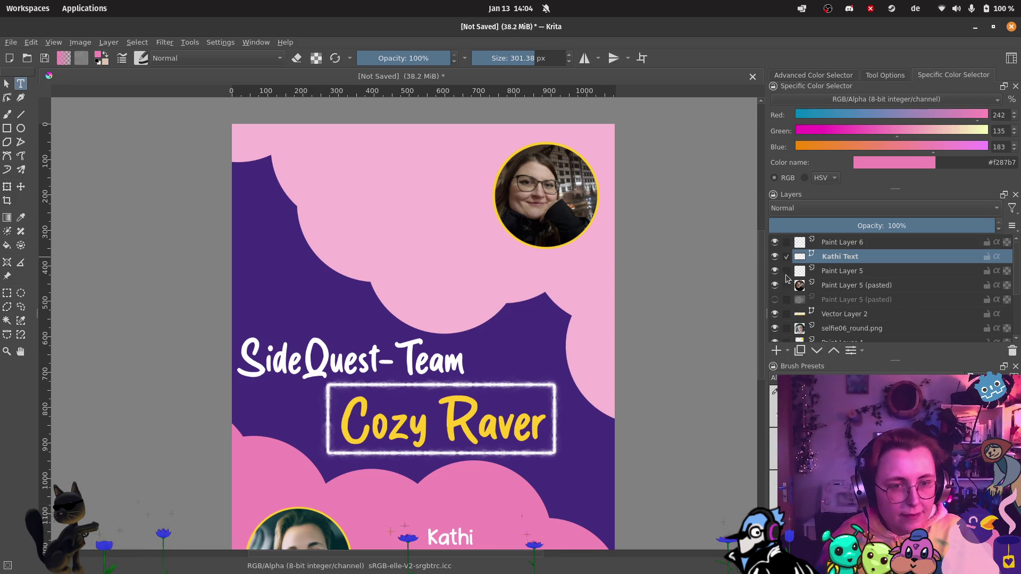
scroll(592, 331, "down", 2)
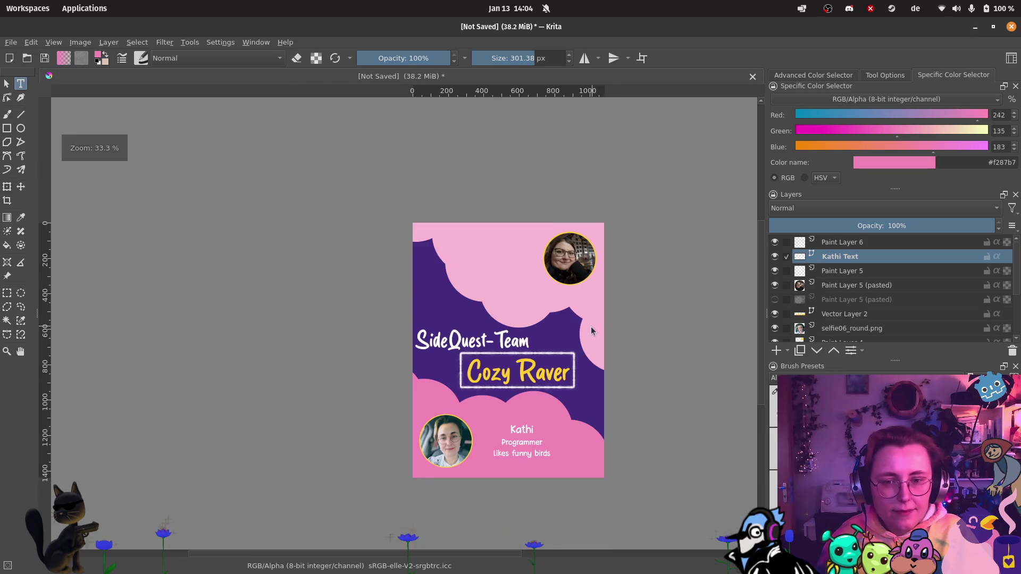
scroll(694, 305, "up", 1)
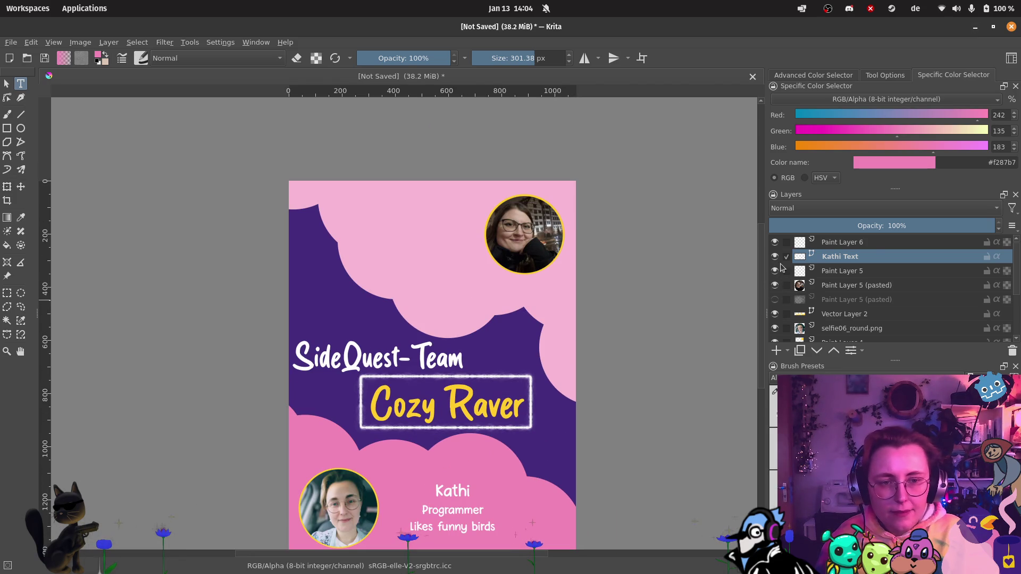
left_click(875, 247)
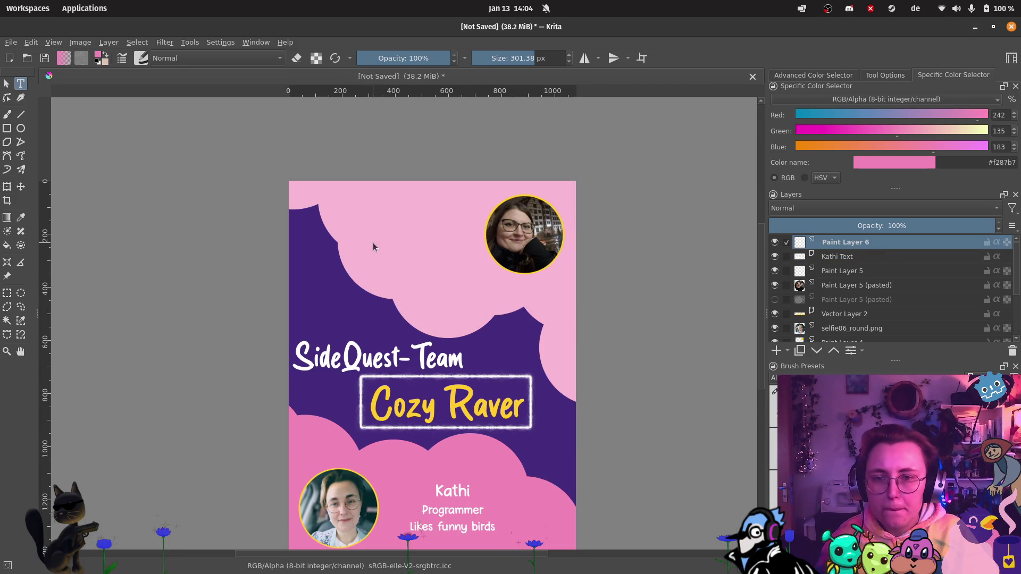
Step: Create a new caption on the upper poster in white Pink Chicken at size 18
left_click_drag(467, 277, 467, 278)
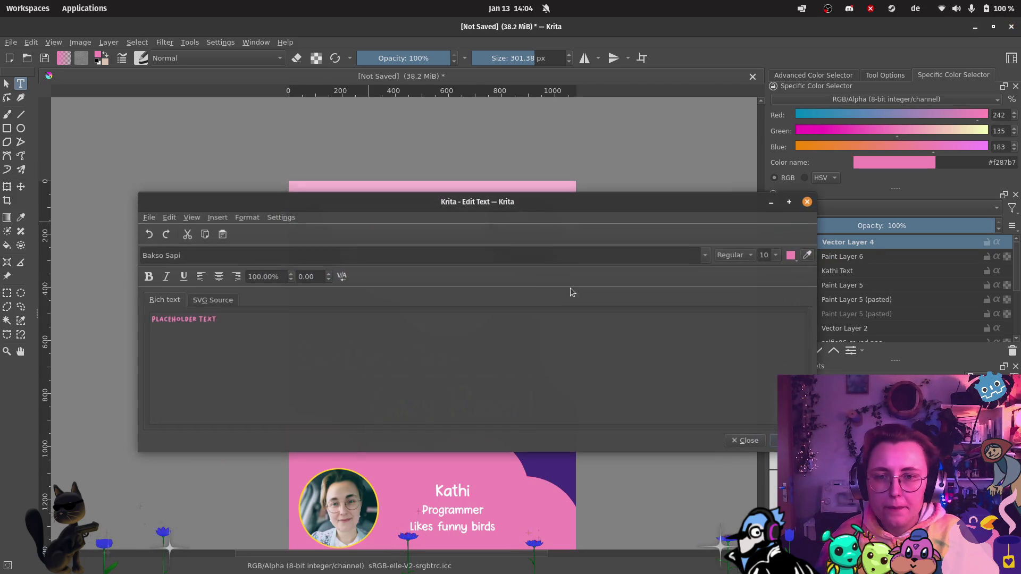
triple_click(280, 330)
type("ANN")
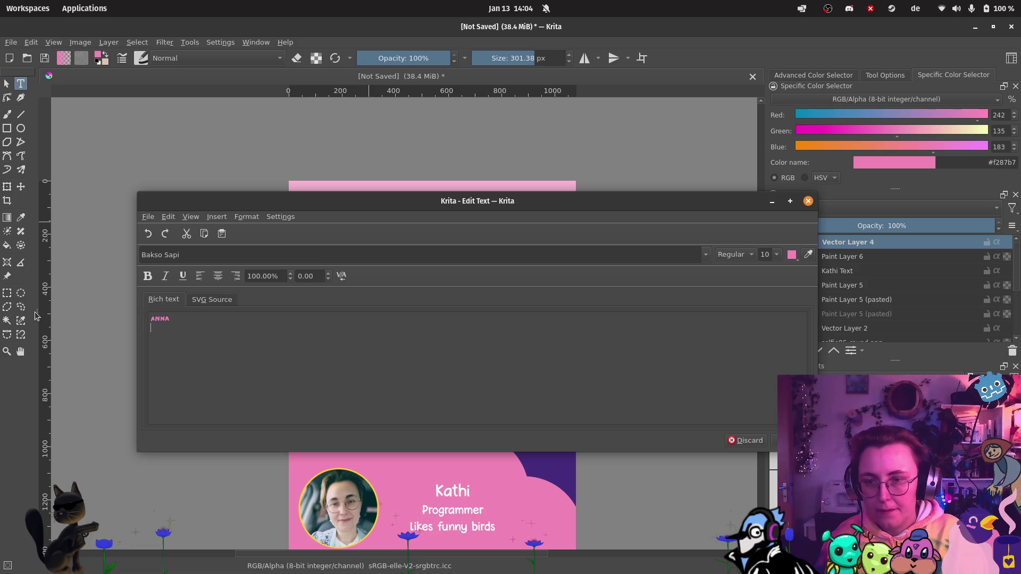
type("ARTIST")
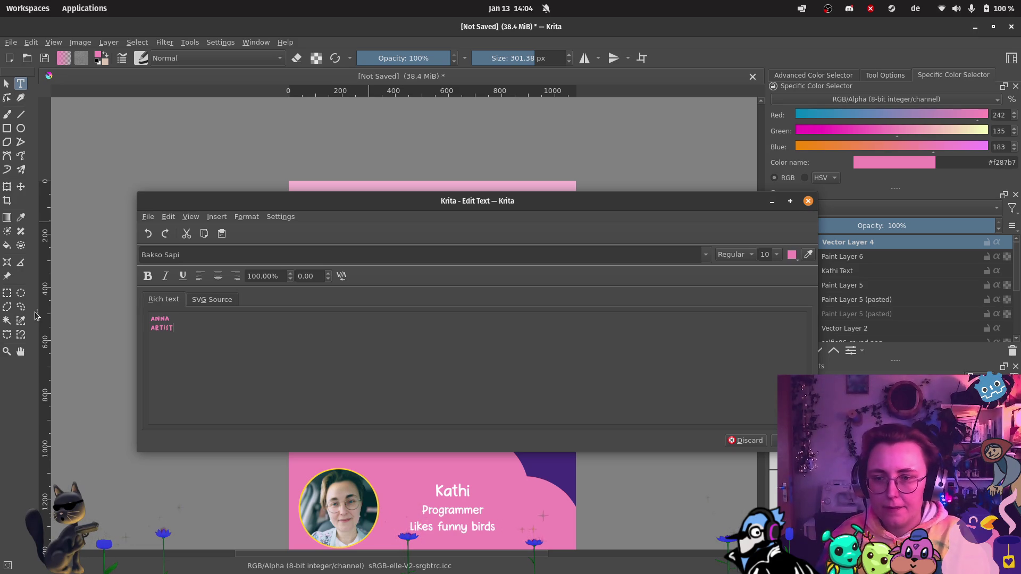
type("Likes")
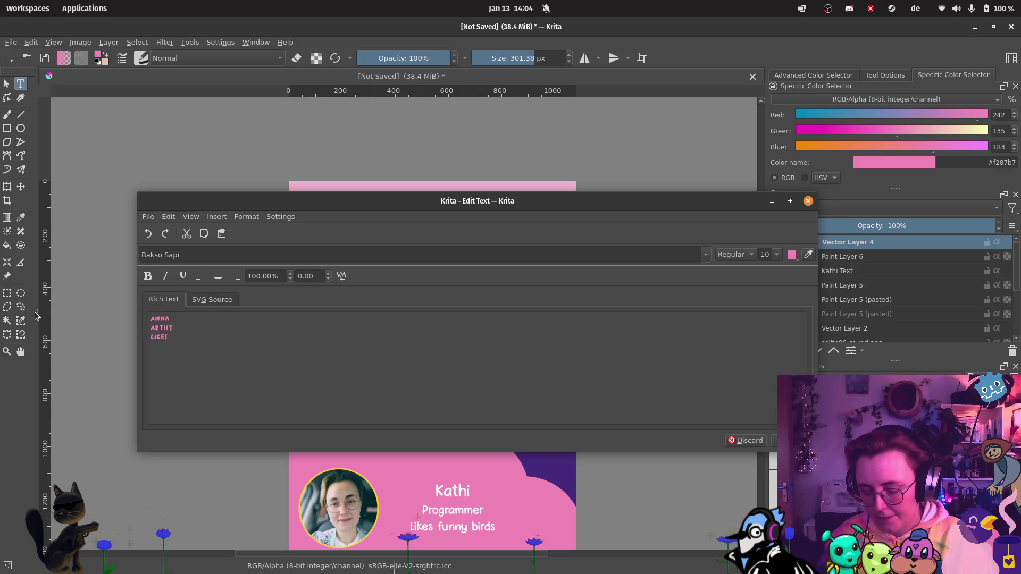
type(" (and")
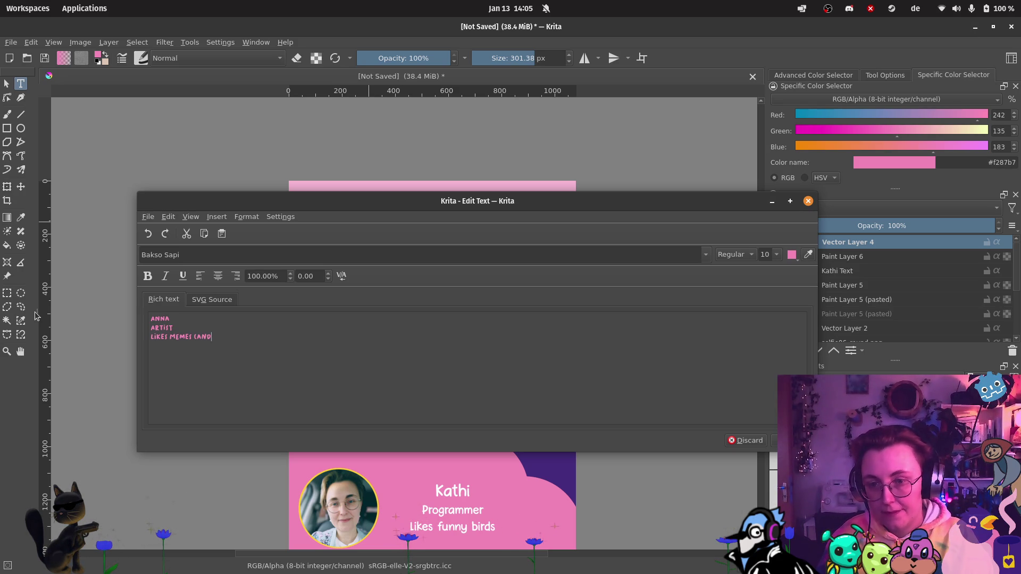
type("oo")
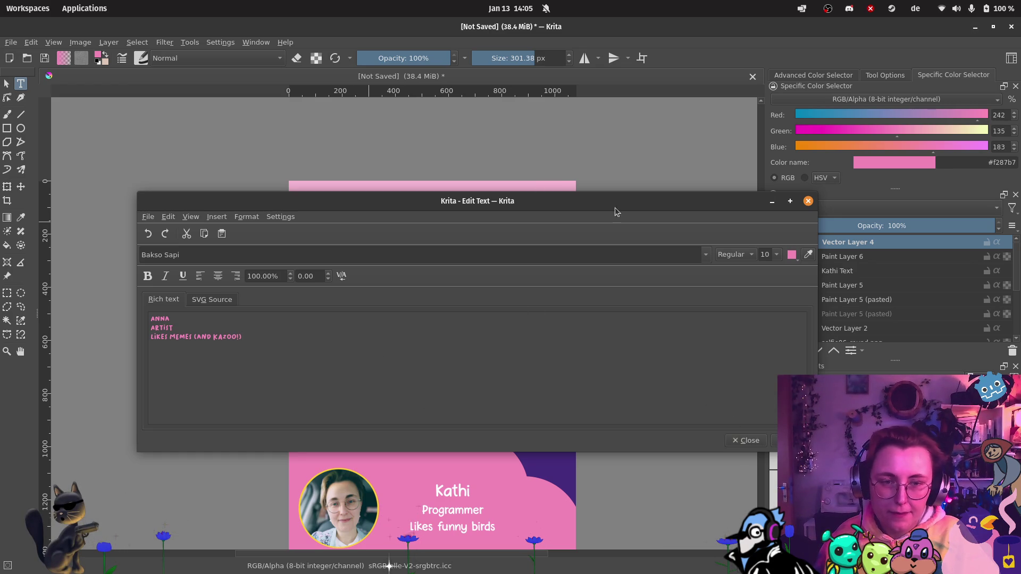
left_click(706, 255)
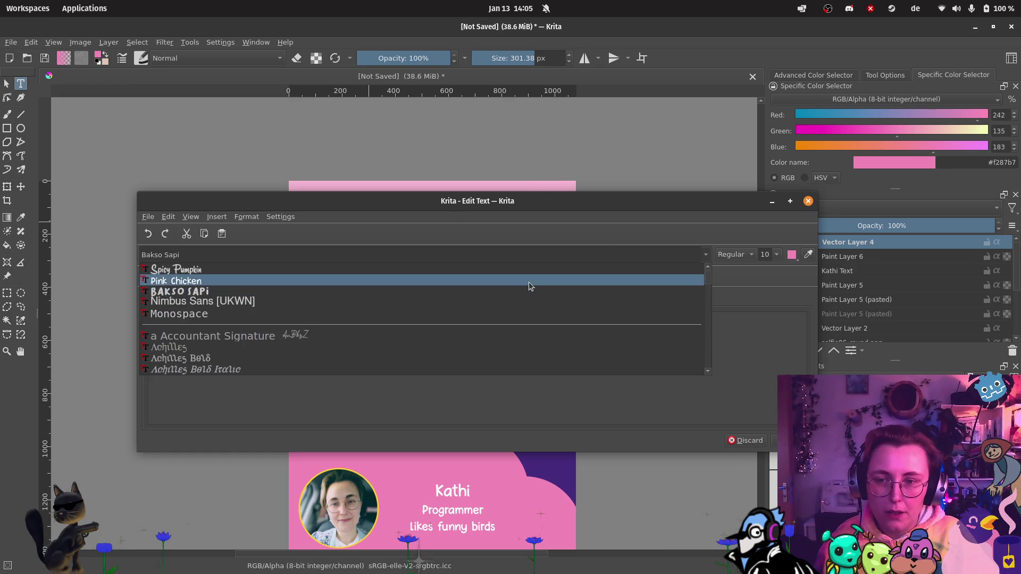
left_click(529, 282)
left_click(780, 254)
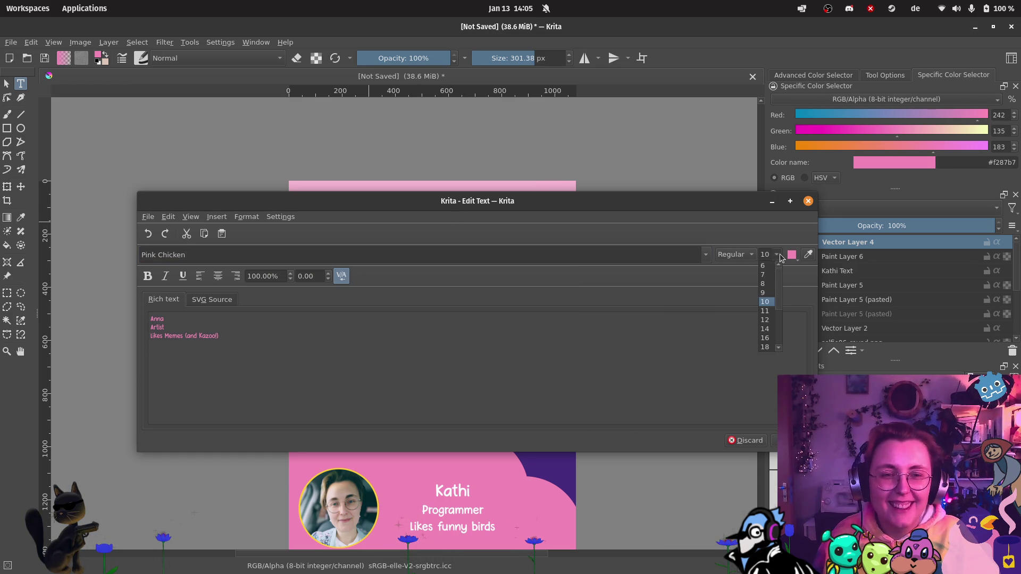
left_click(764, 353)
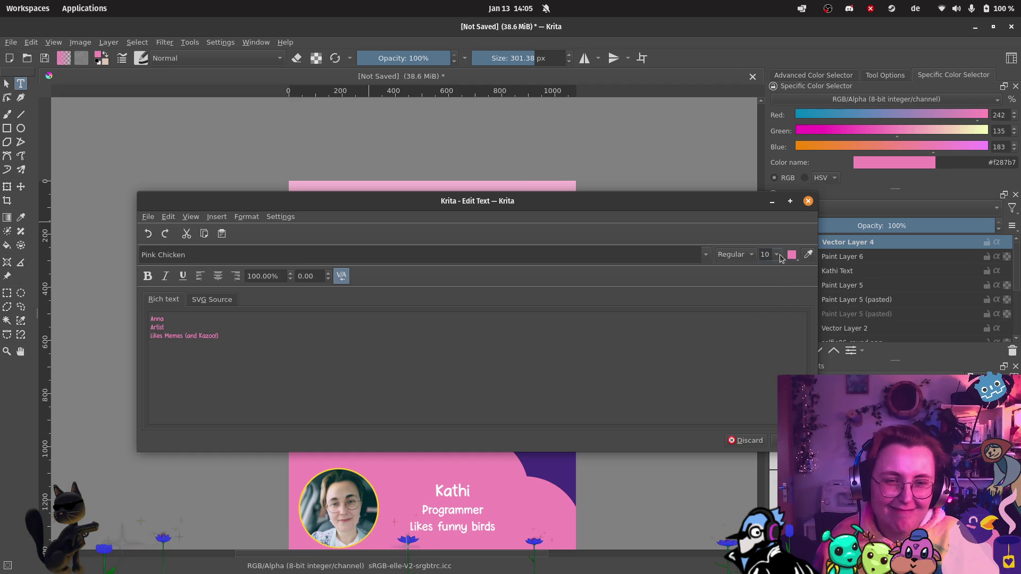
left_click(778, 255)
left_click(765, 350)
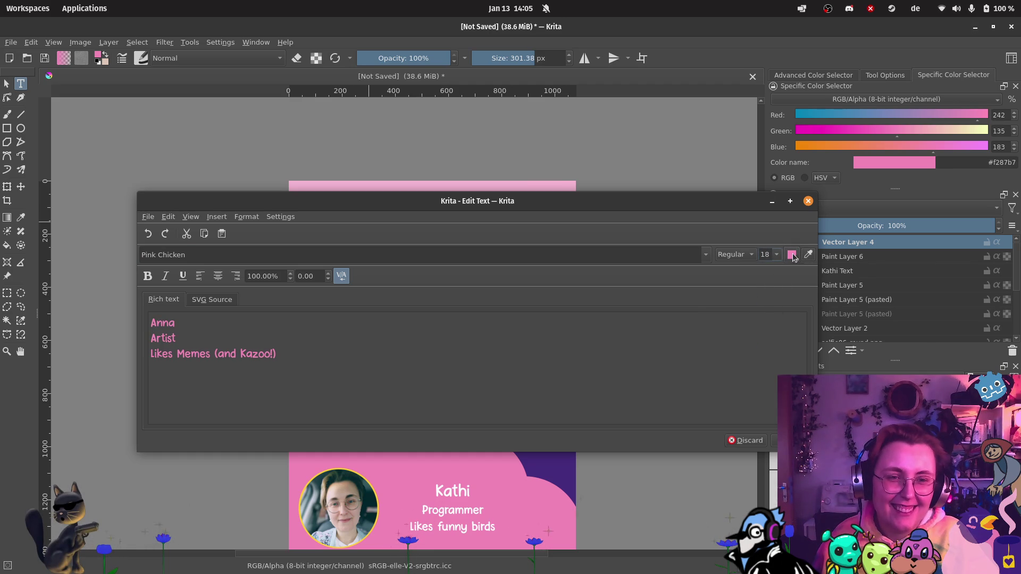
left_click(793, 257)
left_click(785, 320)
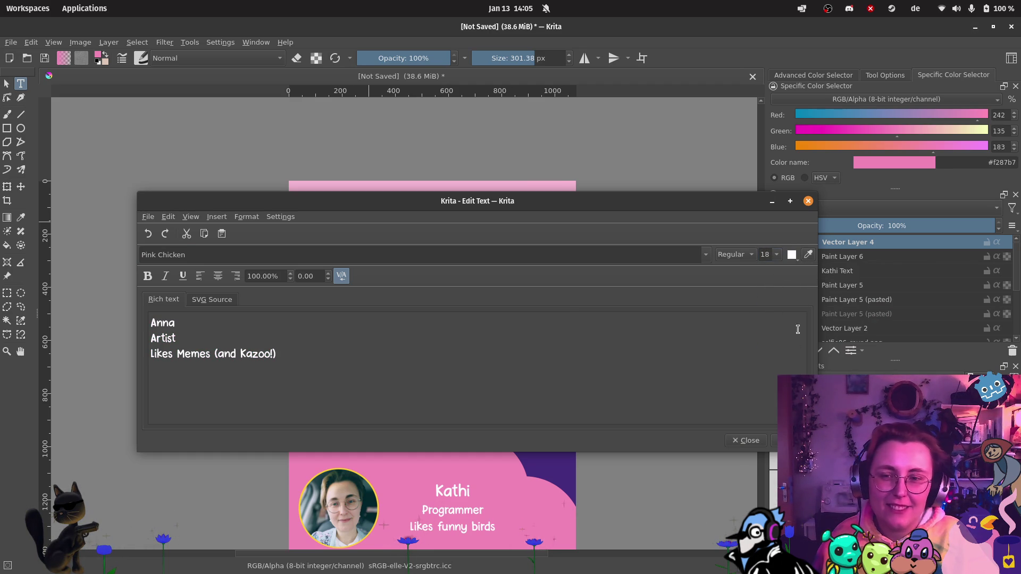
Step: Centre the three caption lines and shrink the Artist and Likes Memes lines to size 12
mouse_move(279, 355)
left_mouse_down()
mouse_move(160, 338)
mouse_move(158, 304)
left_mouse_up()
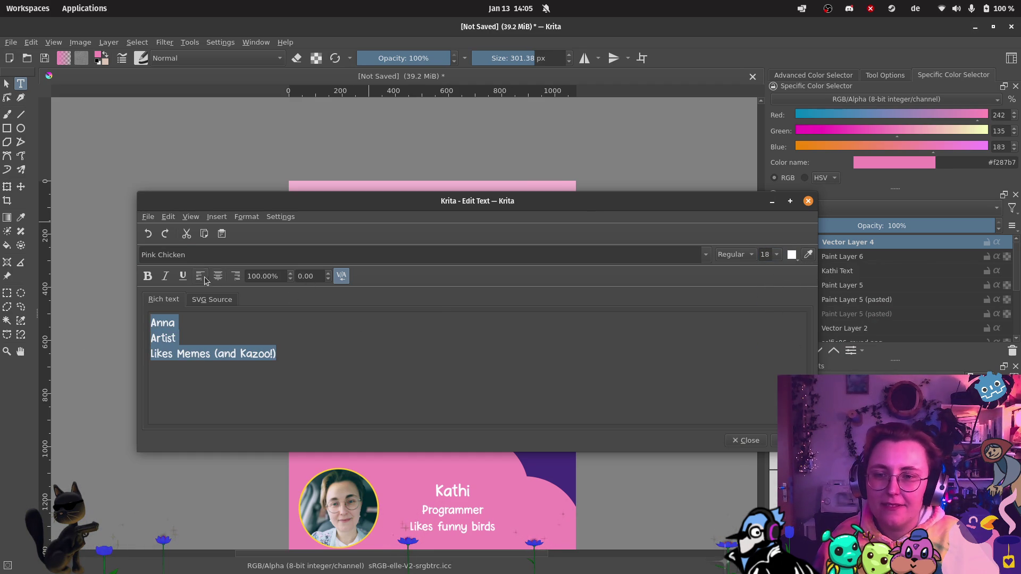
left_click(218, 276)
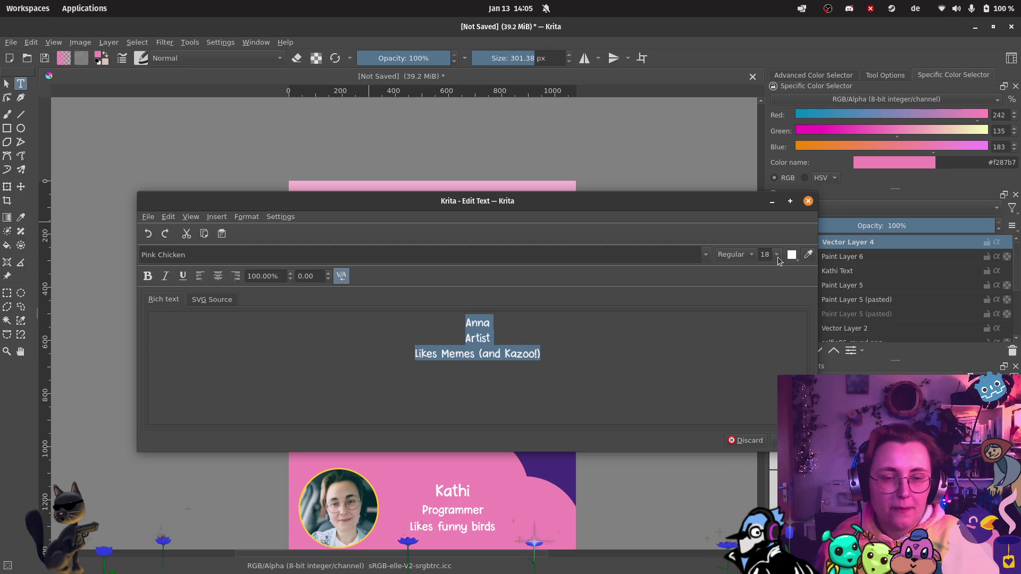
left_click(538, 355)
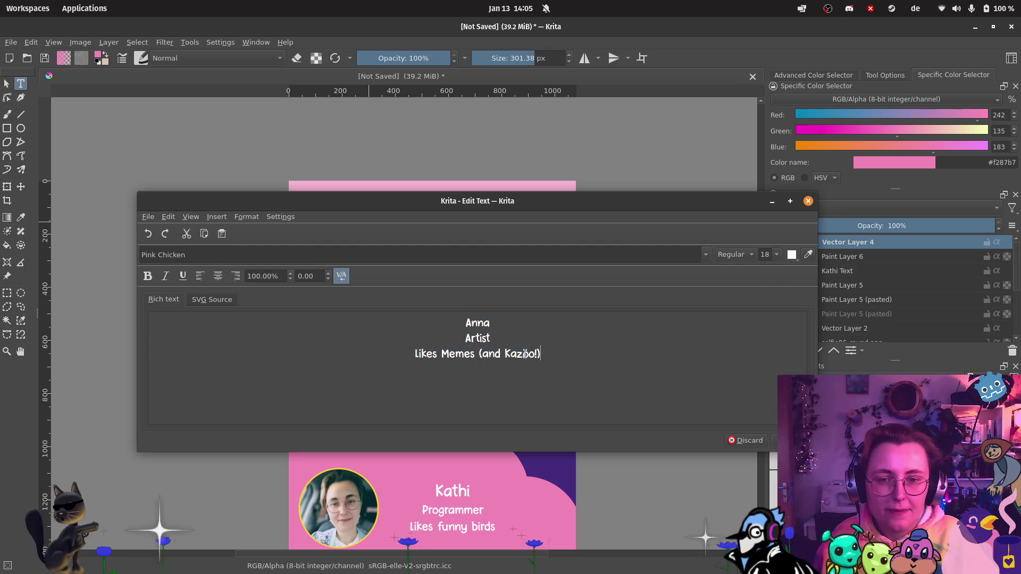
left_click_drag(540, 355, 468, 335)
left_click(780, 254)
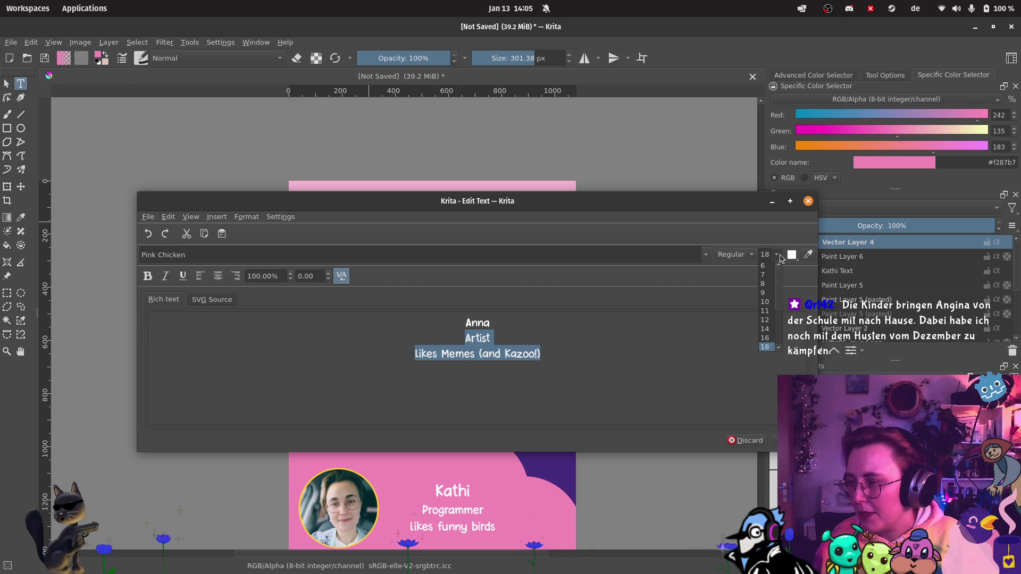
left_click(766, 320)
Step: Apply the caption and move it up-left beside the upper selfie
left_click(807, 201)
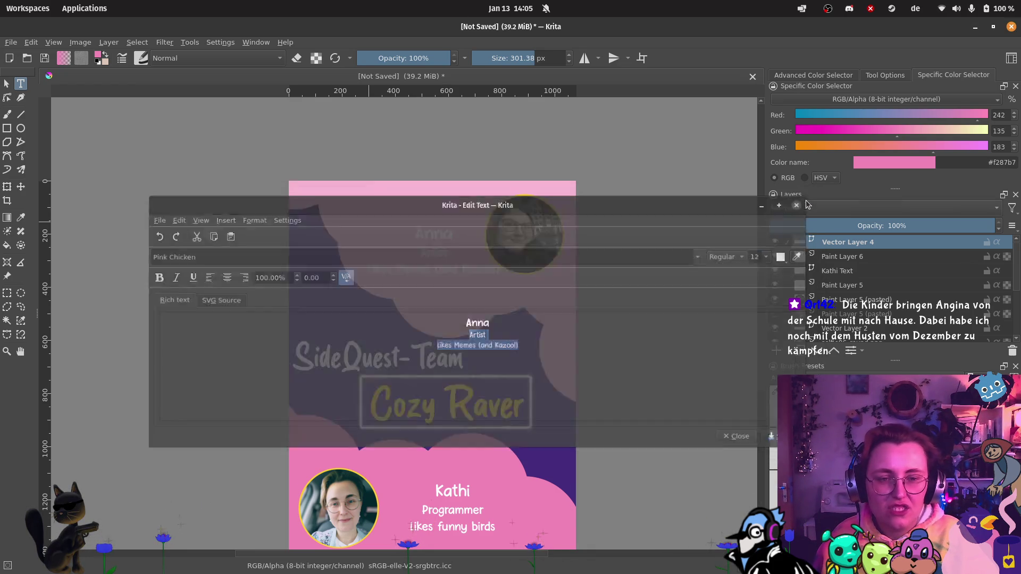
scroll(511, 250, "up", 2)
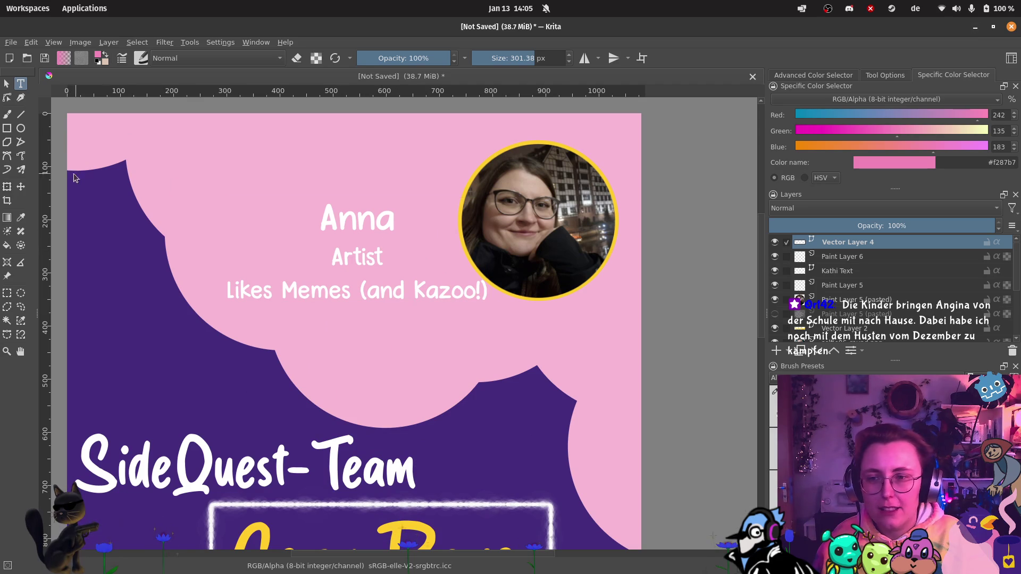
left_click(21, 187)
mouse_move(413, 296)
left_mouse_down()
mouse_move(401, 287)
mouse_move(410, 269)
mouse_move(394, 267)
left_mouse_up()
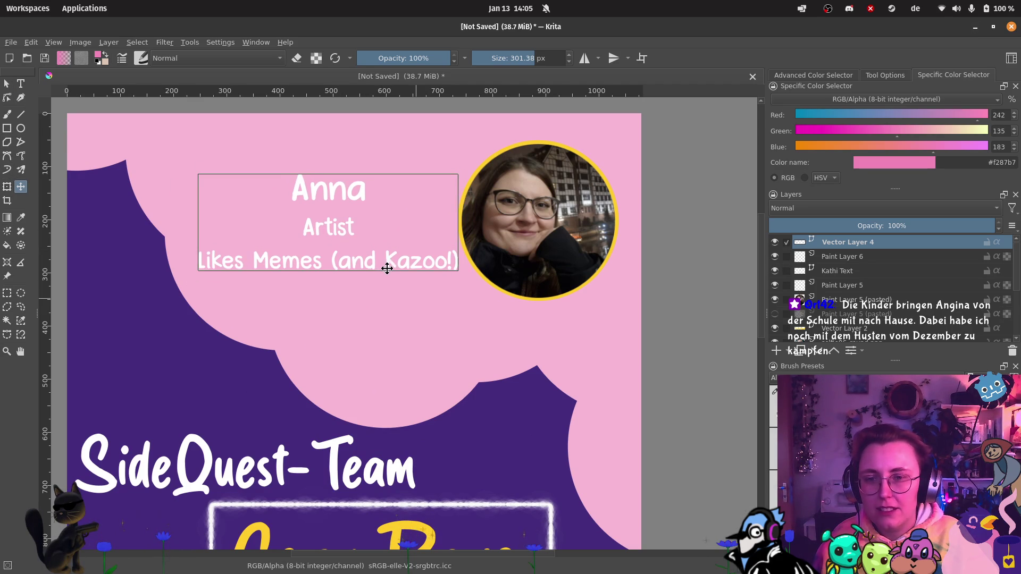
scroll(428, 314, "down", 3)
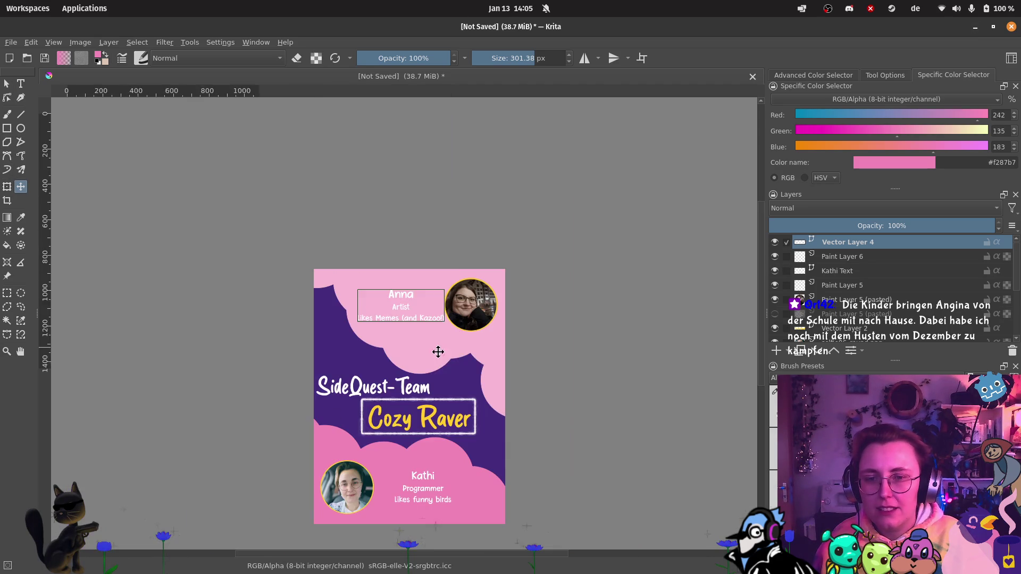
Step: Rename the new text layer to the person's name followed by 'Text'
double_click(875, 244)
type("Anna Text")
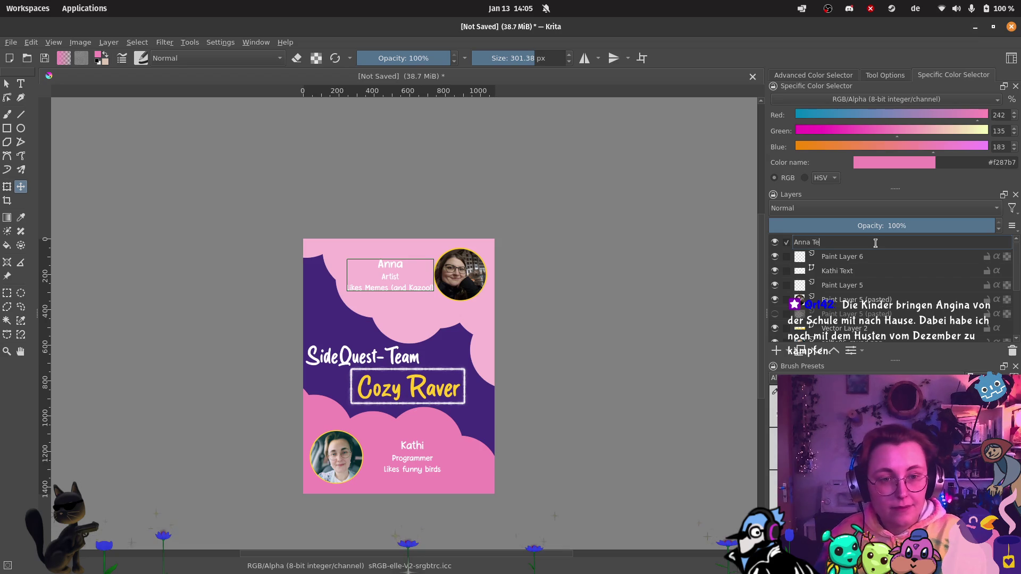
key("Return")
Step: Delete Paint Layer 6, Paint Layer 5 and the hidden pasted layer
left_click(861, 257)
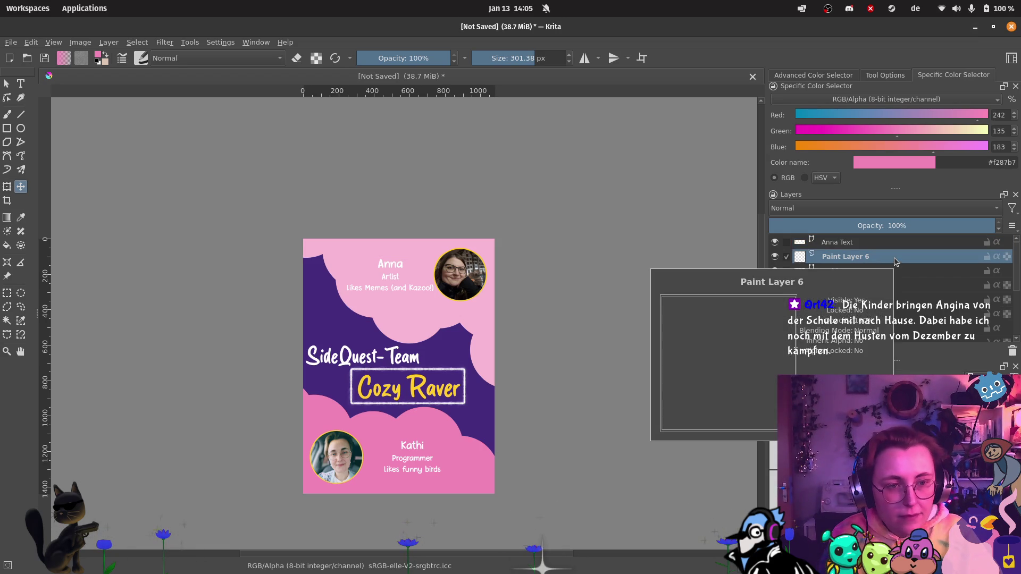
right_click(894, 258)
mouse_move(850, 480)
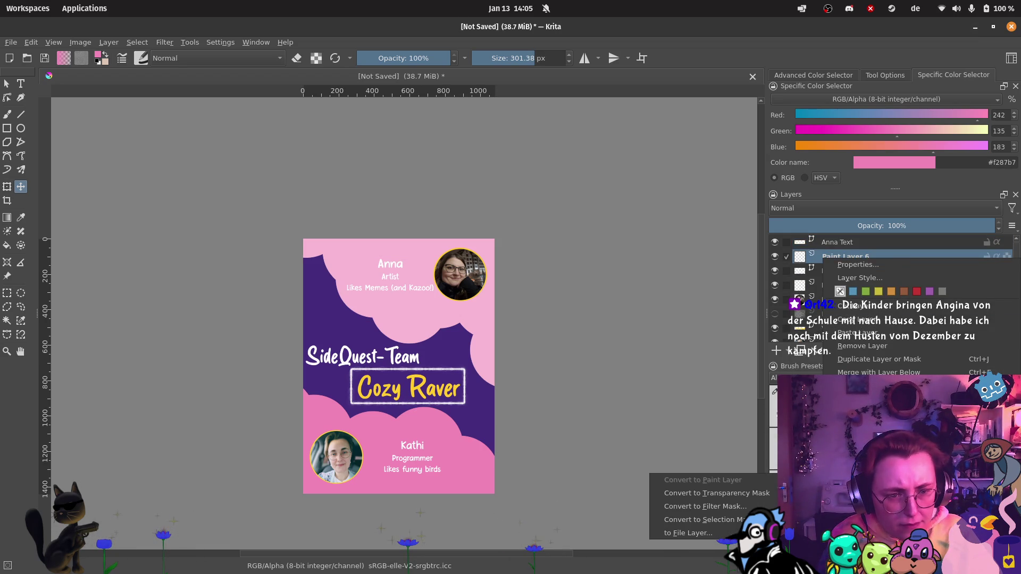
left_click(862, 346)
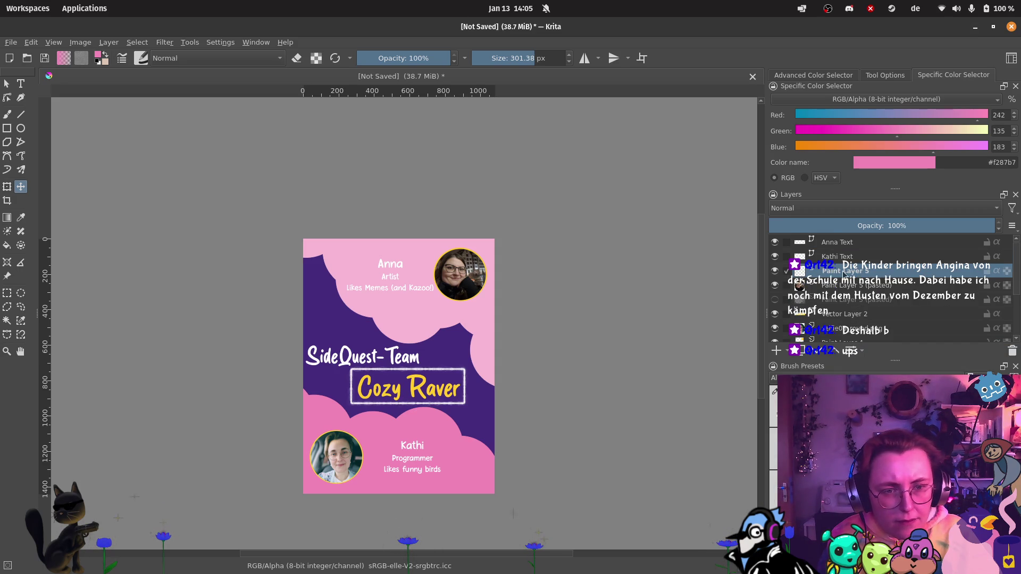
right_click(853, 271)
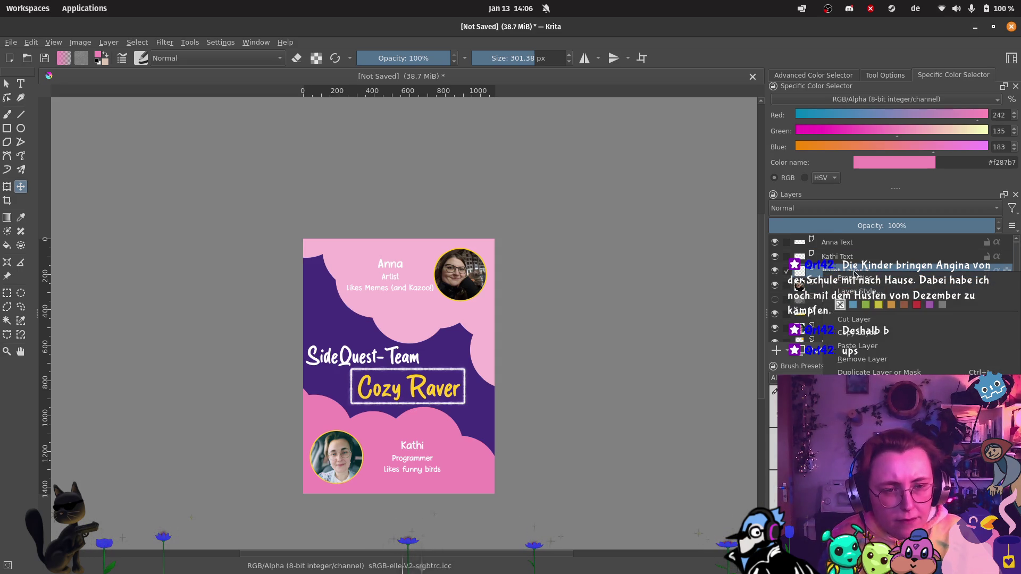
left_click(868, 360)
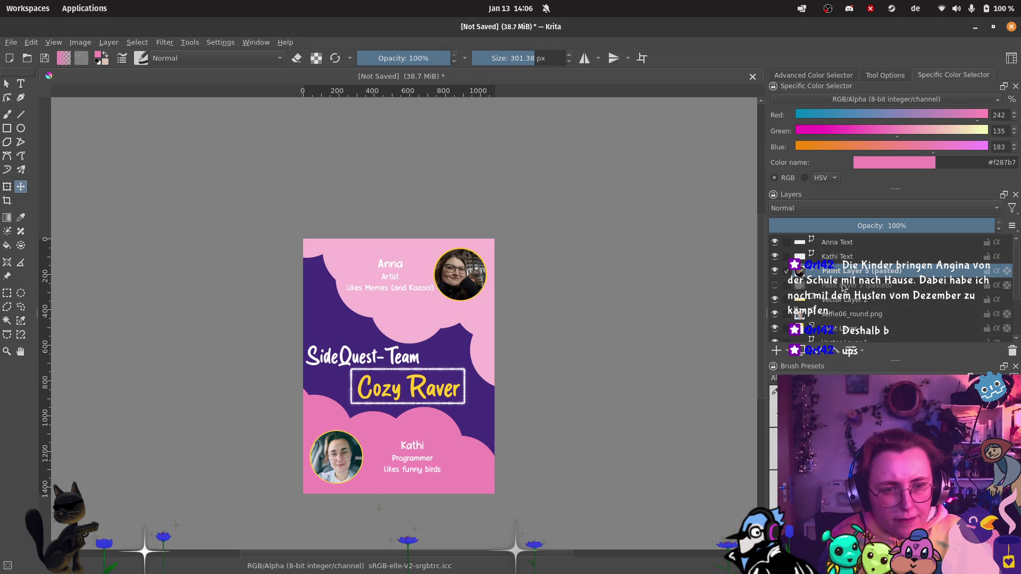
right_click(783, 287)
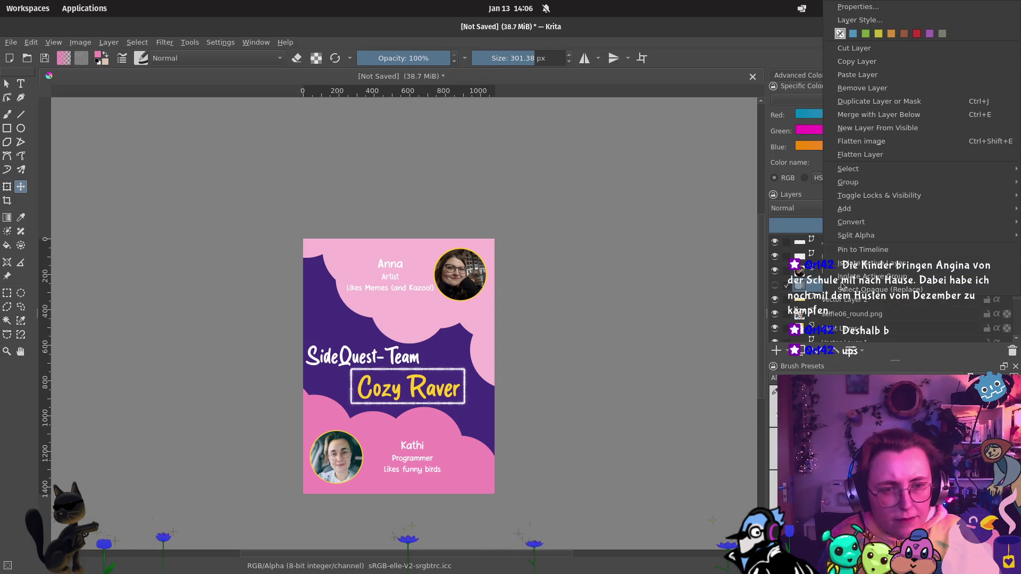
left_click(864, 88)
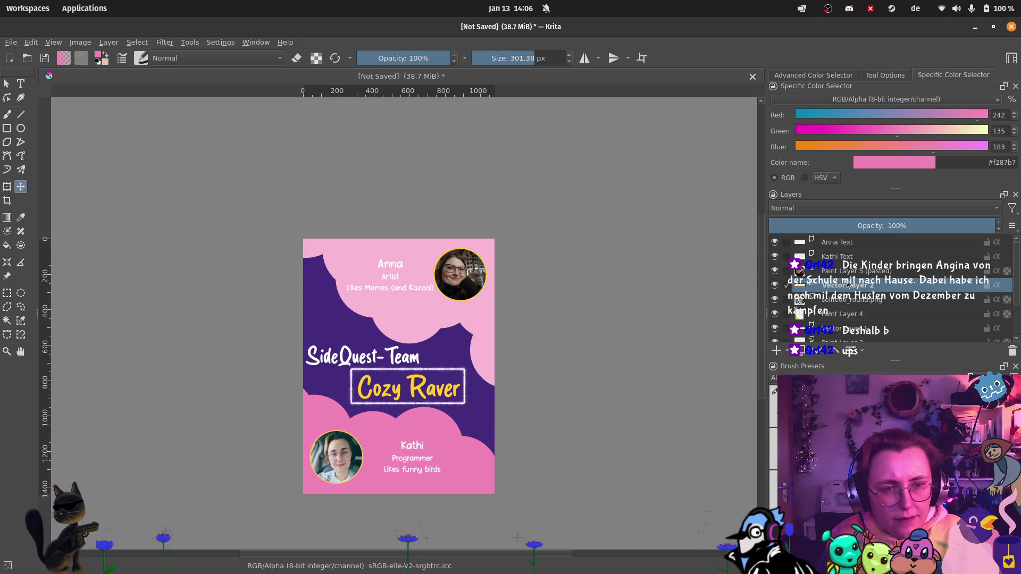
Step: Rename Vector Layer 2 to 'Cozy Raver Text' and the two selfie layers after their people
double_click(892, 288)
type("Cozy ")
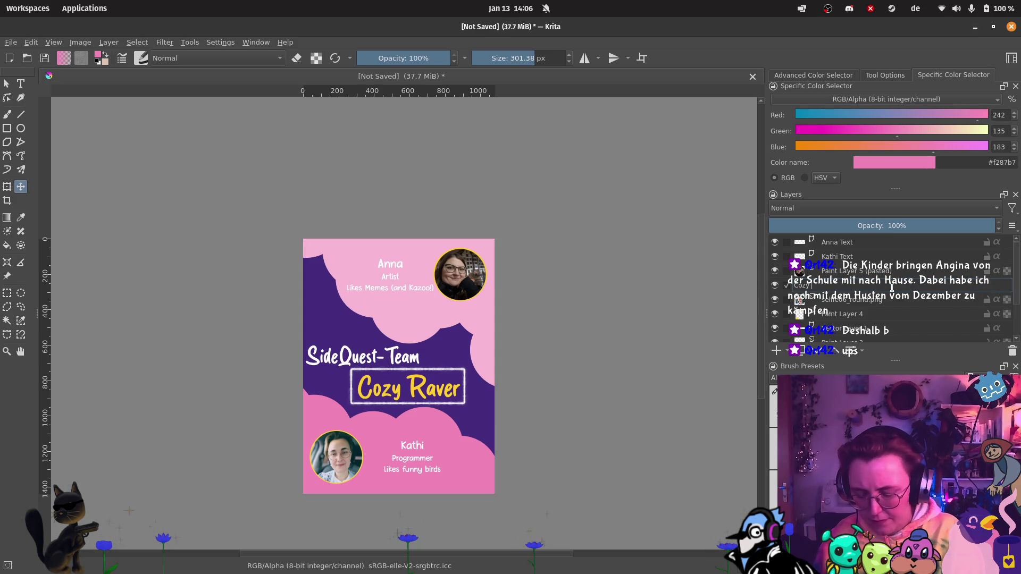
type("Raver Text")
key("Return")
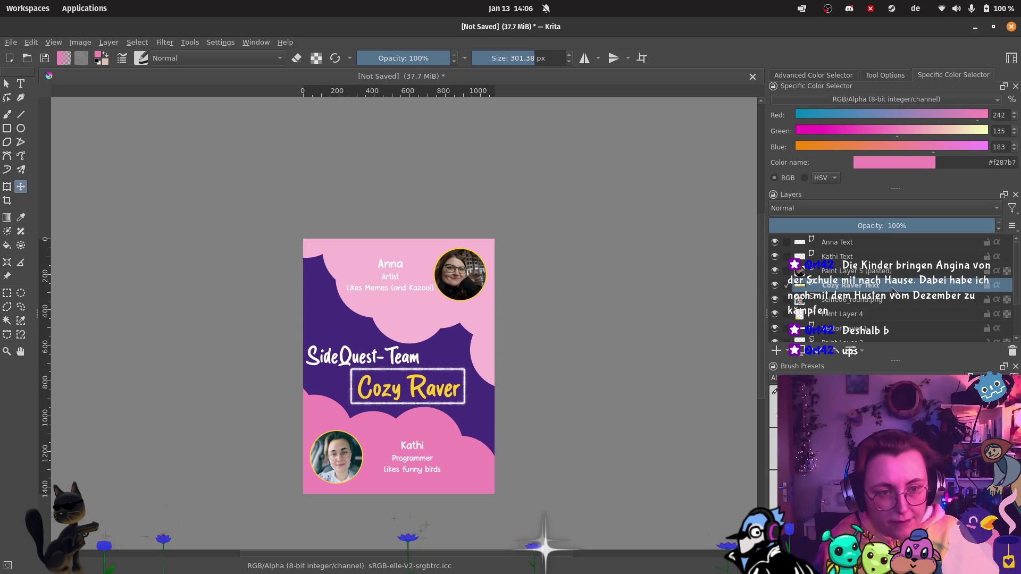
double_click(908, 299)
type("Ka")
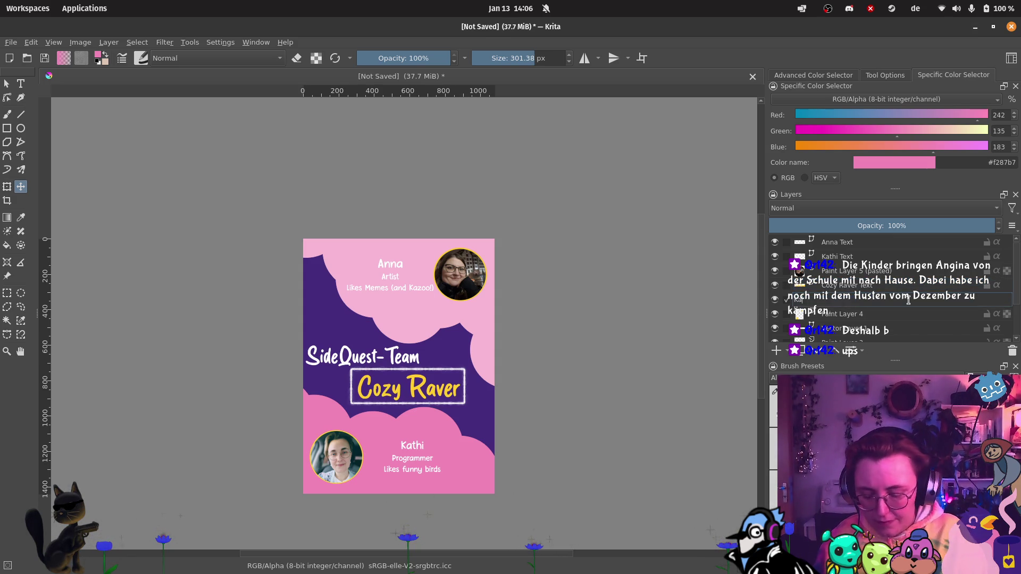
type("thi")
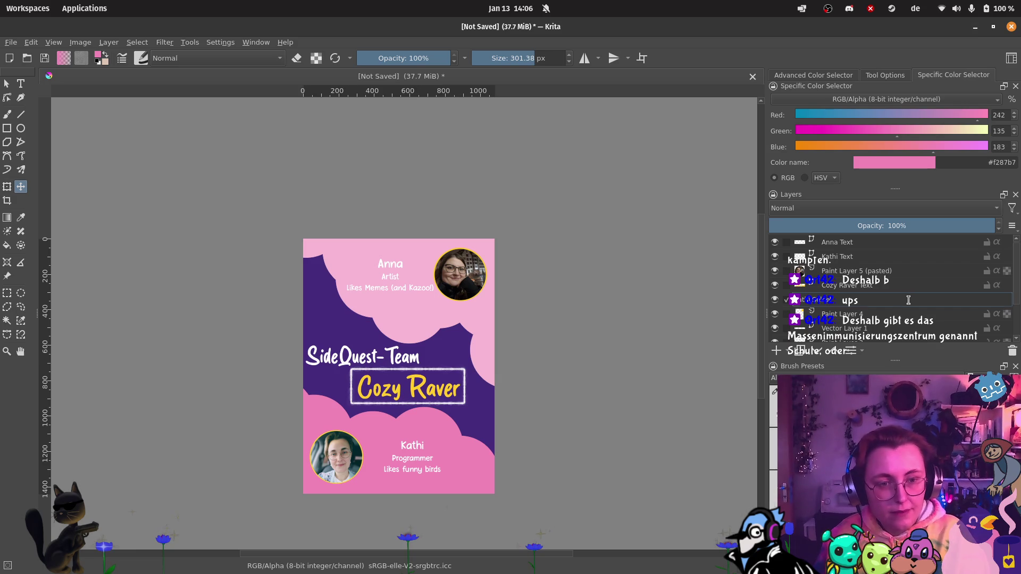
key("Return")
double_click(914, 270)
type("Anna Selfie")
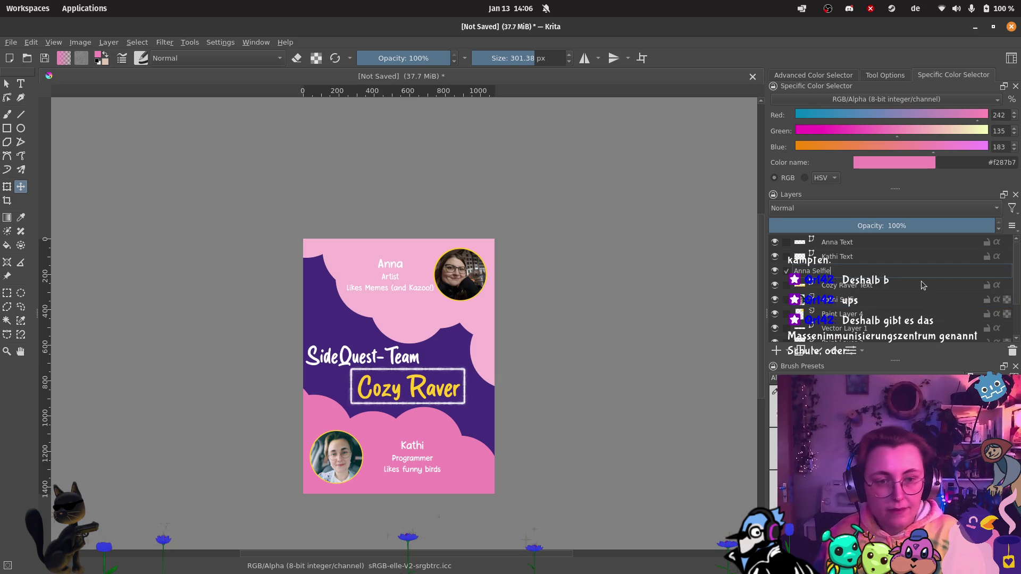
key("Return")
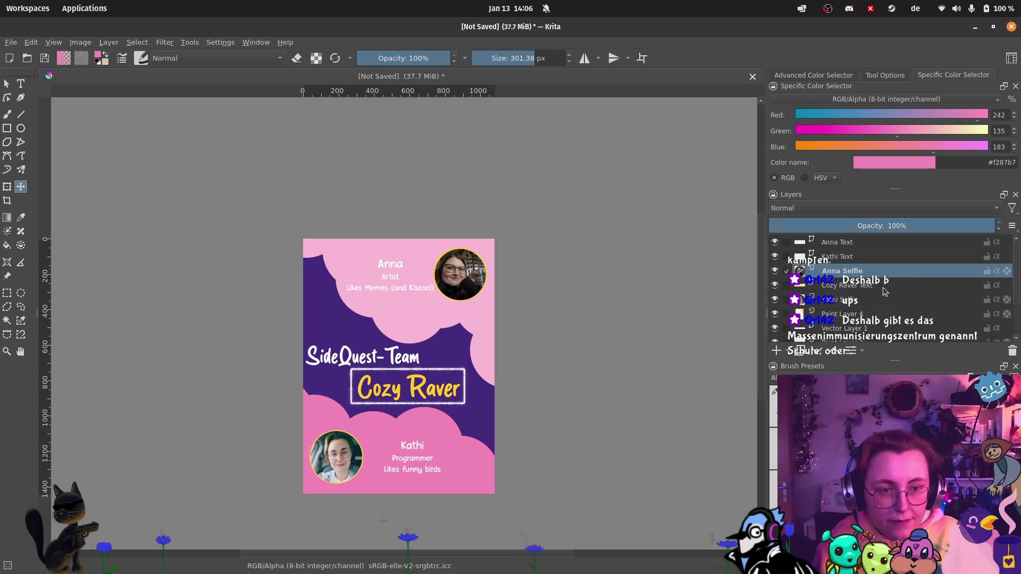
scroll(872, 290, "down", 1)
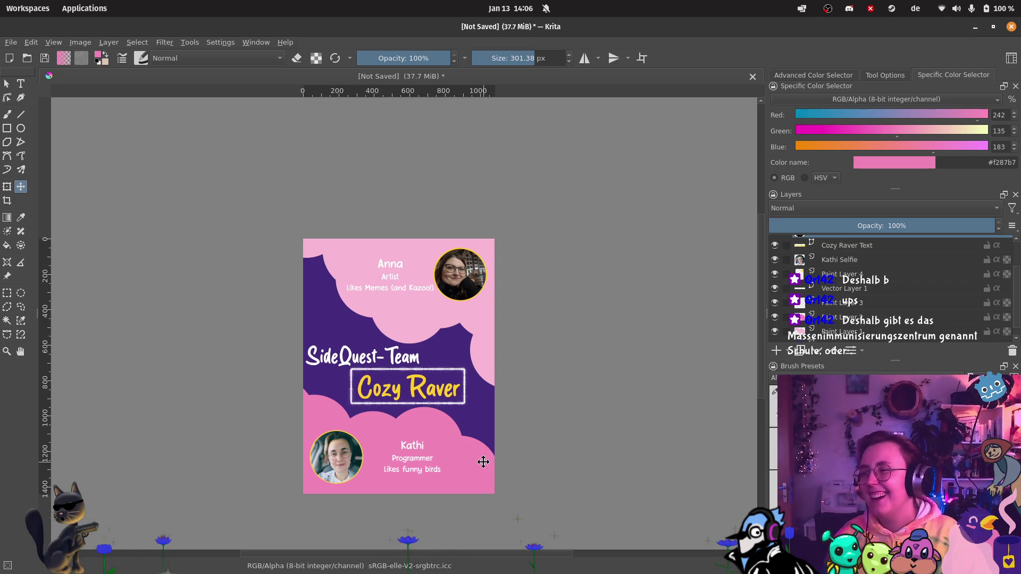
scroll(340, 433, "up", 1)
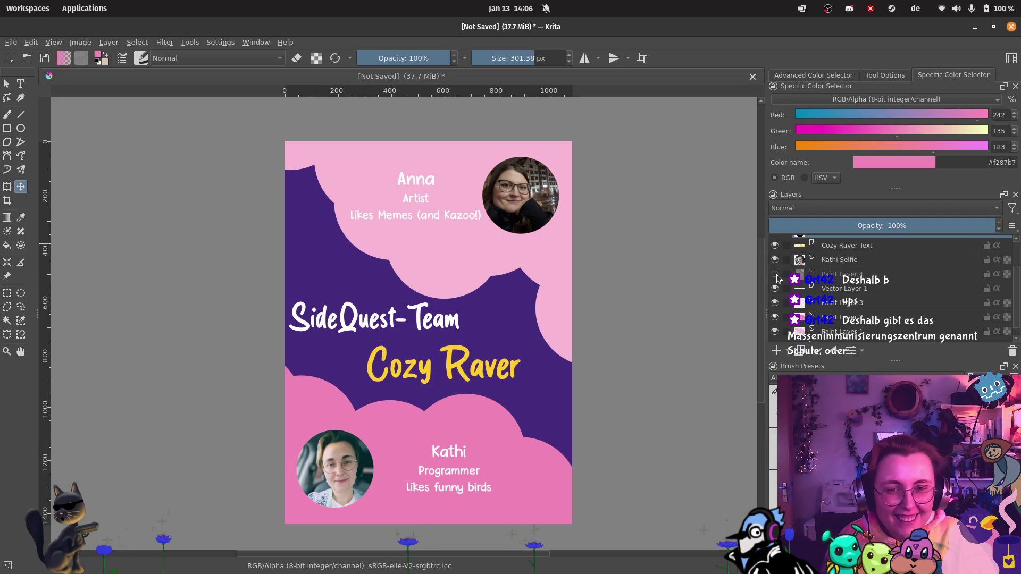
Step: Rename Paint Layer 4 to Effects and Vector Layer 1 to SideQuest-Team Text
double_click(843, 275)
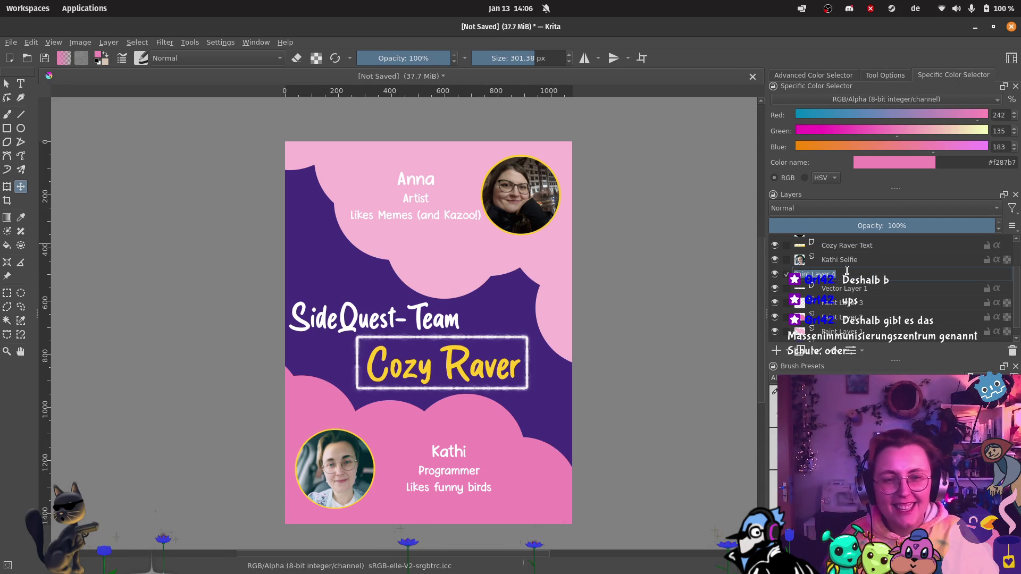
type("Effects")
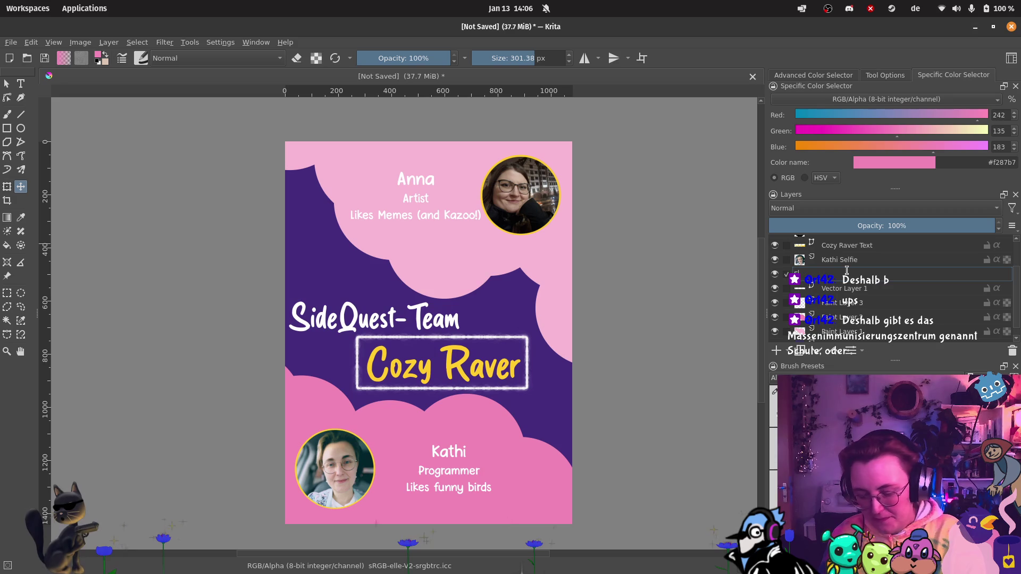
key("Return")
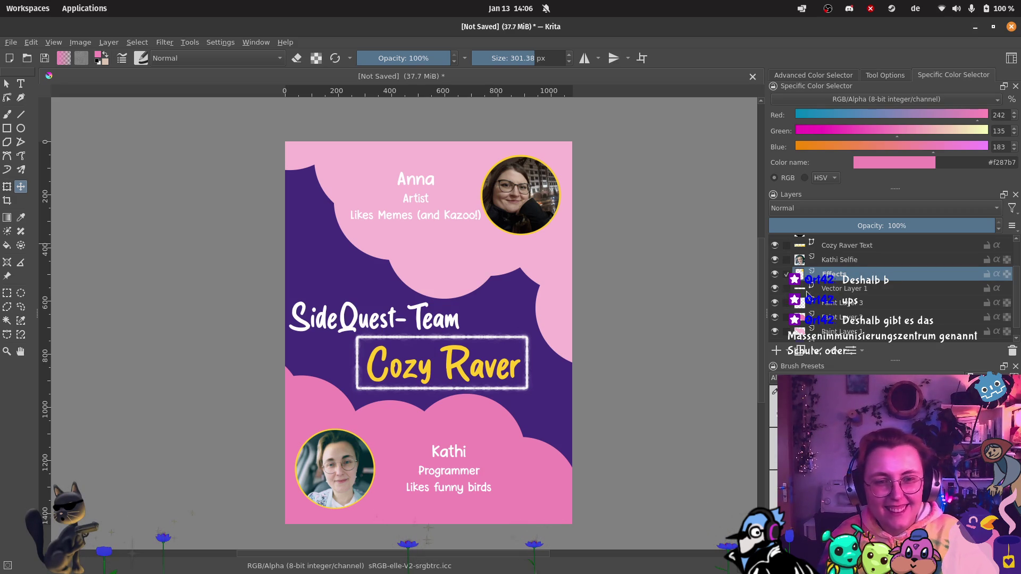
double_click(824, 289)
type("SideQ")
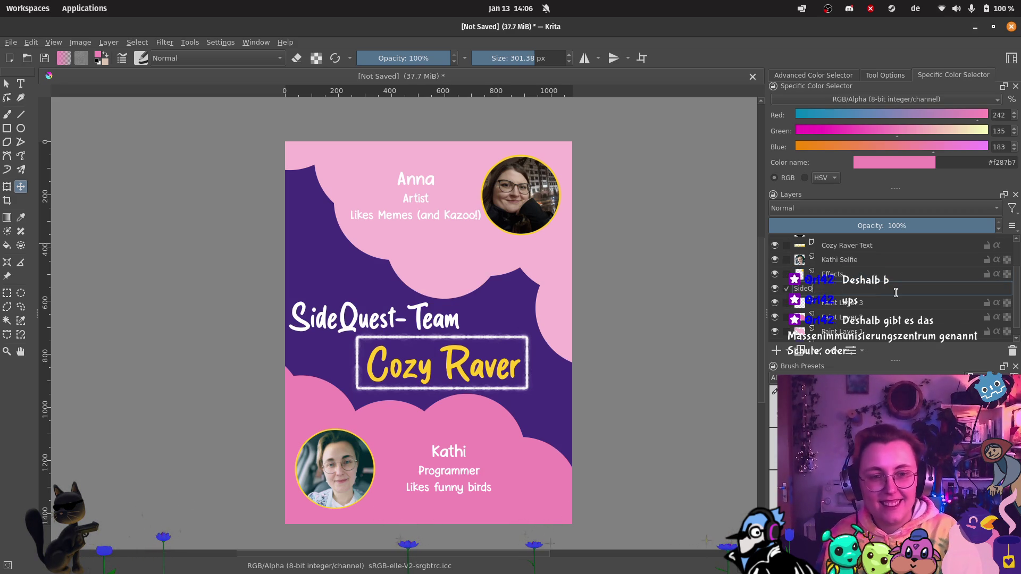
type("Text")
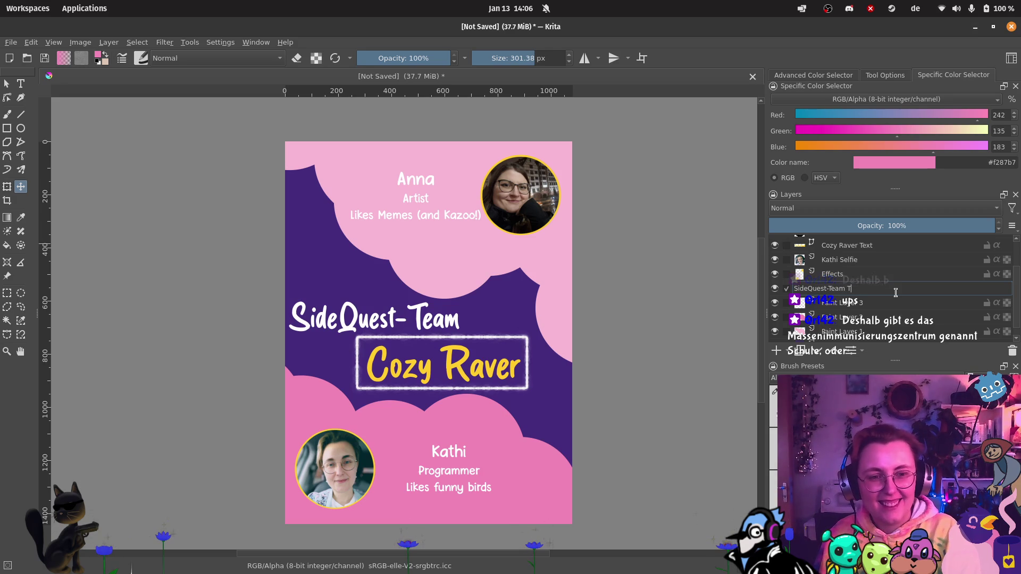
key("Return")
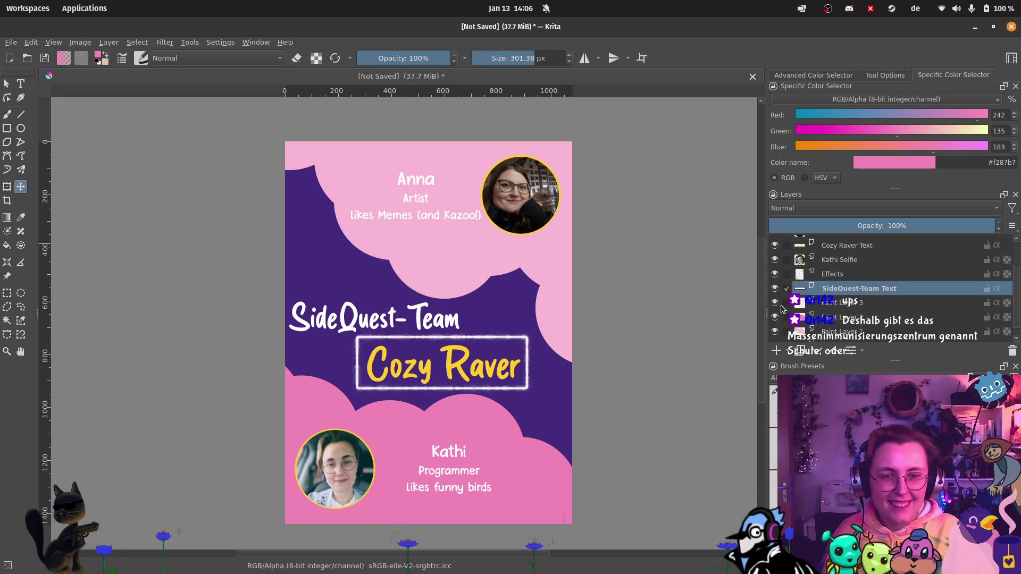
Step: Remove the empty Paint Layer 3
left_click(829, 303)
right_click(830, 302)
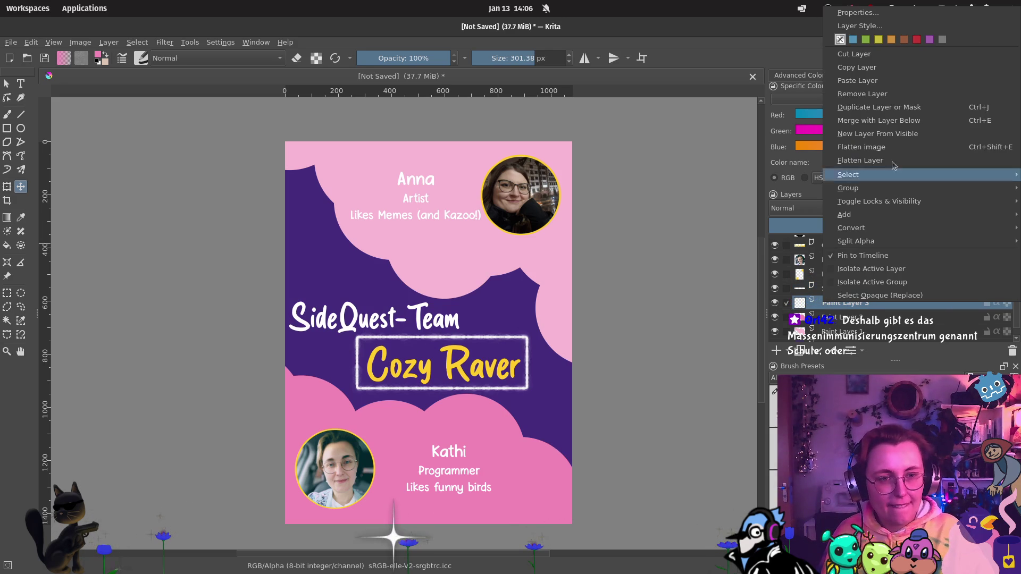
left_click(878, 95)
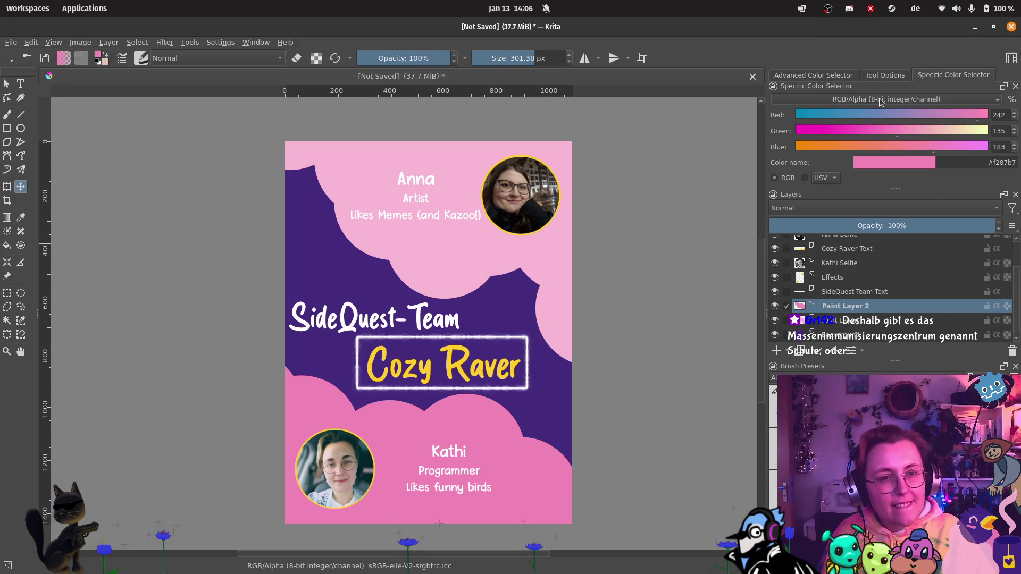
Step: Name the two cloud layers, starting with Paint Layer 2 as Cloud top
double_click(850, 306)
type("Cloud")
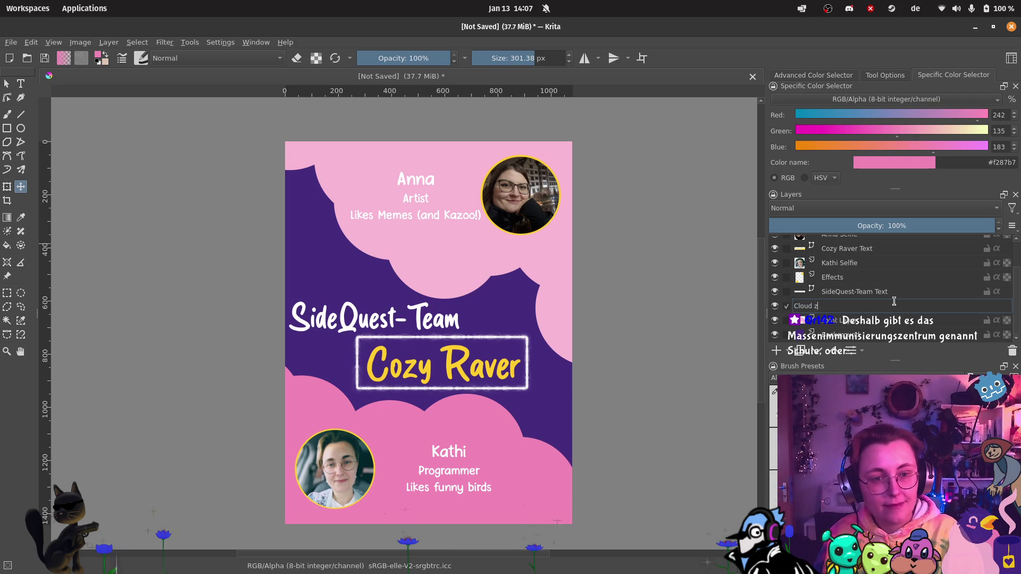
key("BackSpace")
type("top")
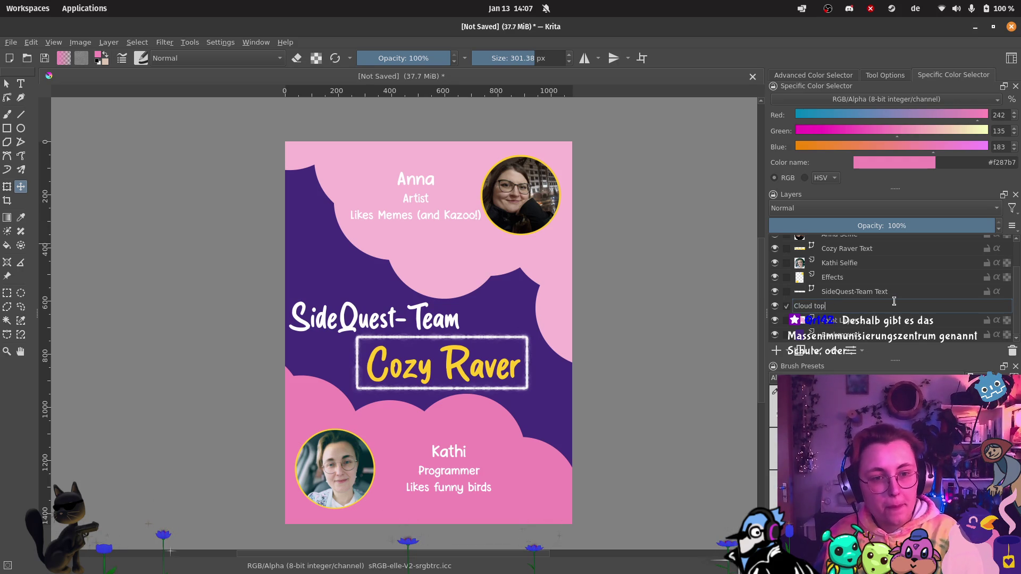
key("Return")
double_click(855, 319)
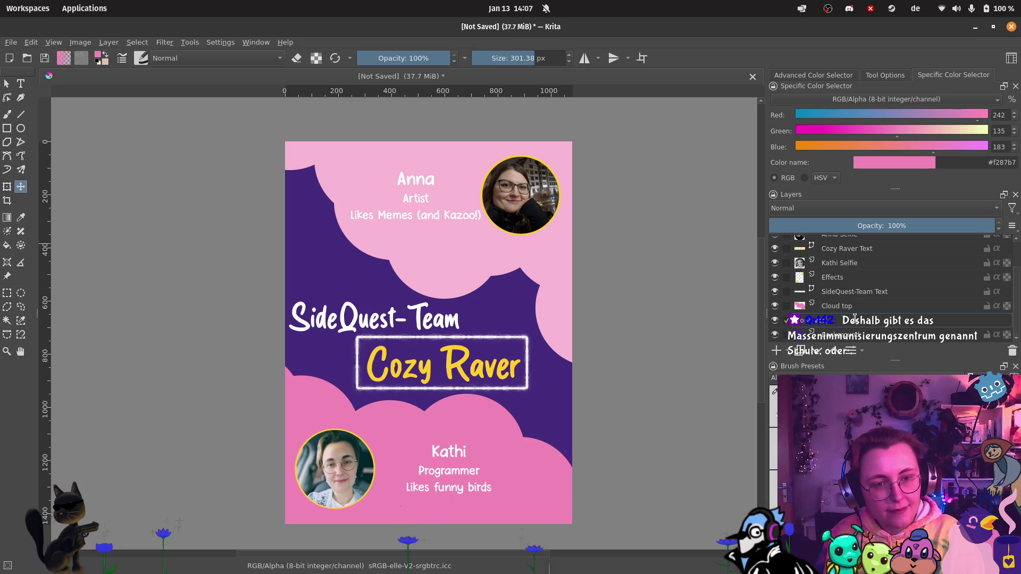
key("Return")
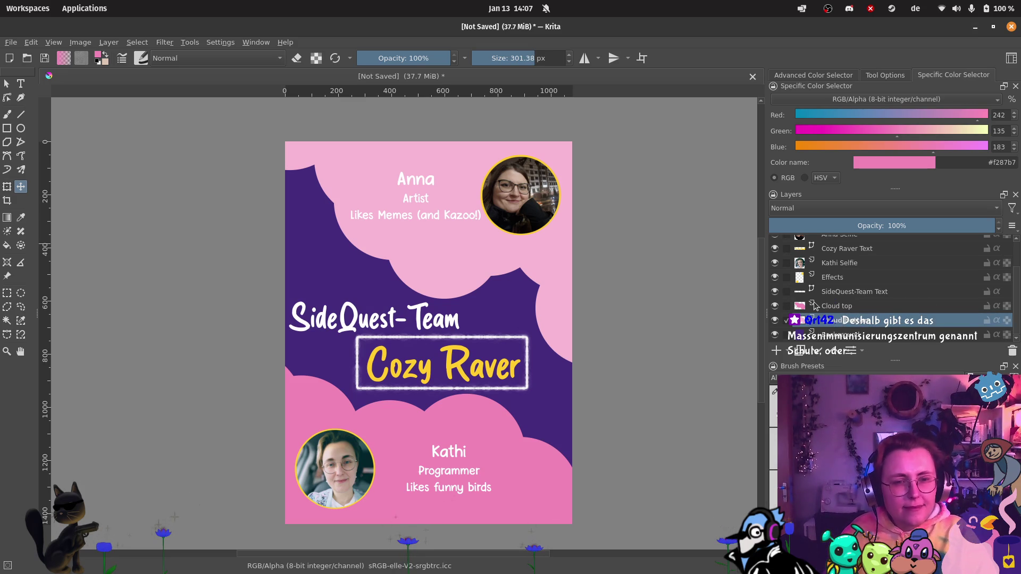
Step: Swap the cloud names so the upper layer is Cloud bottom and the lower Cloud top
double_click(867, 307)
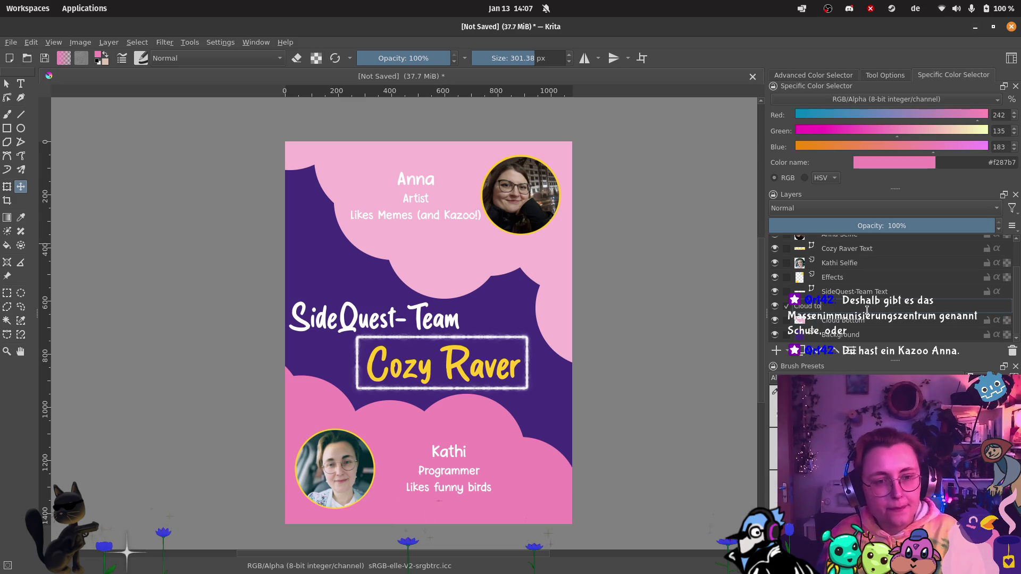
key("BackSpace")
key("BackSpace")
key("BackSpace")
type("bottom")
key("Return")
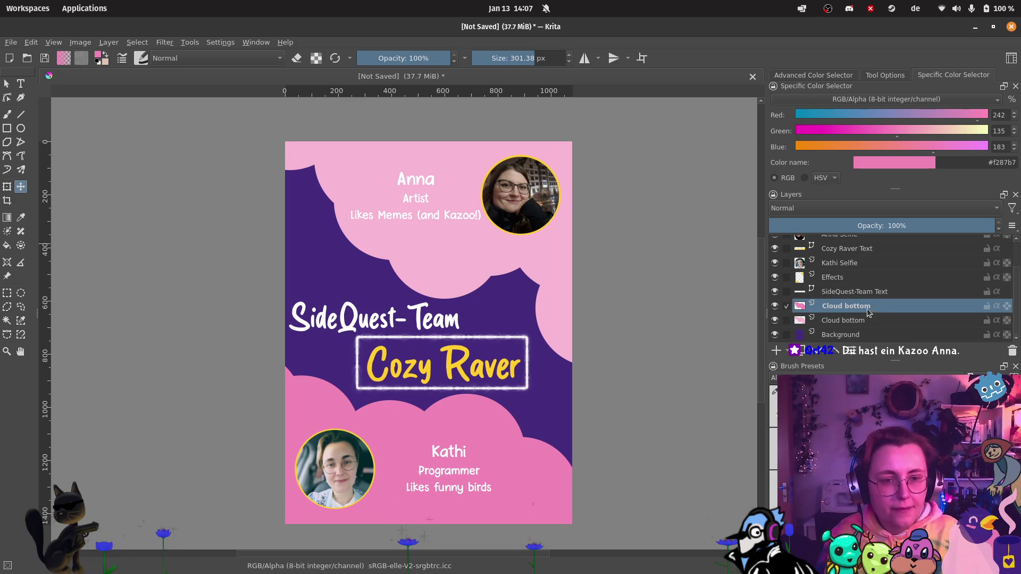
double_click(862, 321)
key("End")
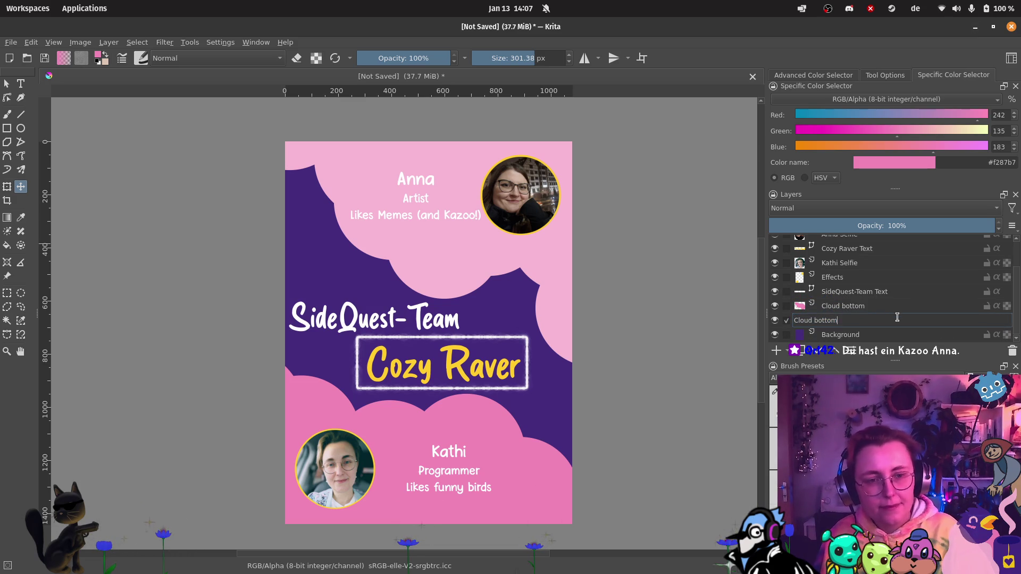
key("BackSpace")
key("BackSpace")
key("BackSpace")
type("op")
key("Return")
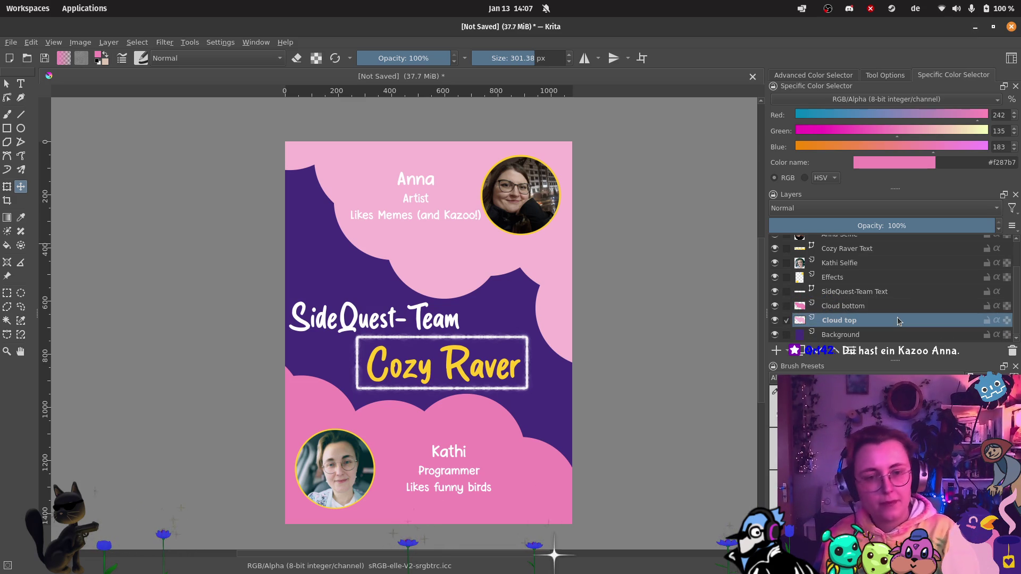
scroll(899, 319, "up", 2)
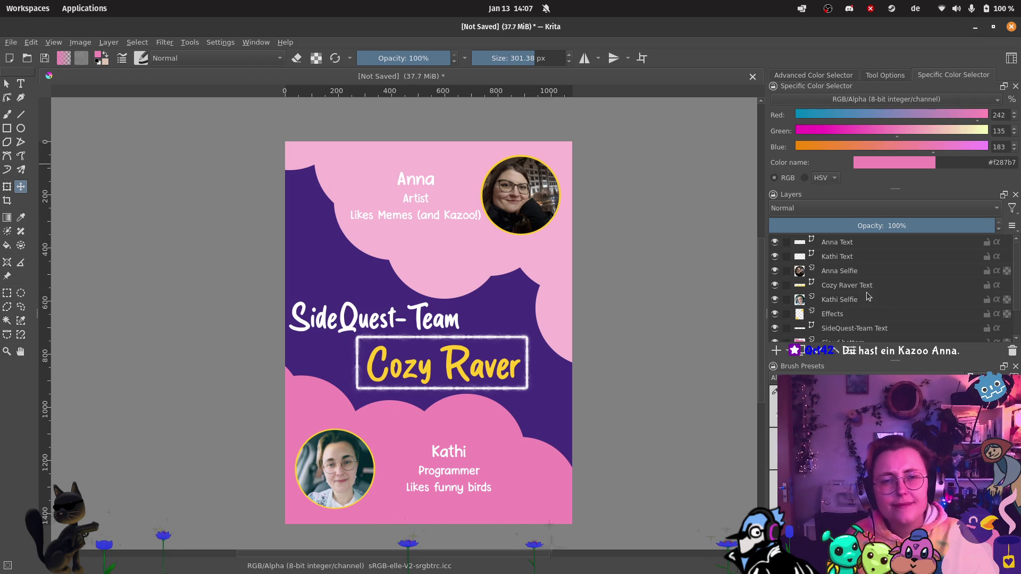
Step: Break the Anna caption so '(and Kazoo!)' sits on its own line
left_click(856, 244)
double_click(837, 242)
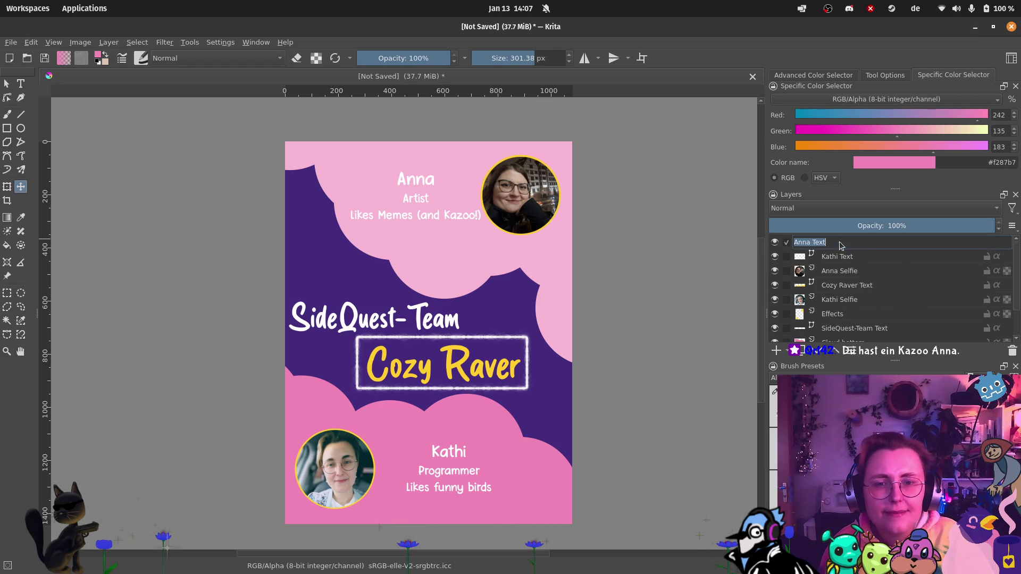
key("Return")
key("t")
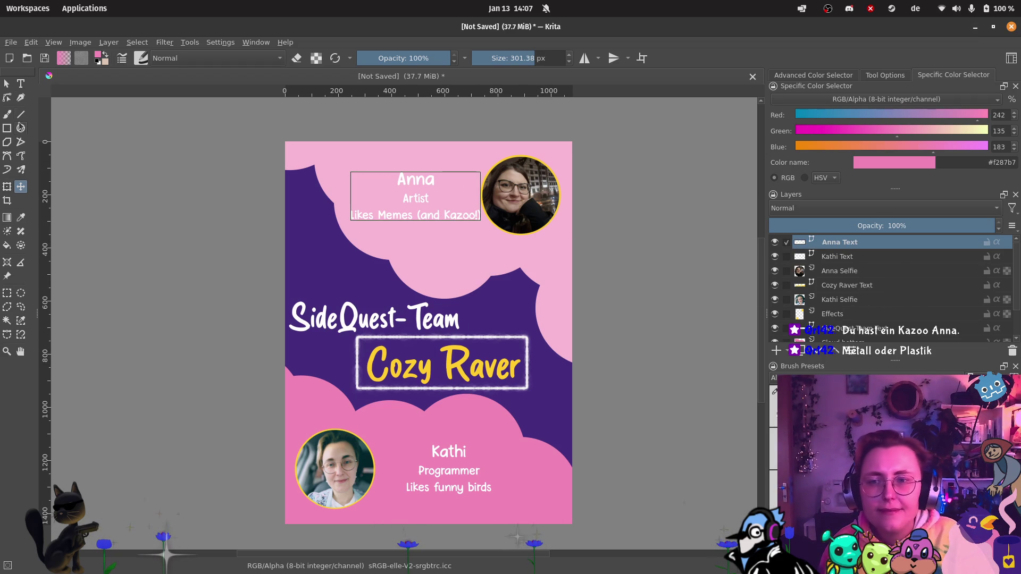
double_click(449, 220)
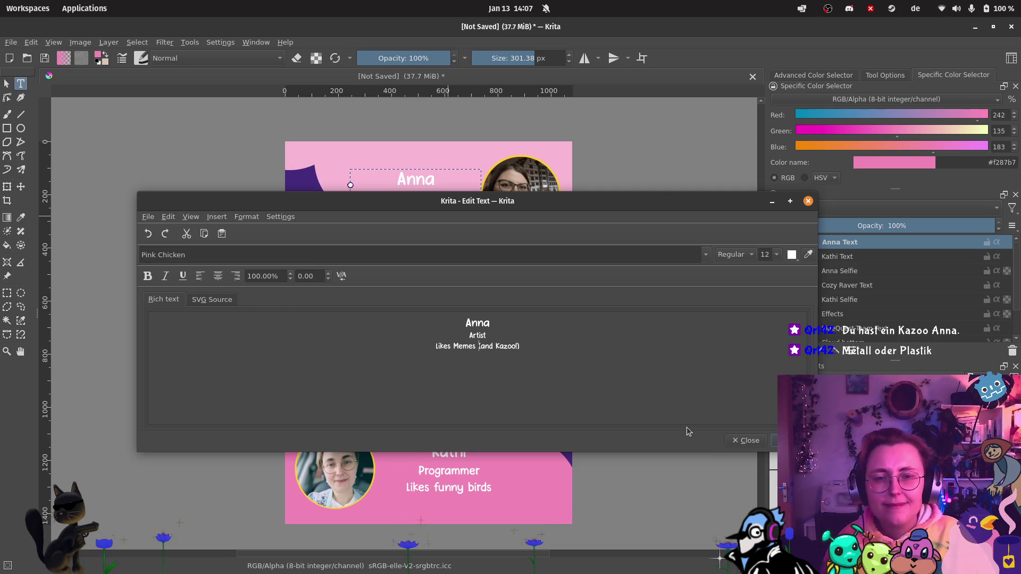
key("Return")
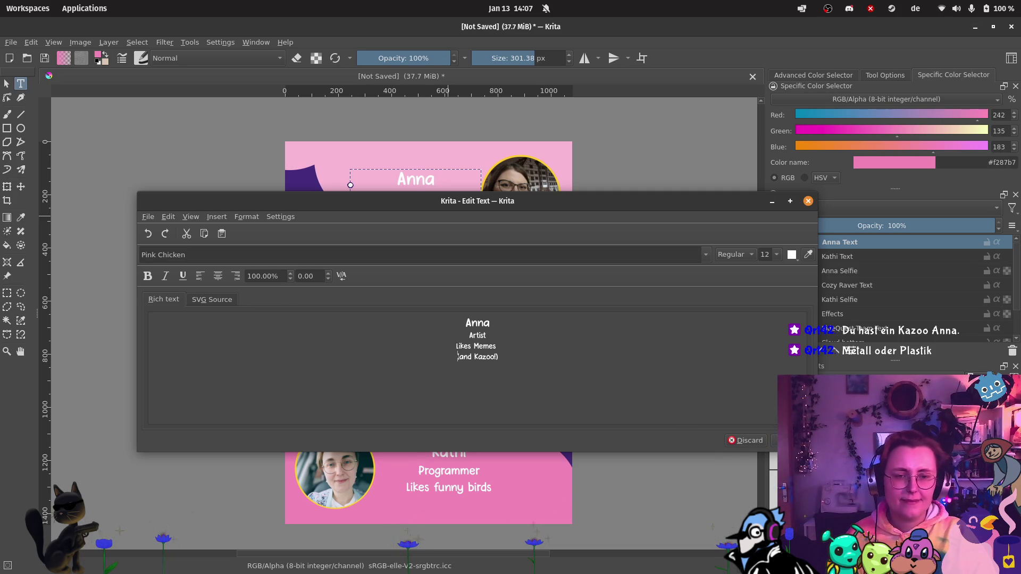
key("ctrl+s")
left_click(808, 202)
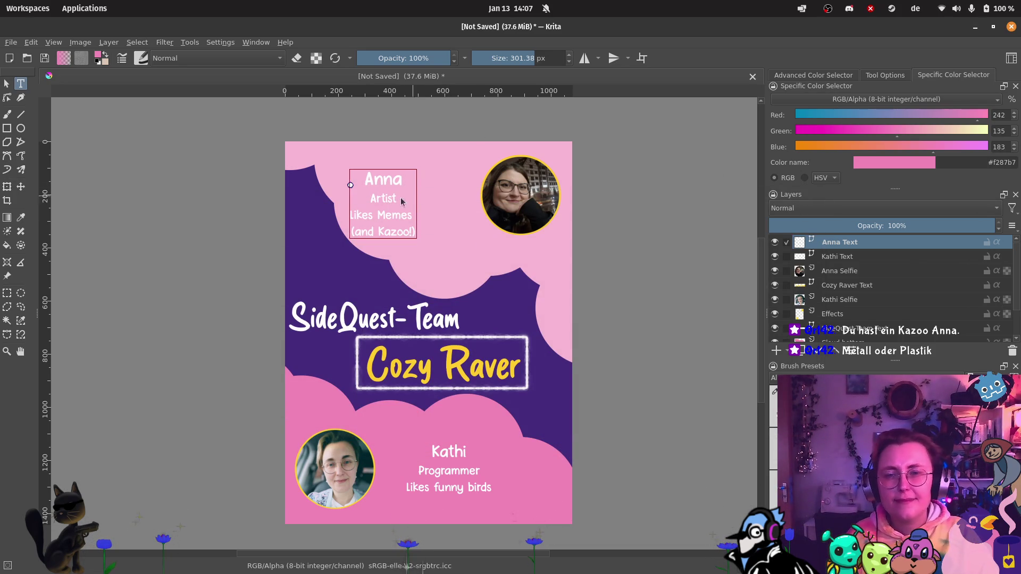
Step: Move the Anna caption right toward the selfie, enlarge it, and nudge it slightly up
key("t")
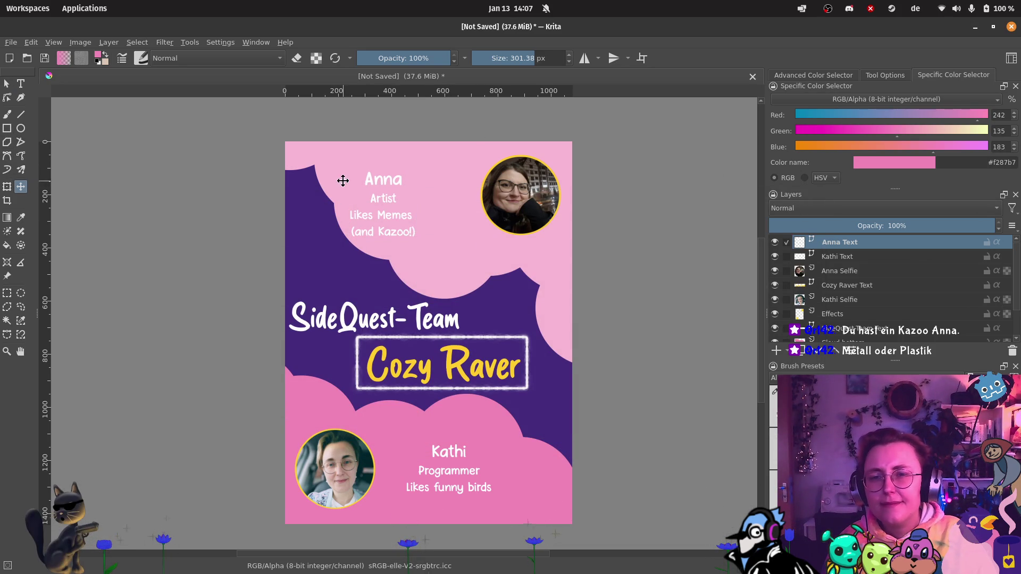
mouse_move(398, 223)
left_mouse_down()
mouse_move(452, 221)
mouse_move(443, 228)
left_mouse_up()
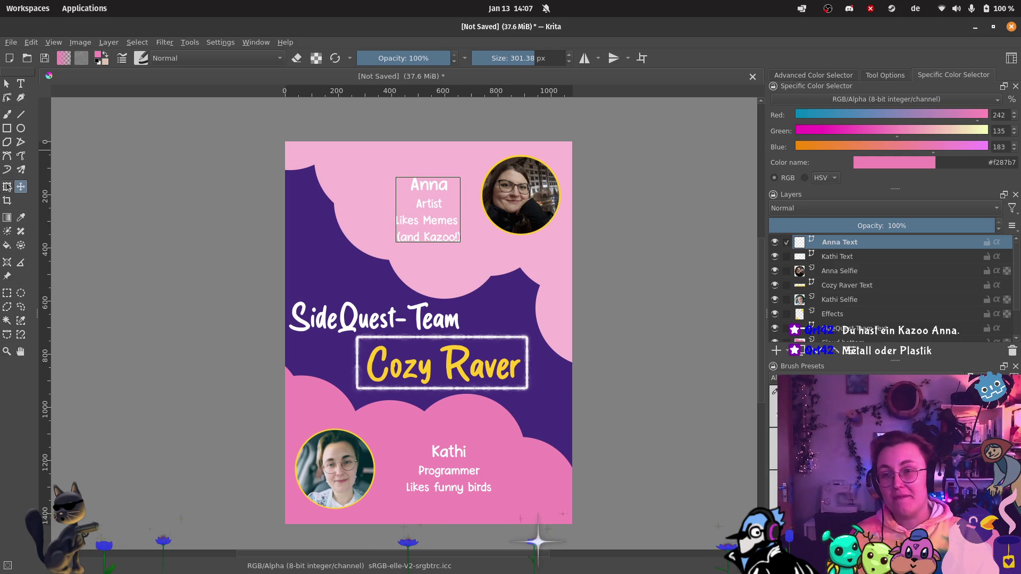
key("ctrl+t")
left_click_drag(396, 177, 385, 170)
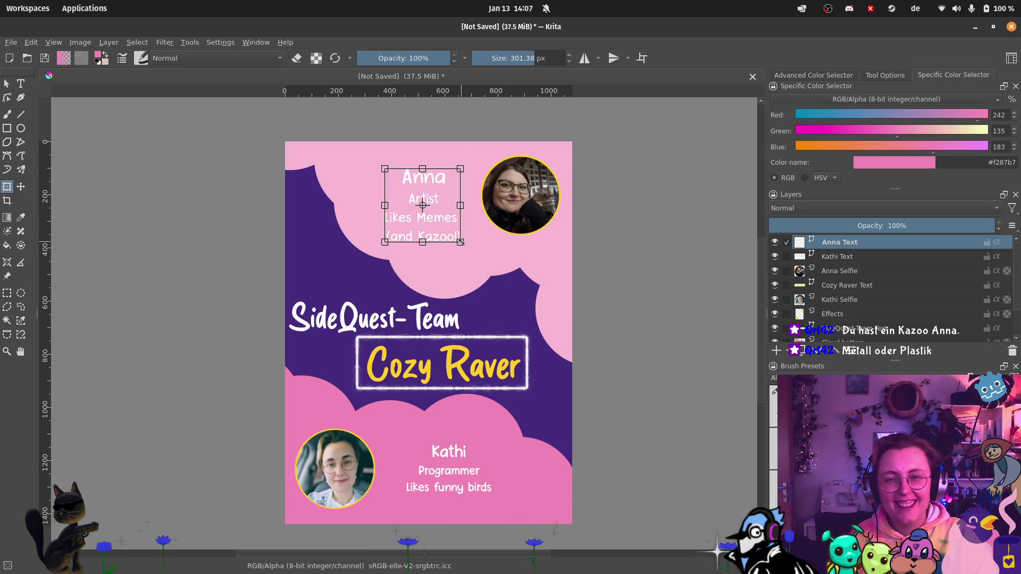
left_click_drag(461, 242, 470, 250)
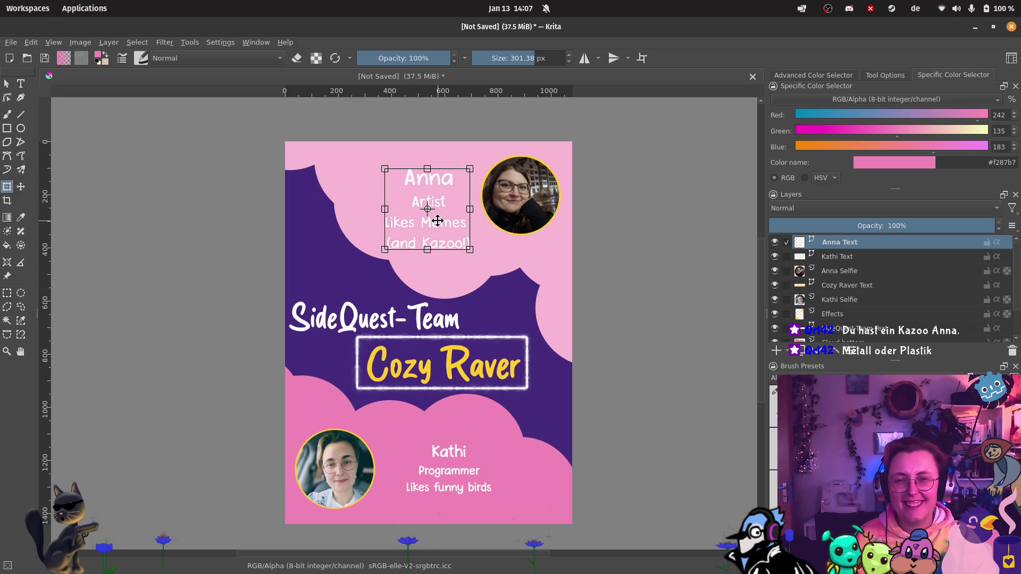
left_click_drag(437, 221, 438, 215)
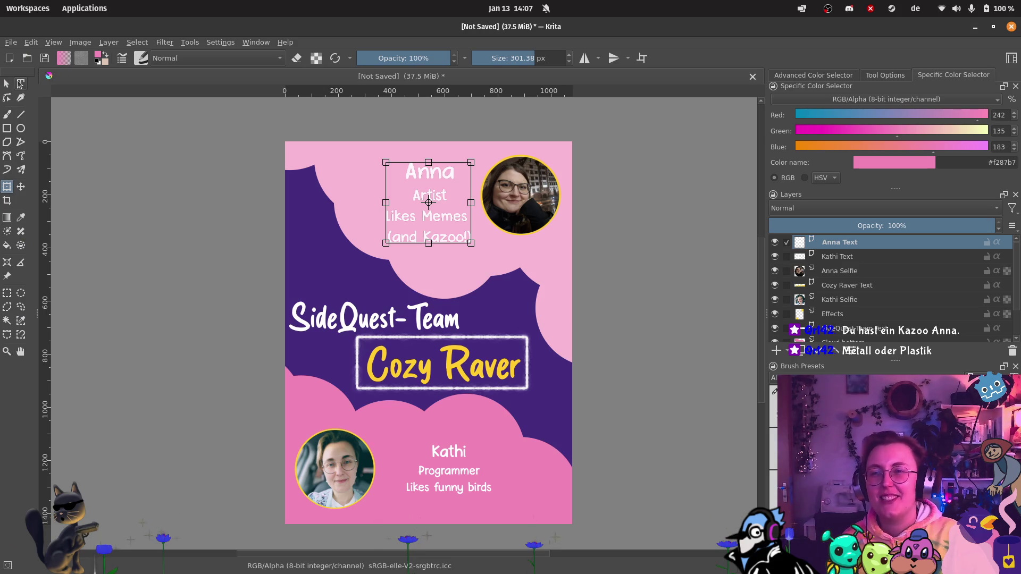
left_click(20, 82)
Step: Scale up the Kathi caption by dragging two opposite corners outward, then apply the transform
left_click(460, 463)
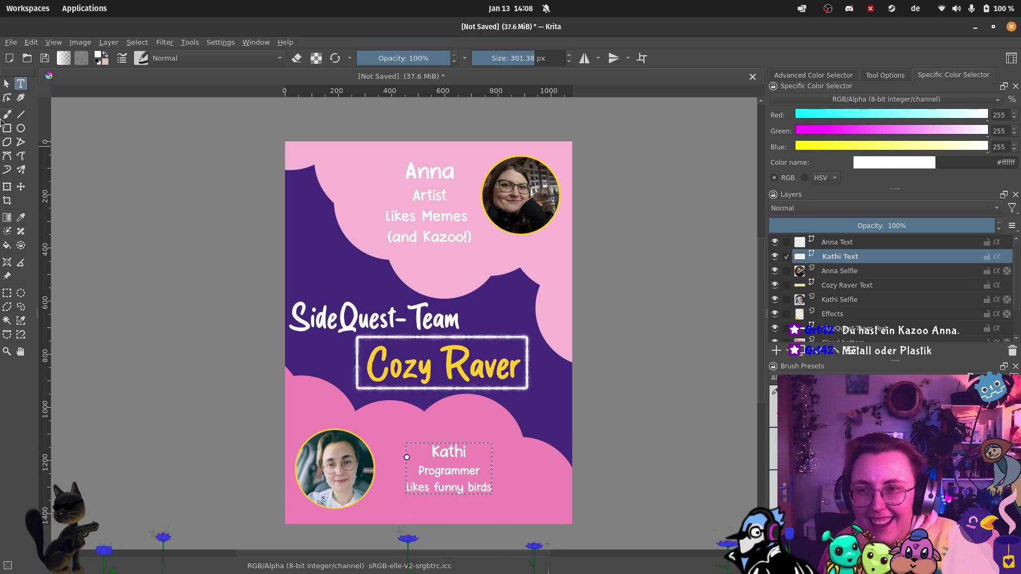
left_click(6, 187)
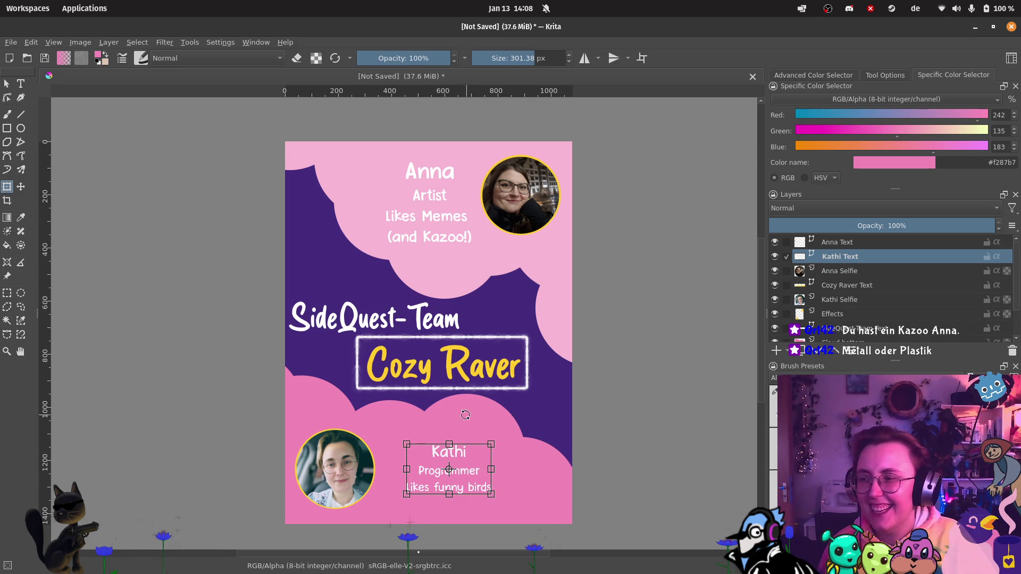
left_click_drag(490, 443, 499, 435)
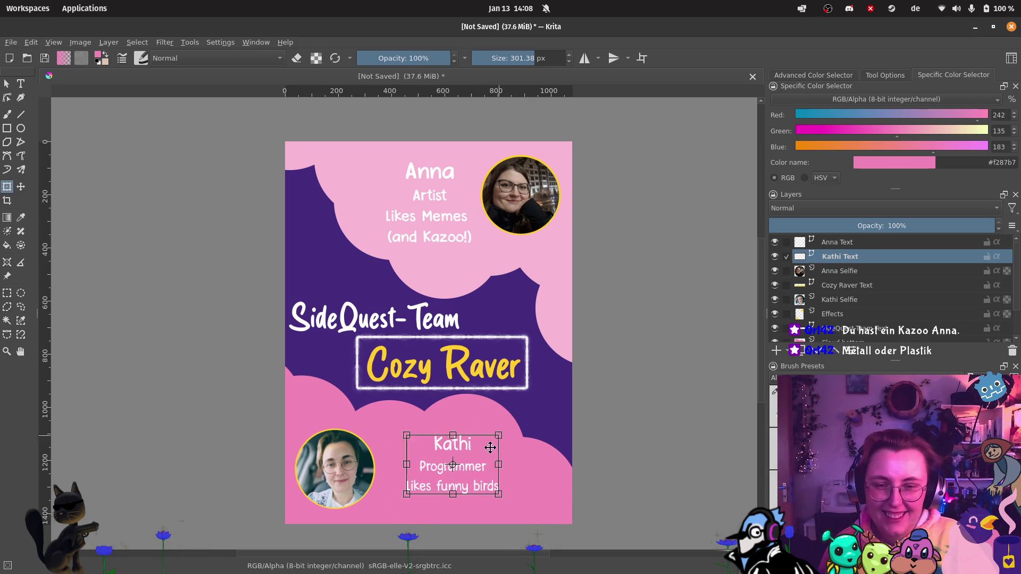
left_click_drag(405, 494, 394, 502)
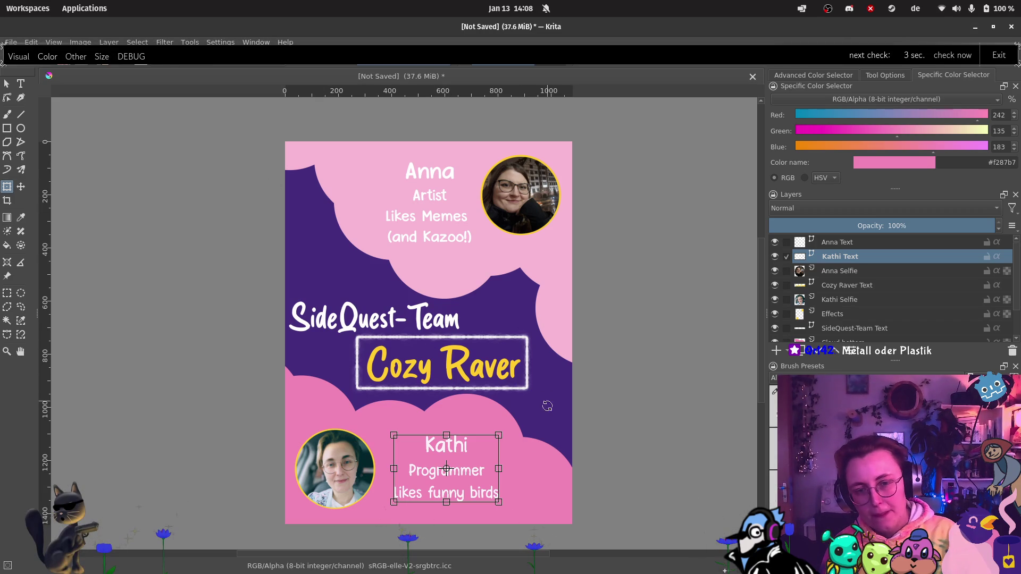
left_click(21, 84)
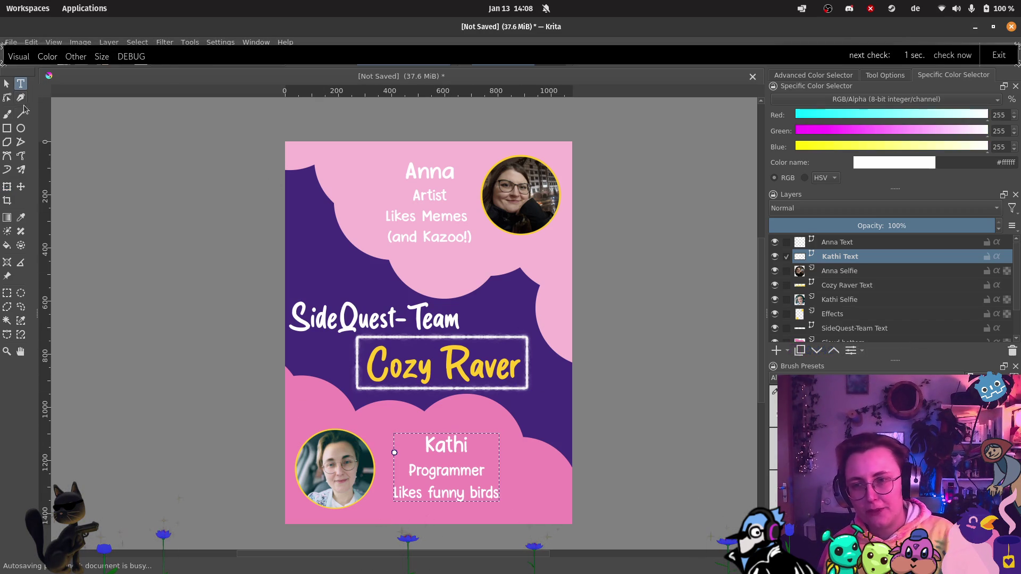
left_click(20, 186)
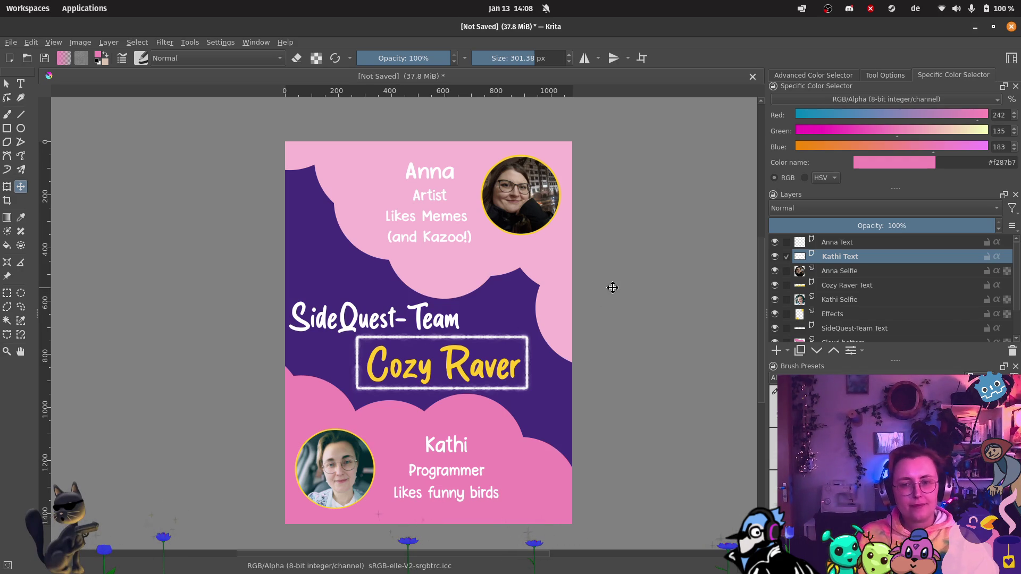
Step: Save the poster into Pictures/cozy raver, starting to enter the Team_Vorstellung file name
left_click(11, 42)
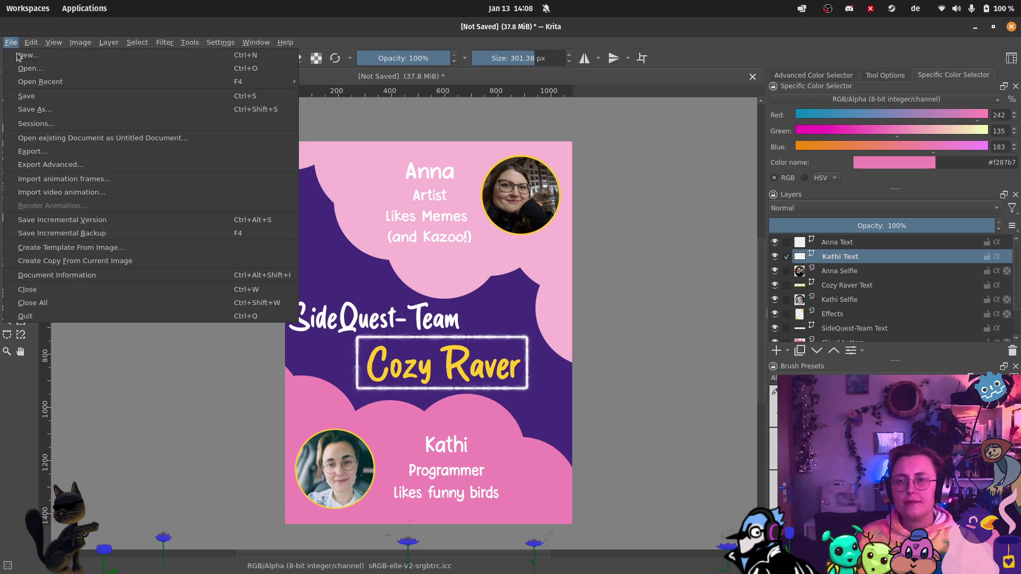
key("Escape")
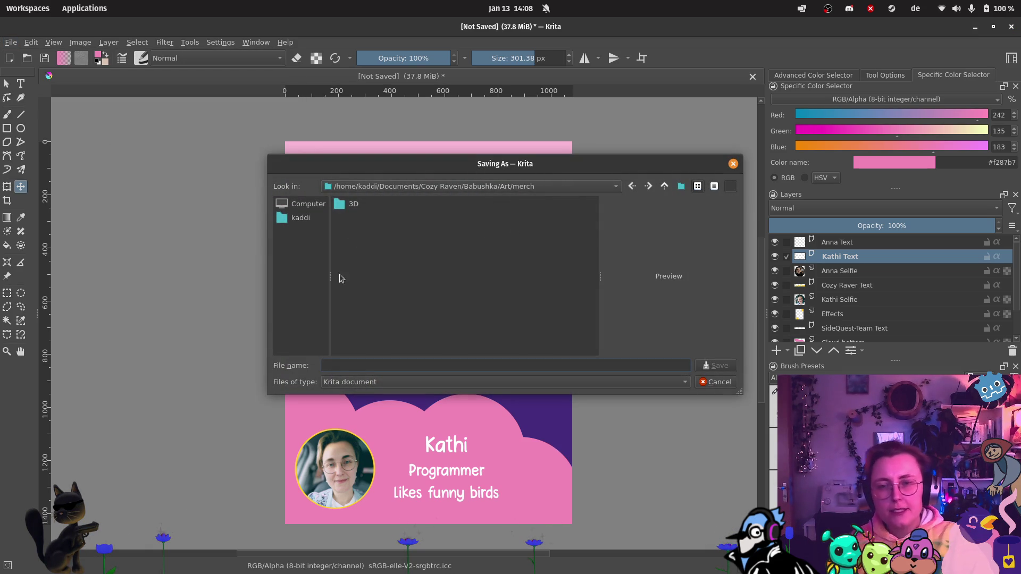
left_click(314, 220)
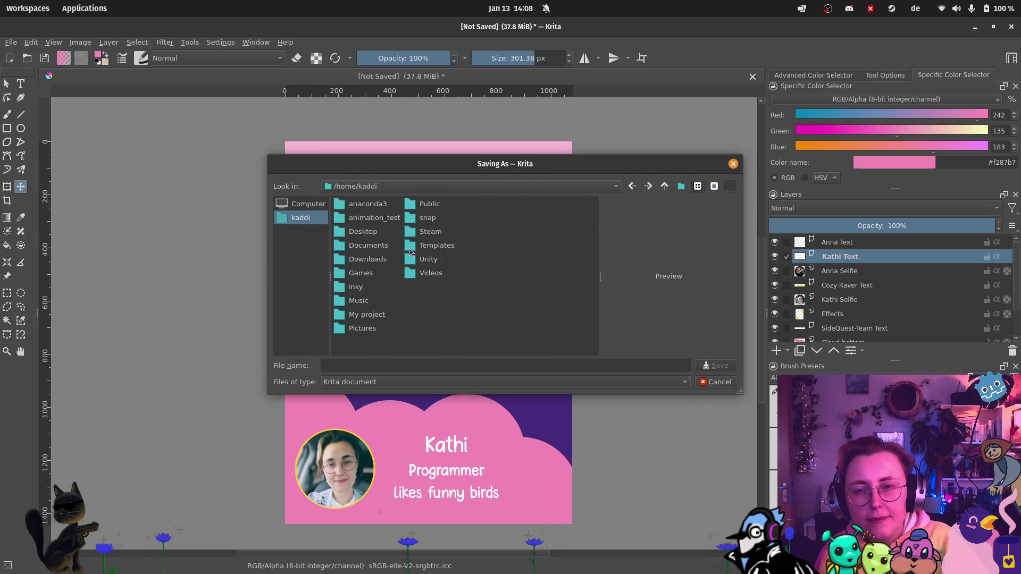
double_click(371, 329)
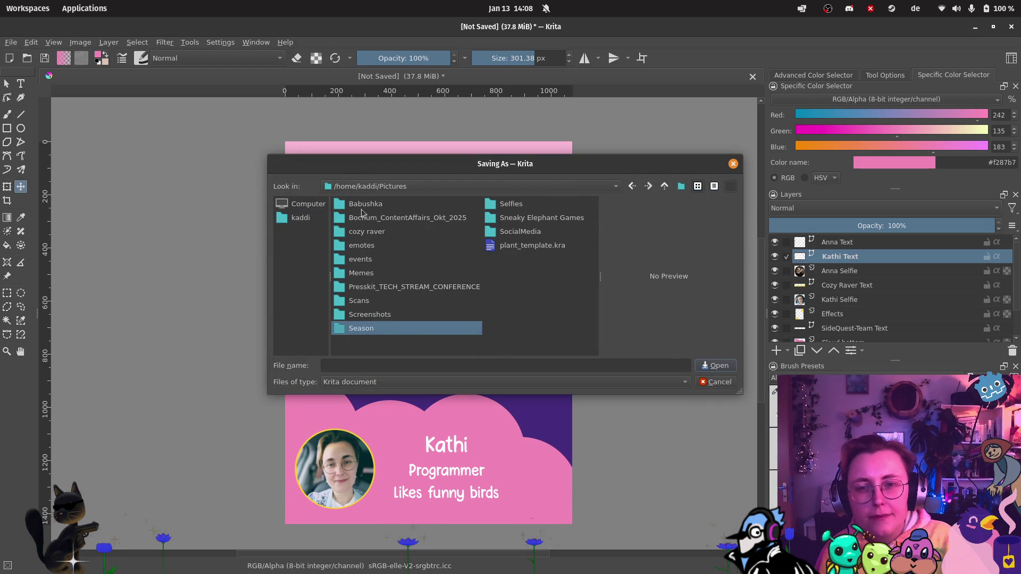
double_click(381, 234)
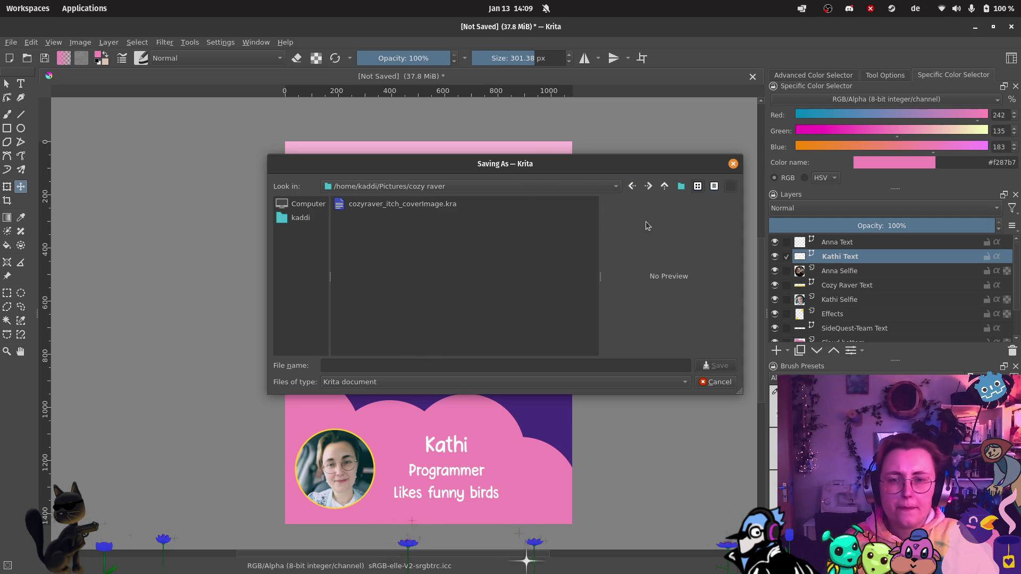
left_click(403, 365)
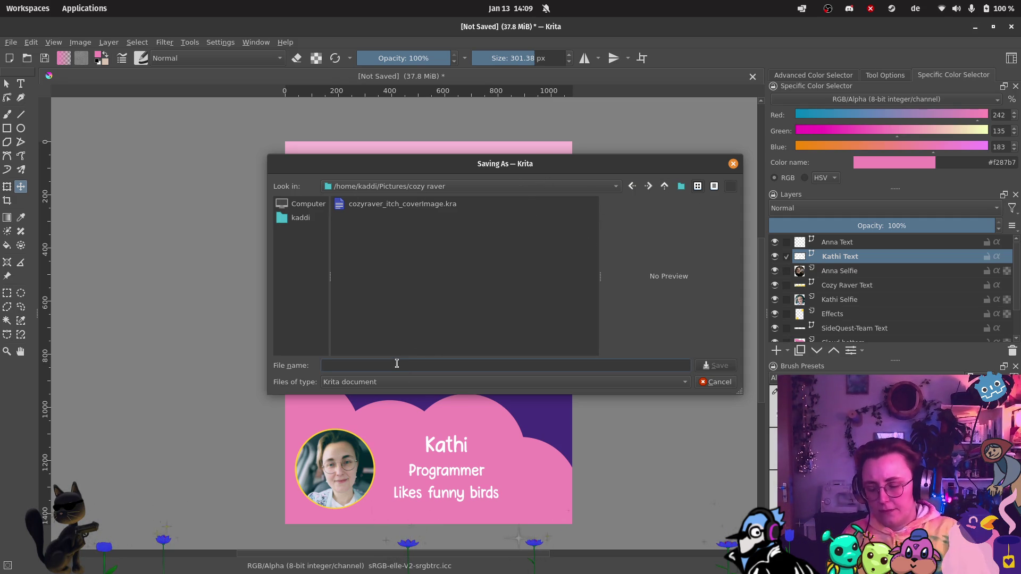
type("Team ")
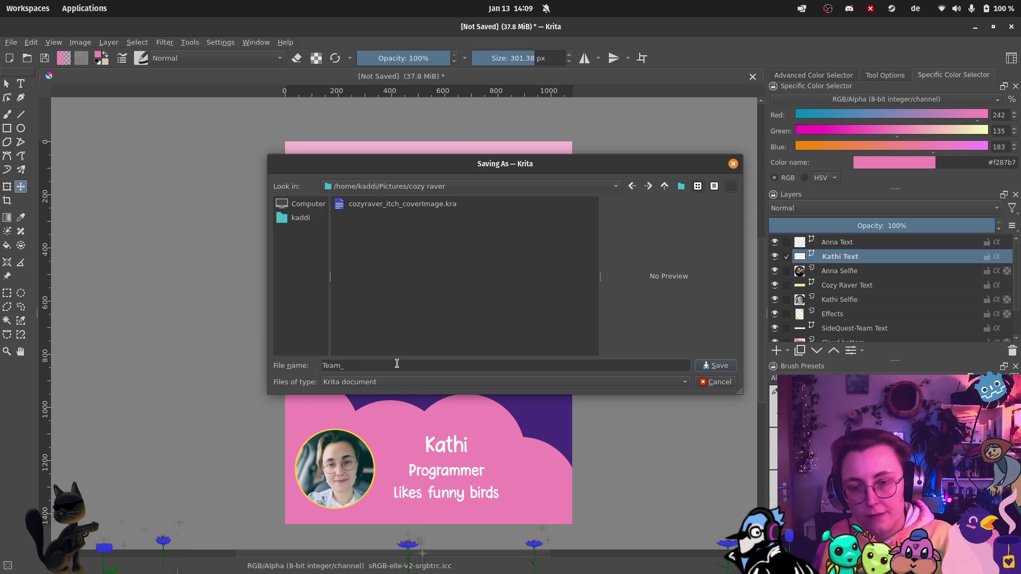
type("ung")
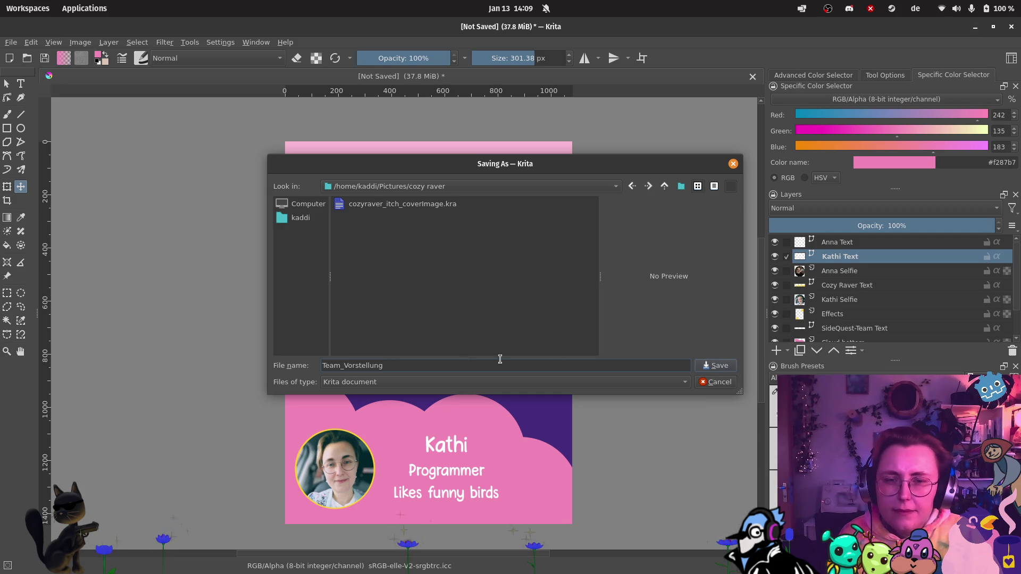
Step: Save Team_Vorstellung.kra, then save a PNG copy Team_Vorstellung.png with default export options
left_click(714, 367)
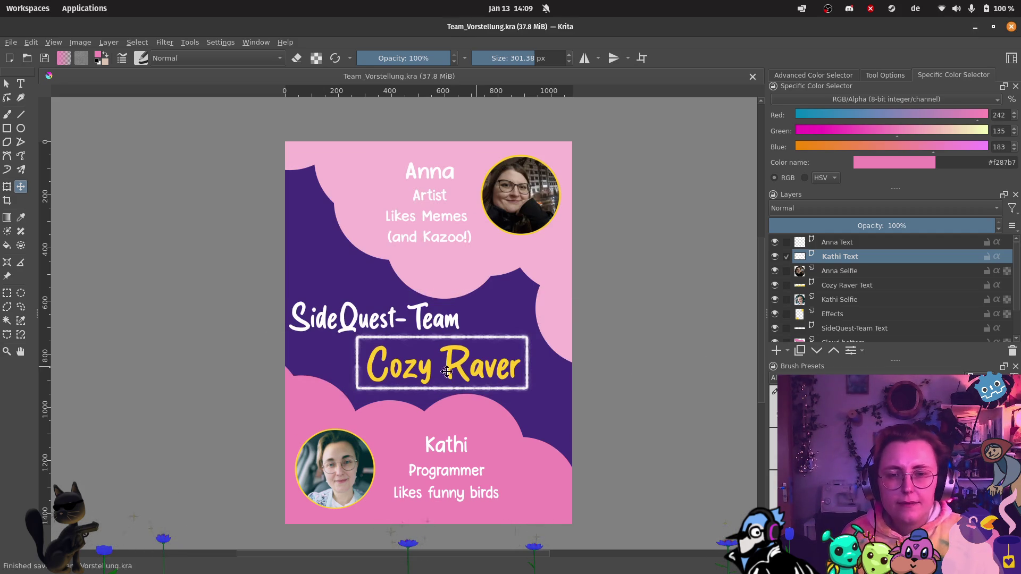
left_click(11, 42)
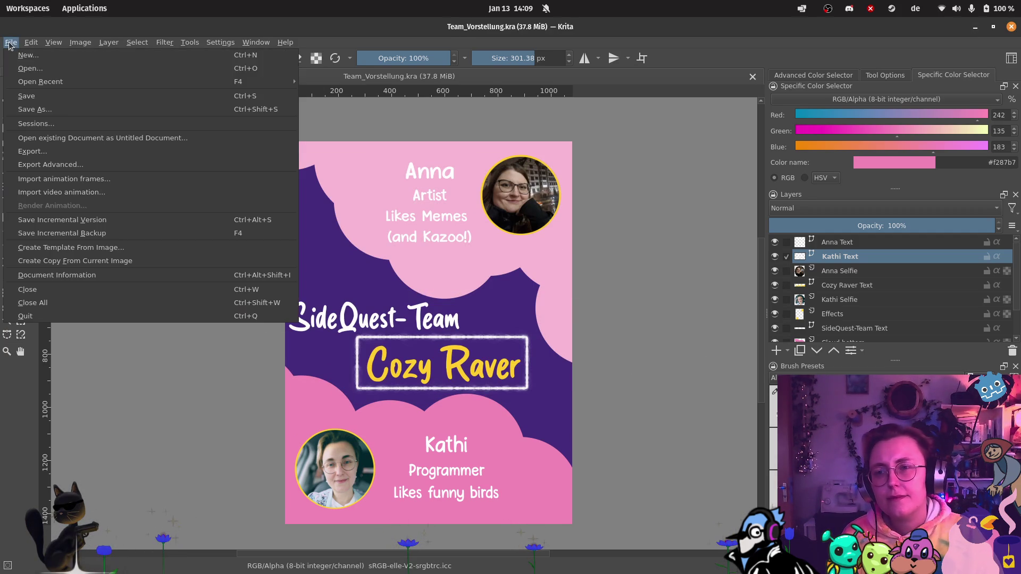
left_click(53, 110)
left_click(462, 382)
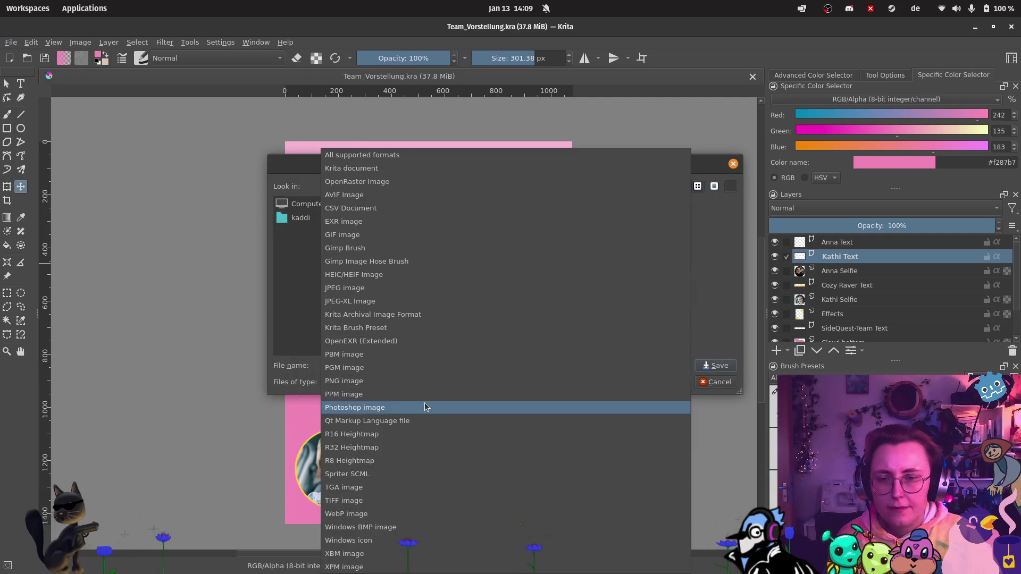
left_click(422, 381)
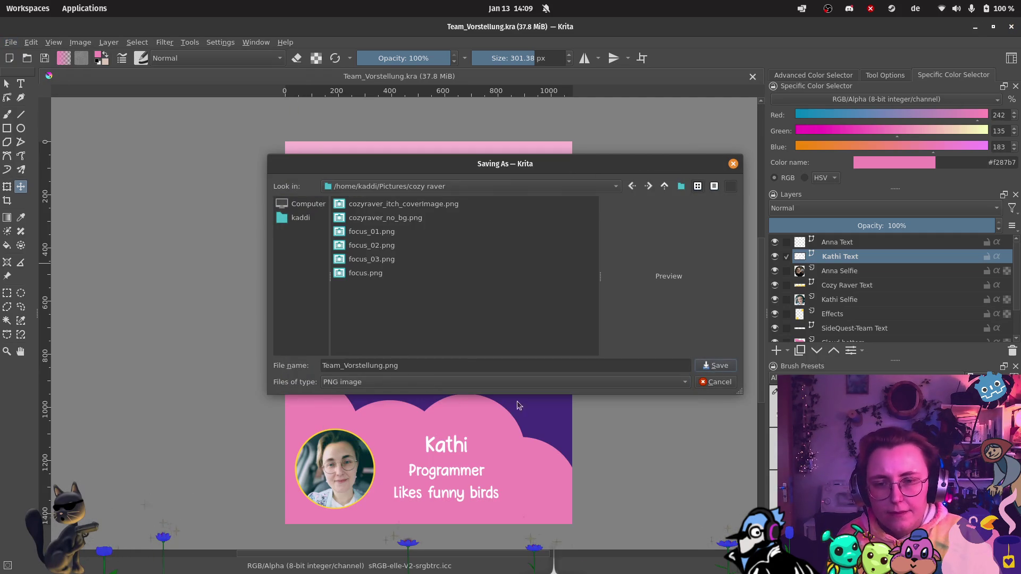
left_click(715, 367)
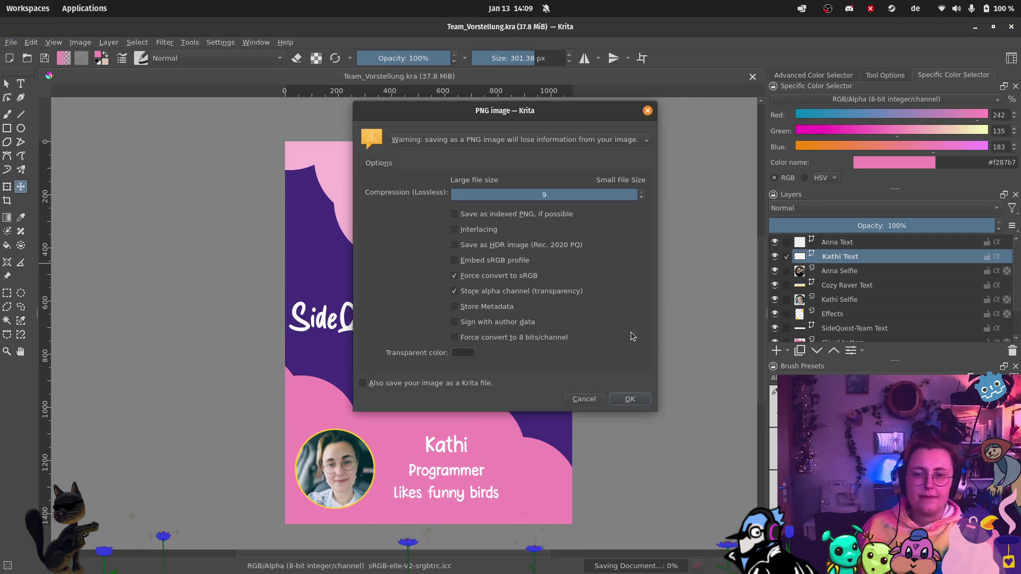
left_click(623, 399)
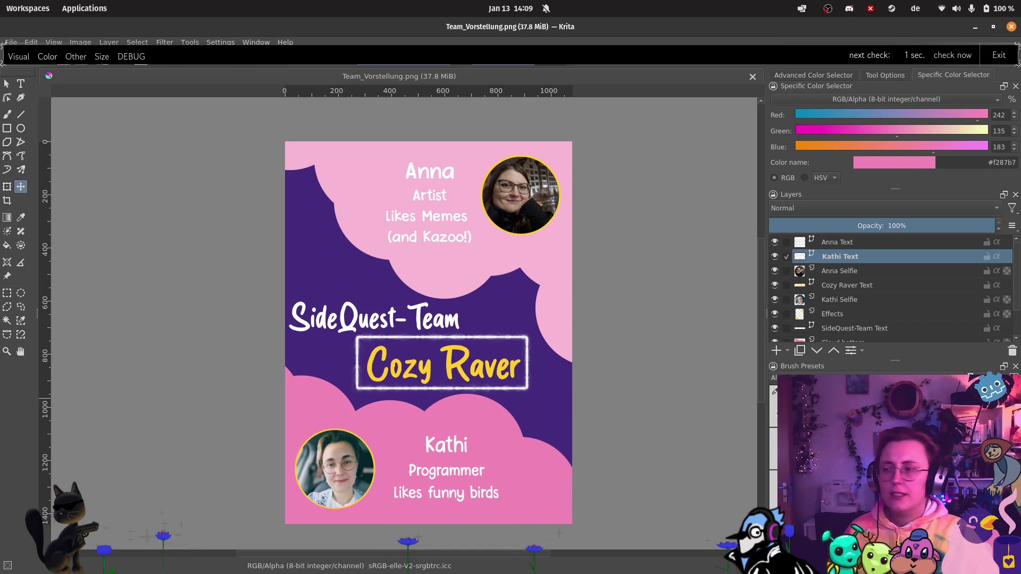
mouse_move(1, 308)
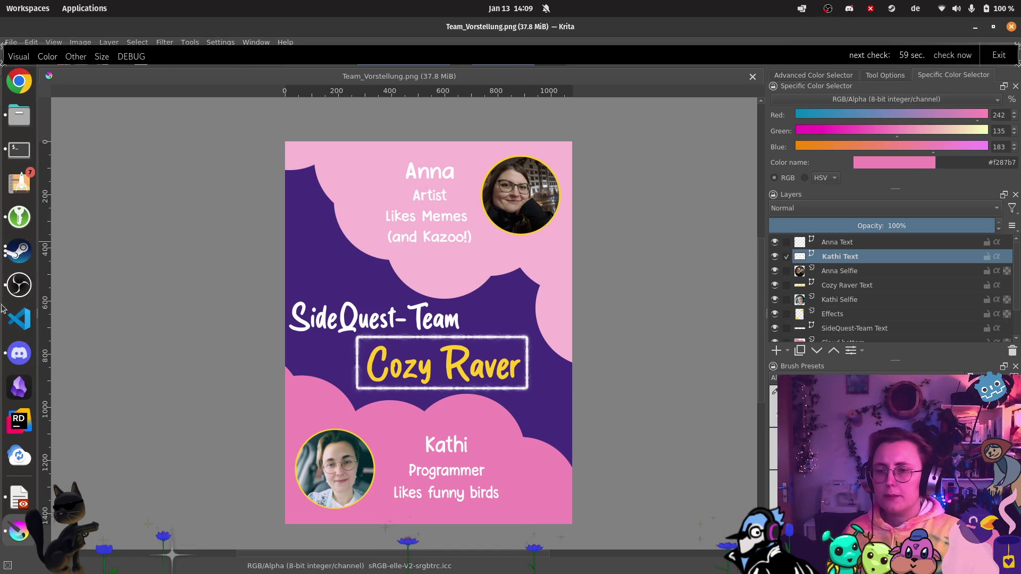
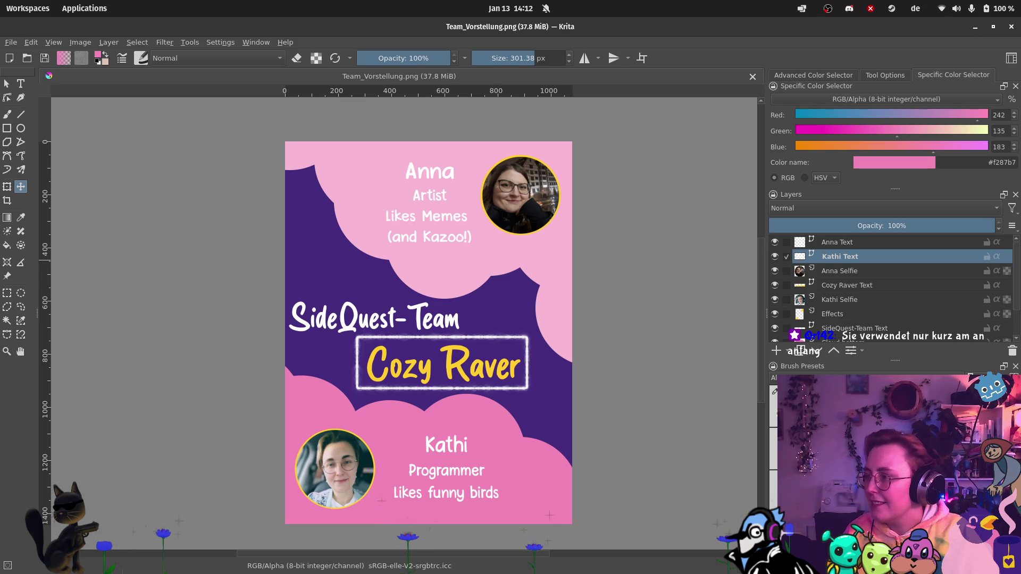
Step: Launch the web browser from the Applications menu
left_click(84, 8)
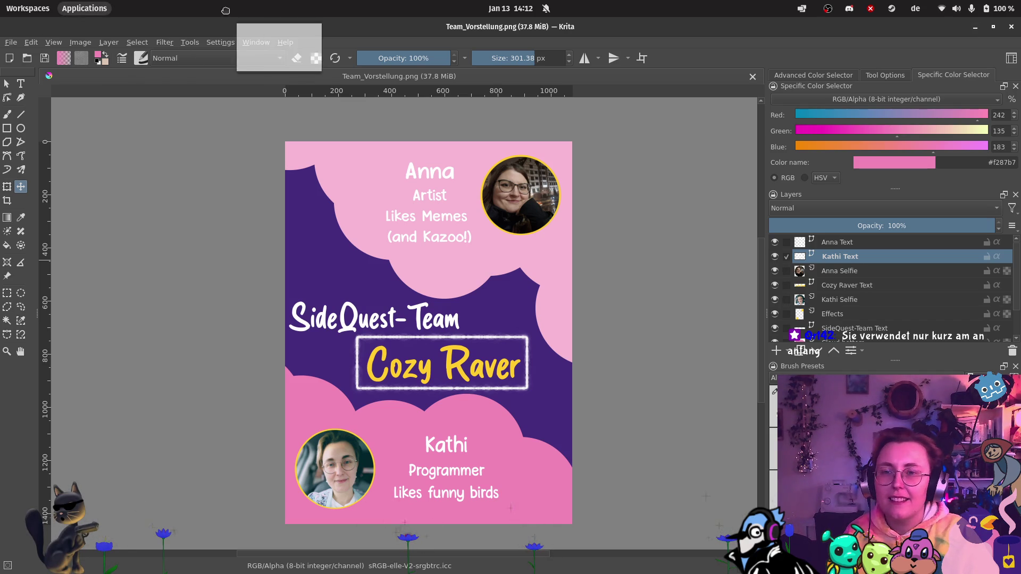
left_click(229, 37)
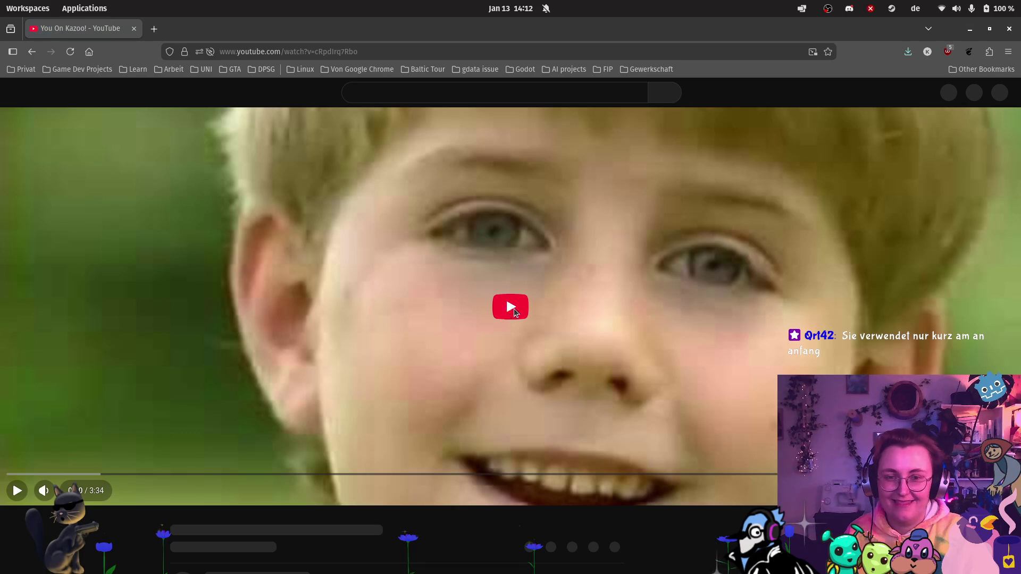
Step: Open the 'You On Kazoo!' video and start it playing
left_click(514, 308)
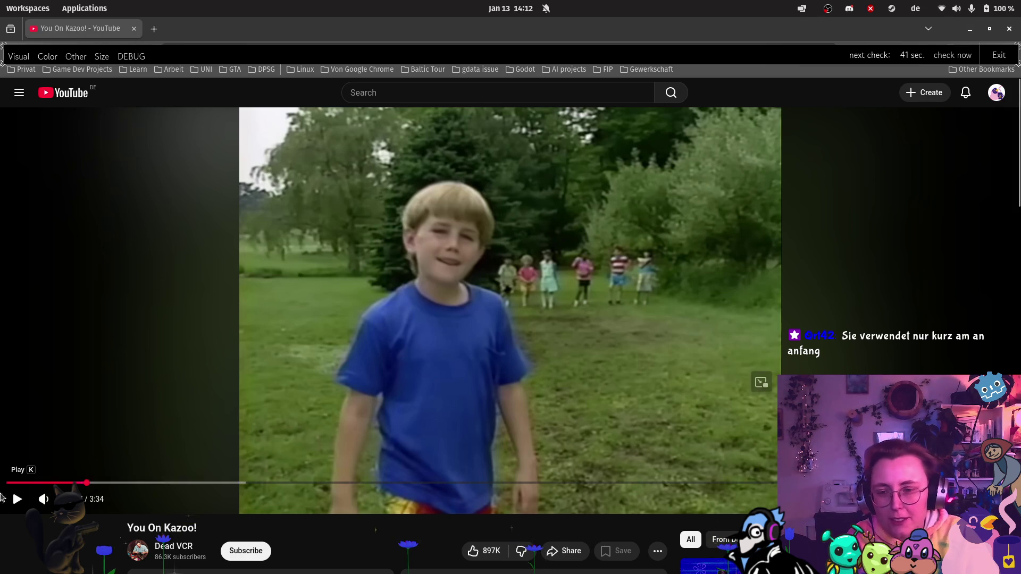
left_click(14, 499)
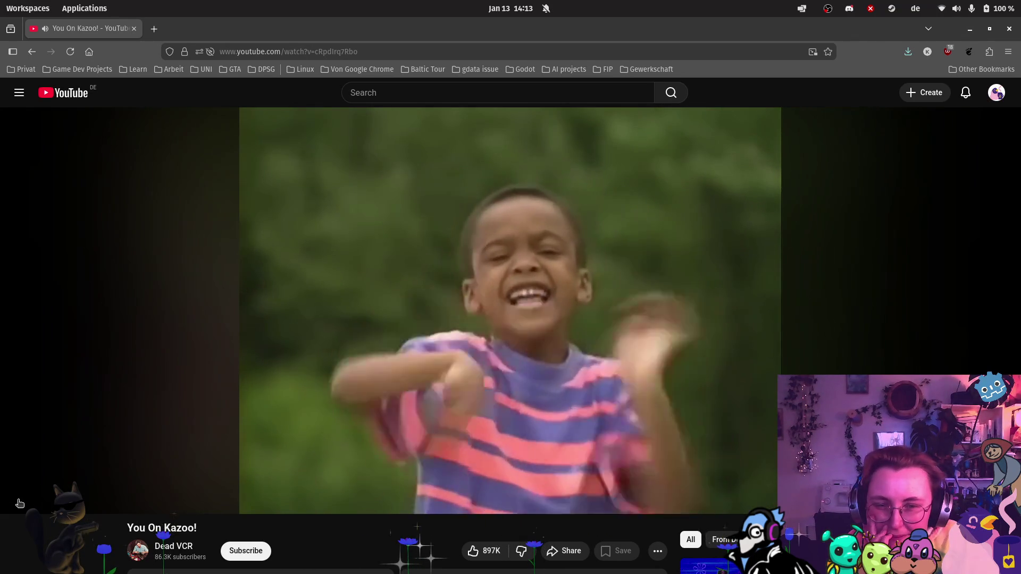
Step: Pause 'You On Kazoo!' at around 1:24
mouse_move(16, 502)
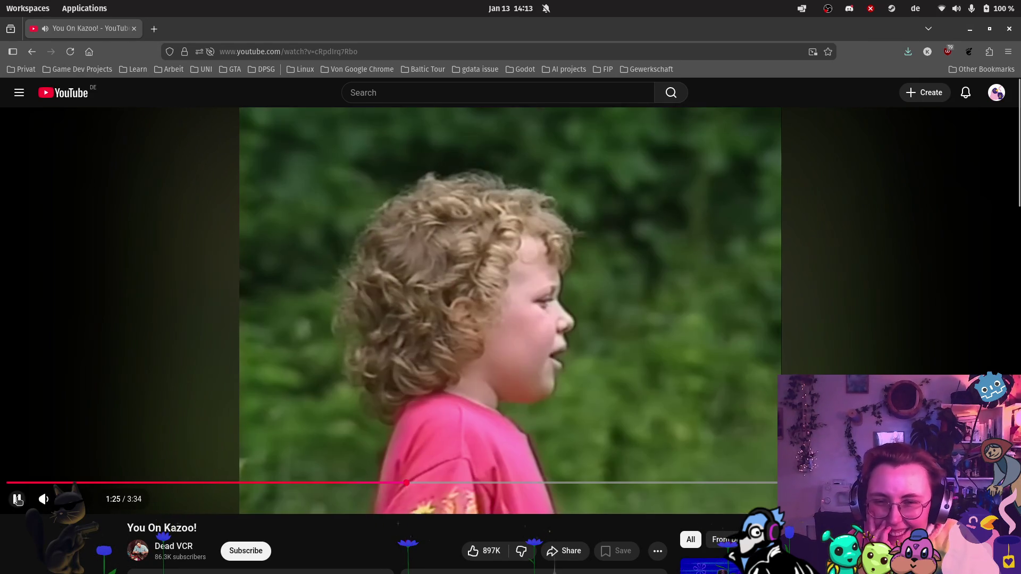
left_click(16, 501)
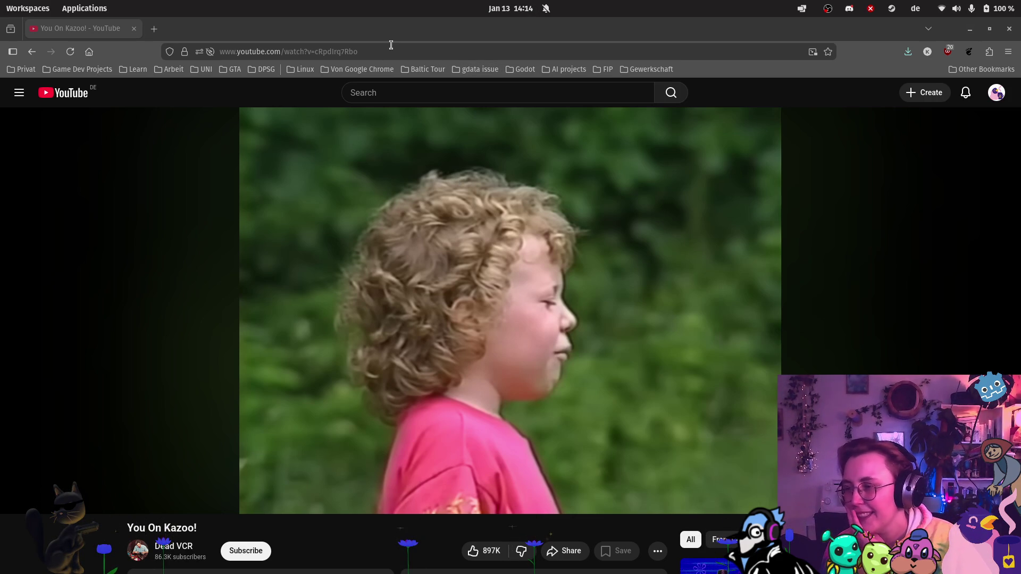
Step: Search 'tardigrade inf' and open Tardigrade Inferno's 'We Are Number One (2019)' video
left_click(392, 93)
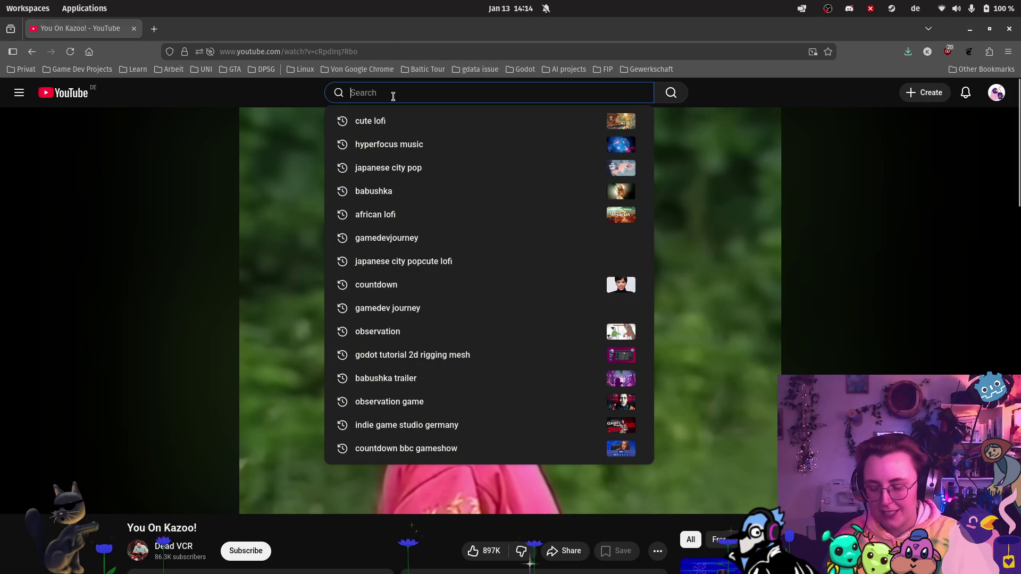
type("tardigrade ")
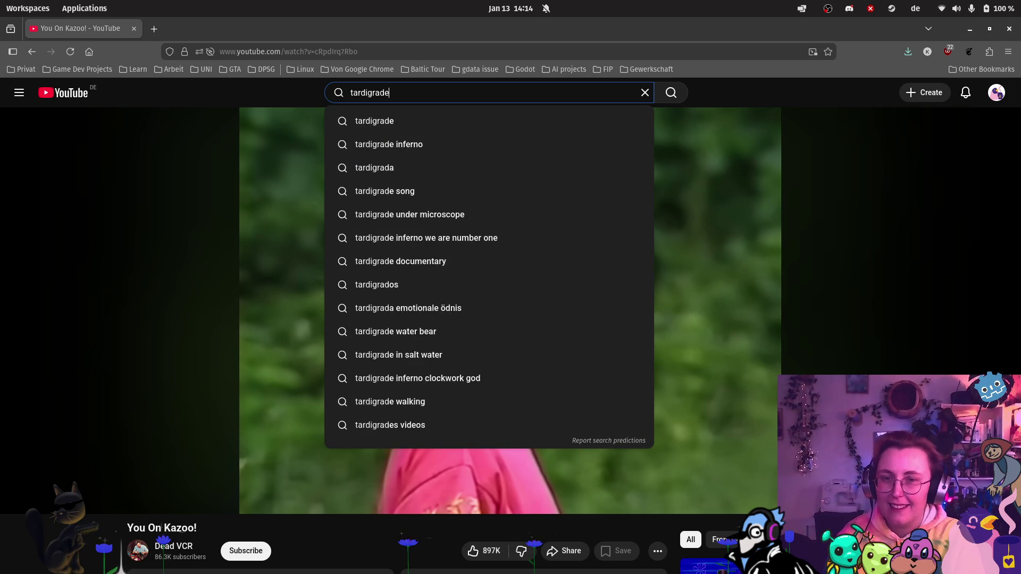
type("inf")
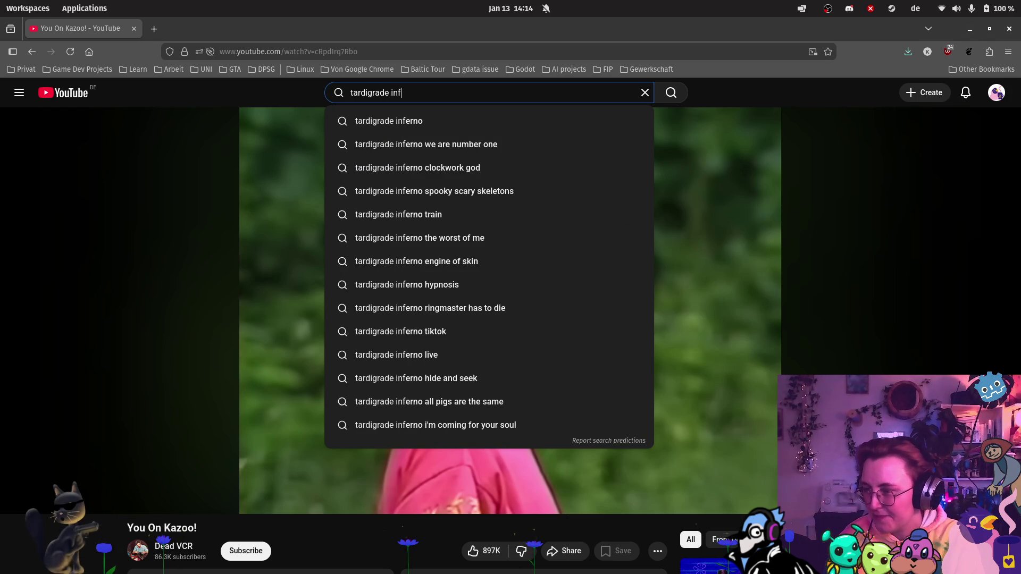
key("Down")
key("Down")
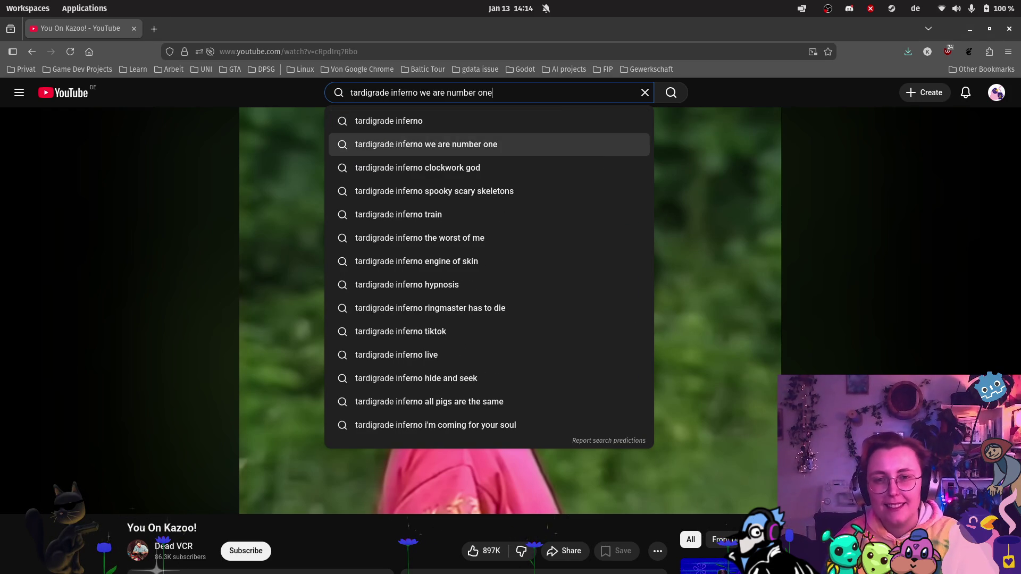
key("Return")
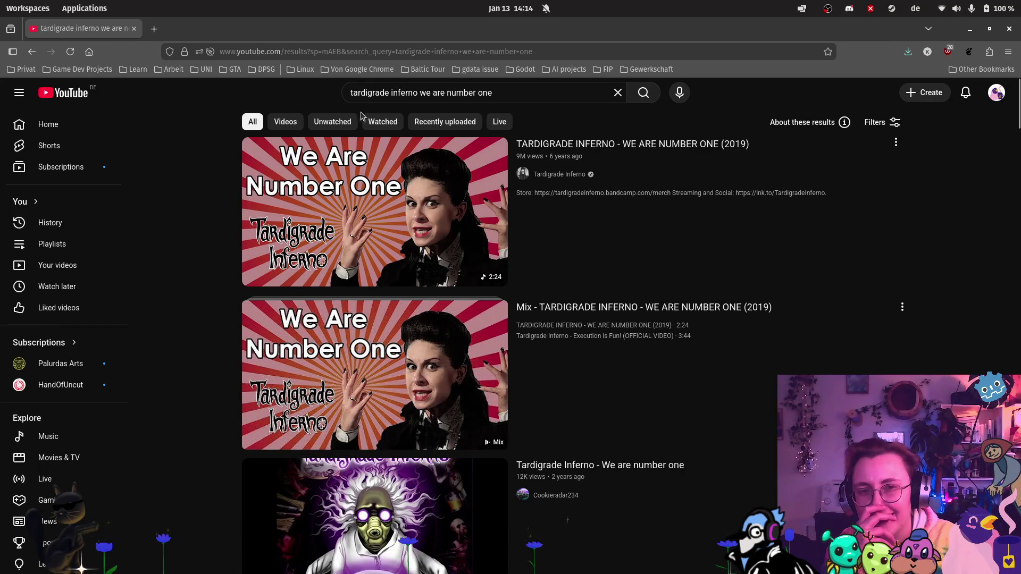
left_click(360, 199)
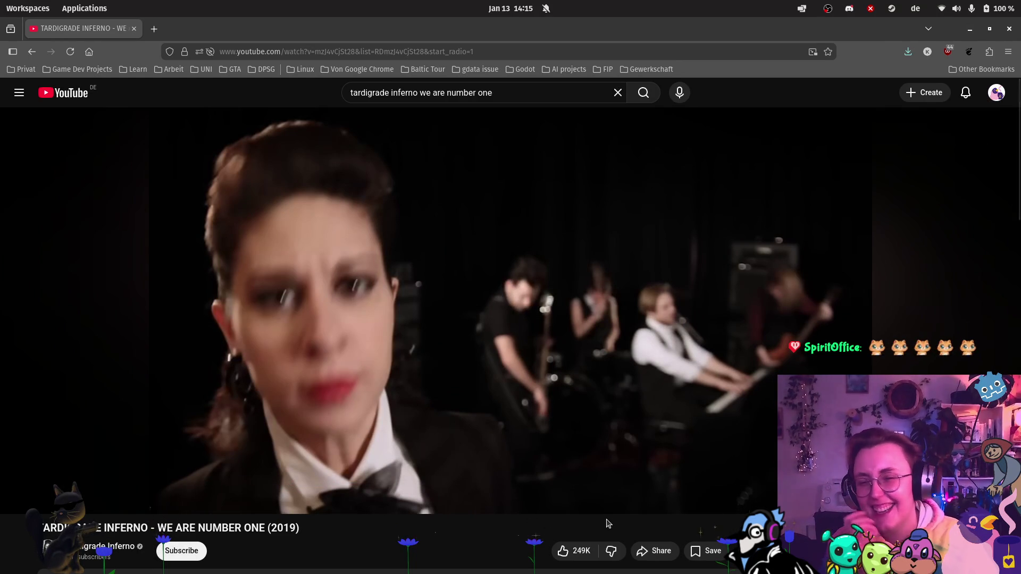
Step: Resume 'We Are Number One' and pause it at 1:07
left_click(22, 497)
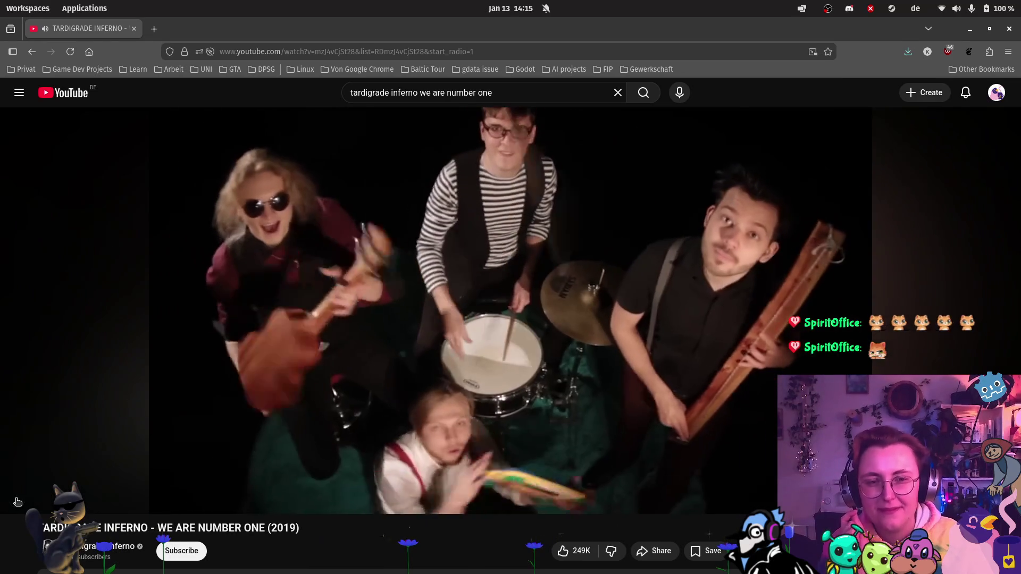
left_click(18, 500)
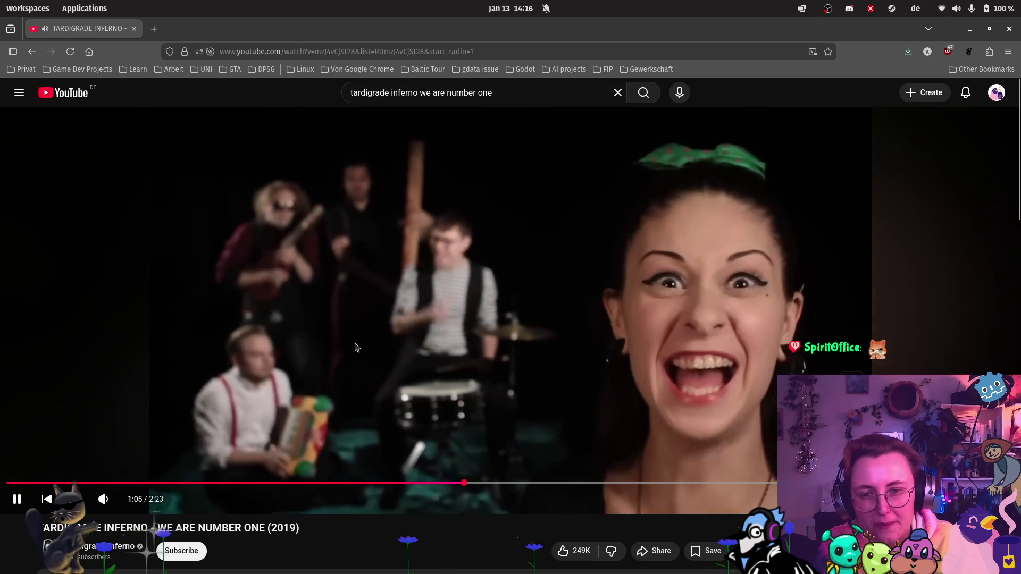
left_click(16, 501)
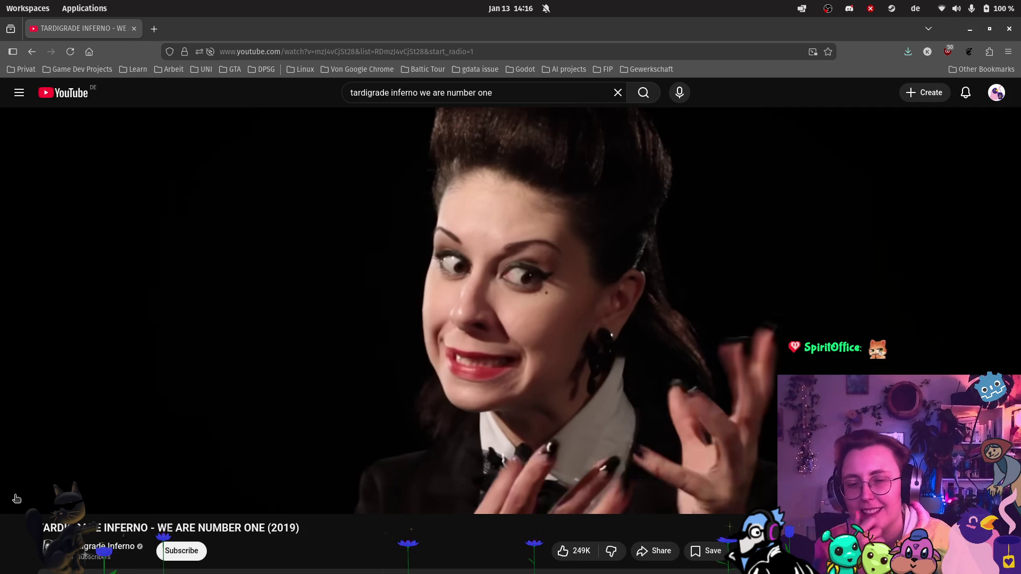
Step: Resume 'We Are Number One' and pause it again at 1:56
left_click(17, 499)
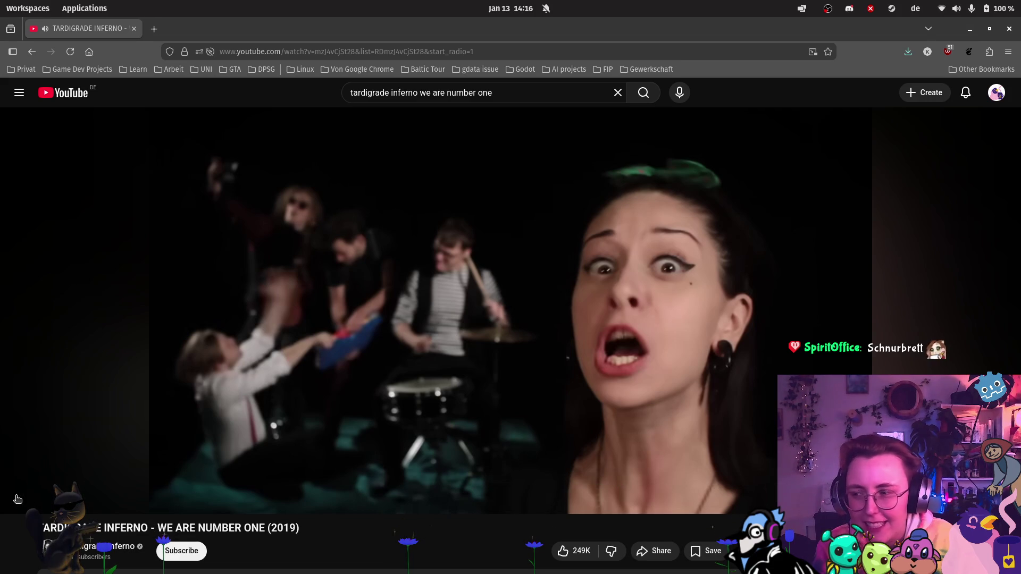
left_click(16, 499)
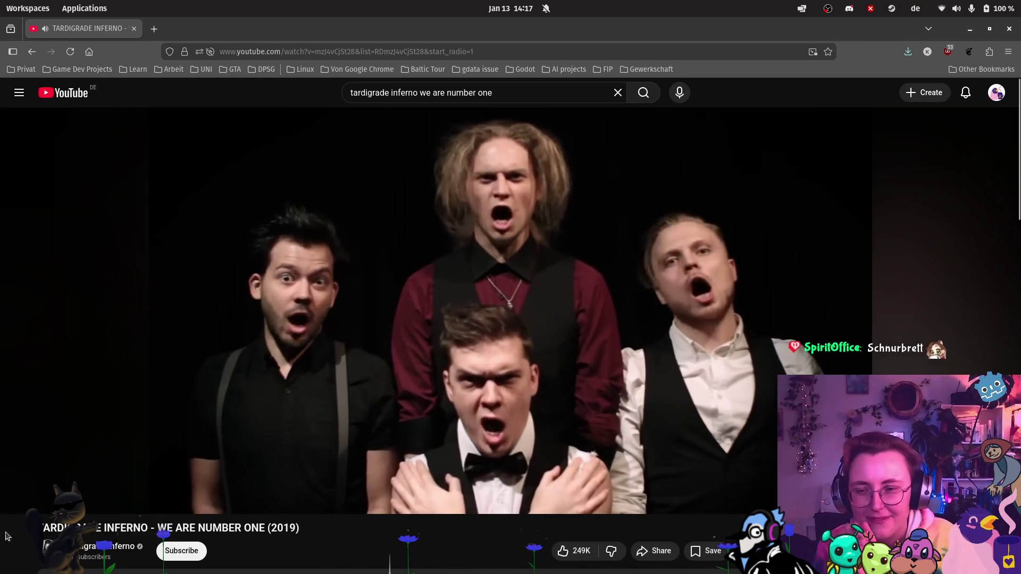
mouse_move(16, 511)
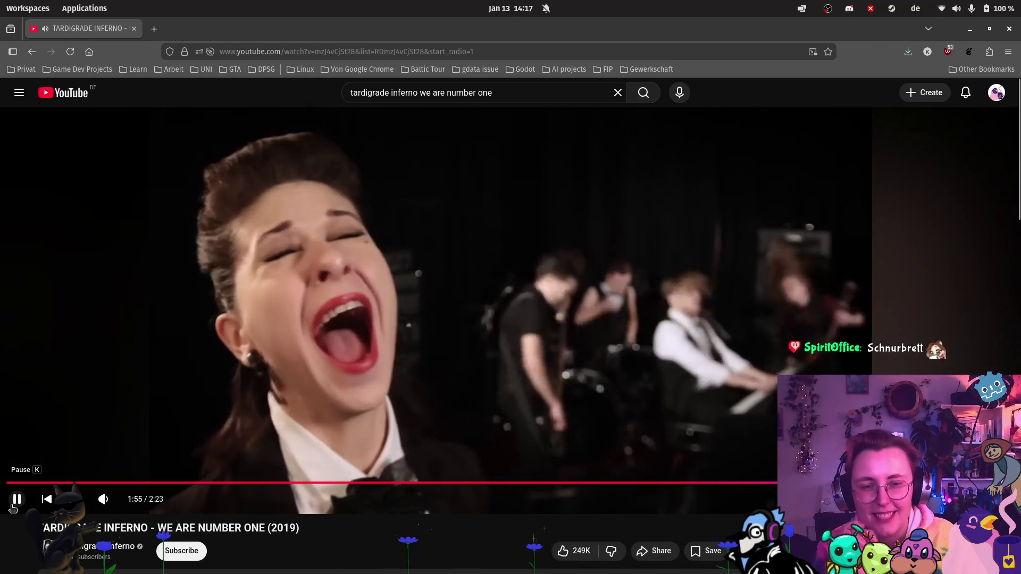
left_click(15, 503)
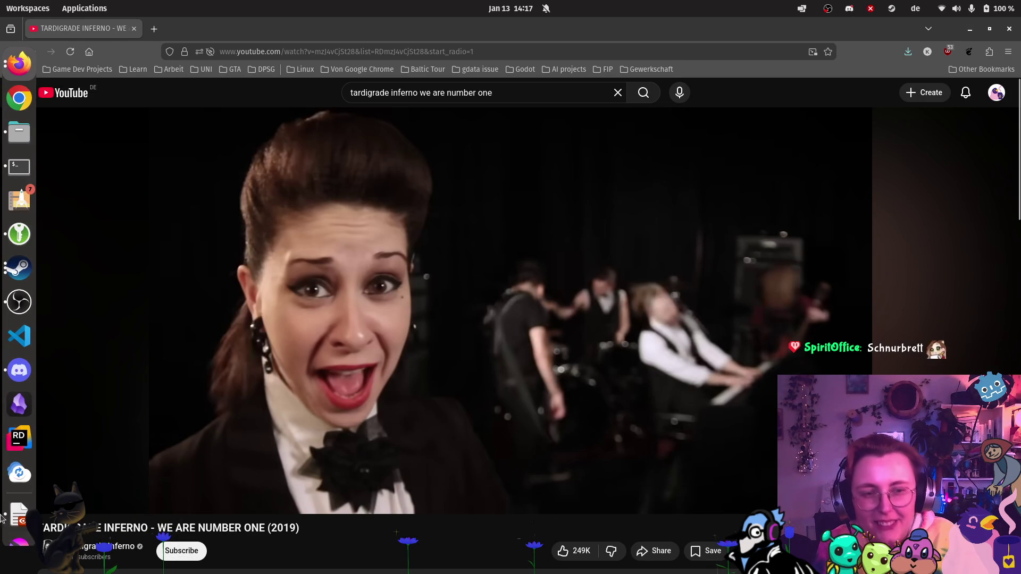
Step: Play 'We Are Number One' on and stop it at 2:21, near the end
left_click(17, 499)
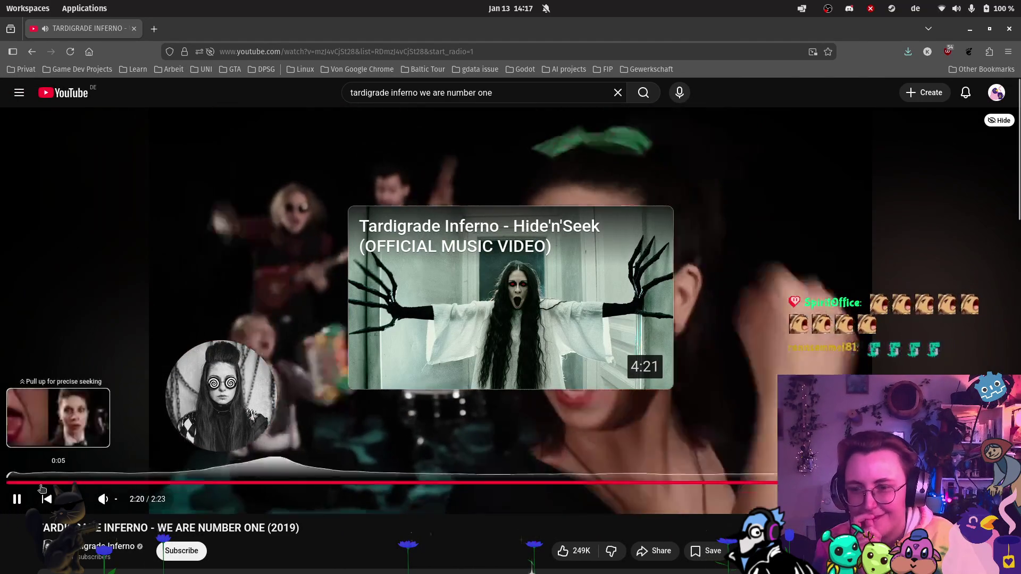
left_click(17, 498)
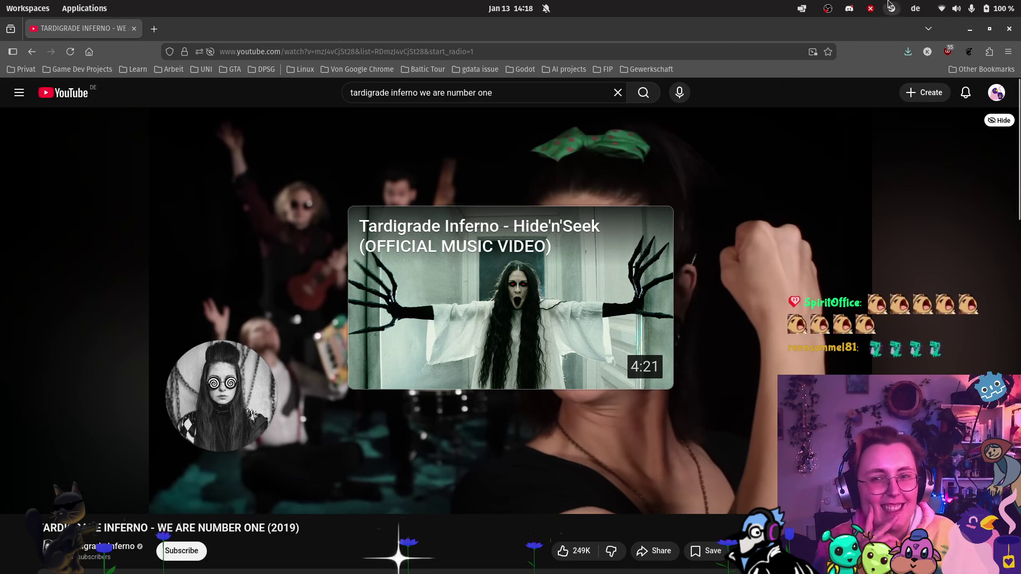
mouse_move(991, 43)
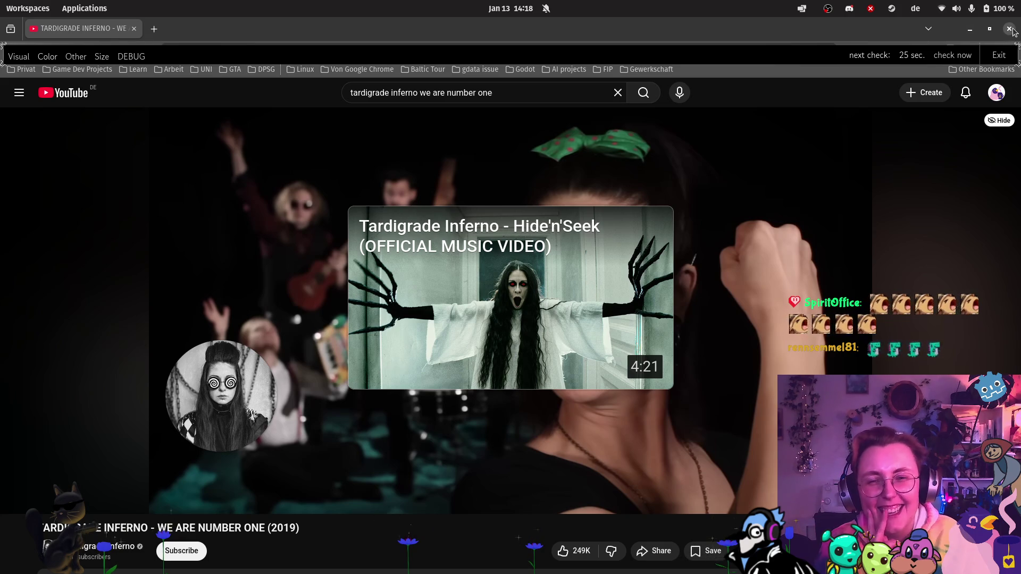
Step: Close the browser window to get back to the Team_Vorstellung poster in Krita
left_click(1010, 29)
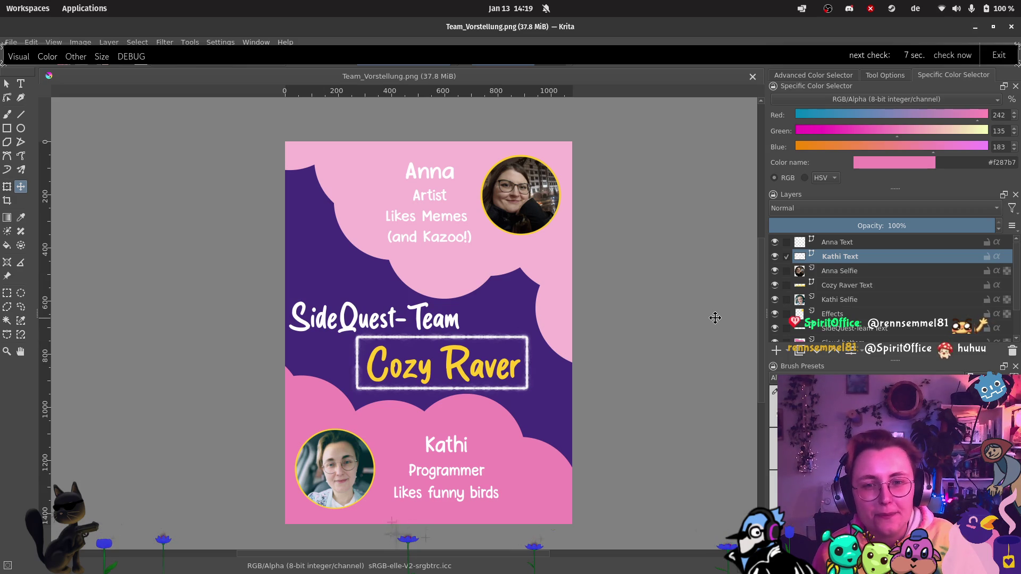
Step: Bring up the Files window from the dock over the Krita poster
mouse_move(2, 159)
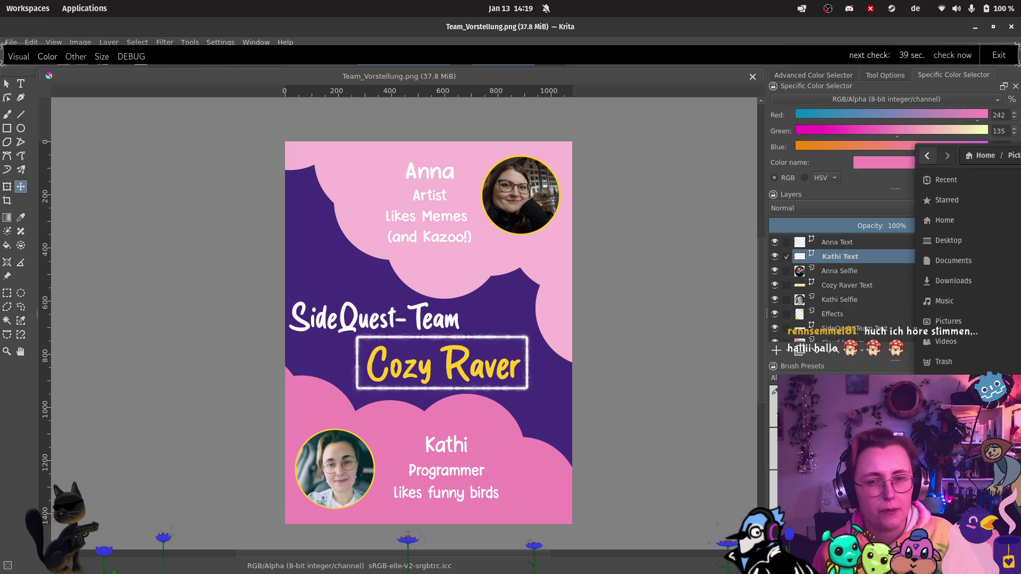
Step: Maximize Files, select Team_Vorstellung.png in Pictures/cozy raver, then dismiss the file manager
key("super+Up")
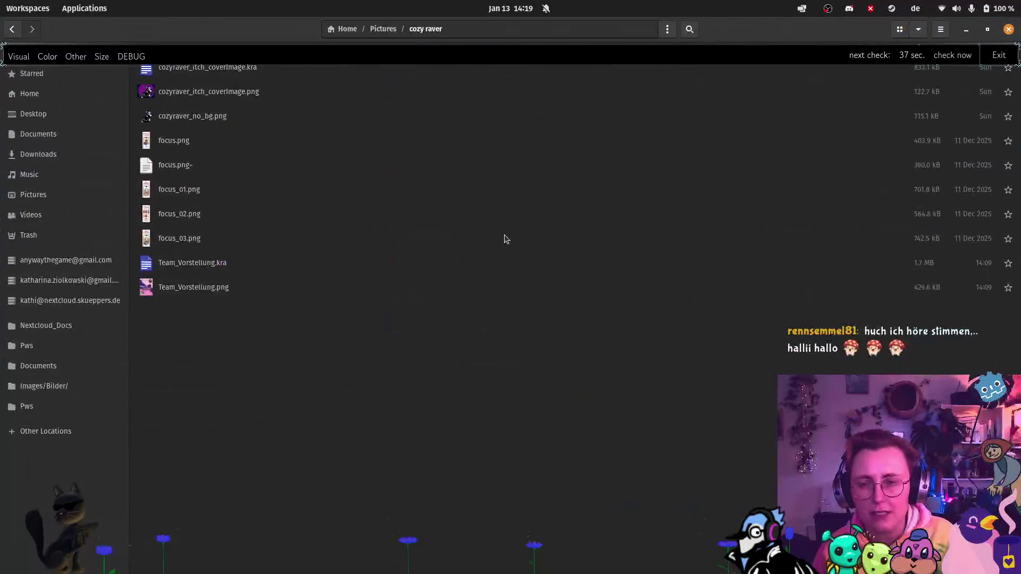
left_click(206, 292)
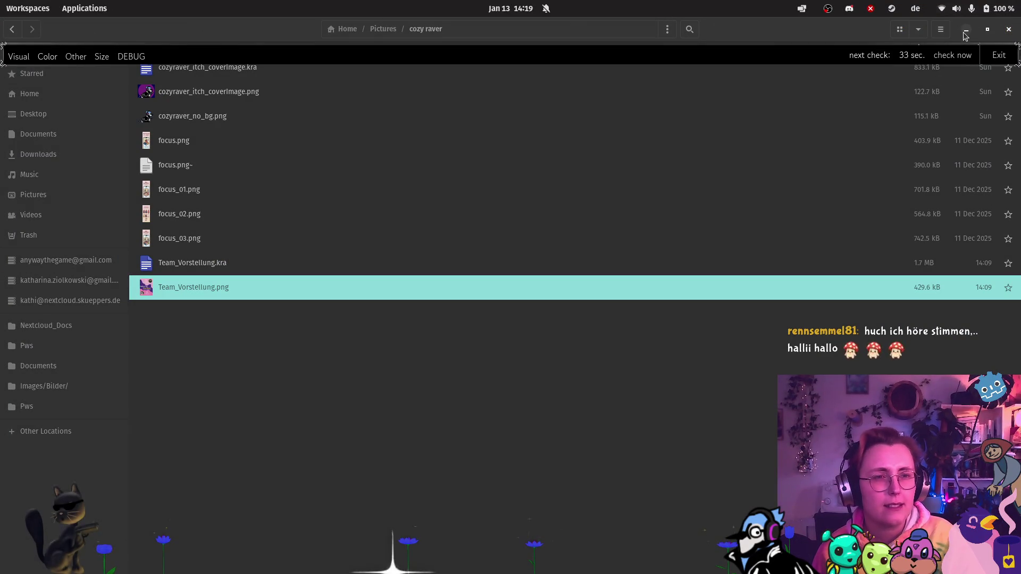
key("ctrl+w")
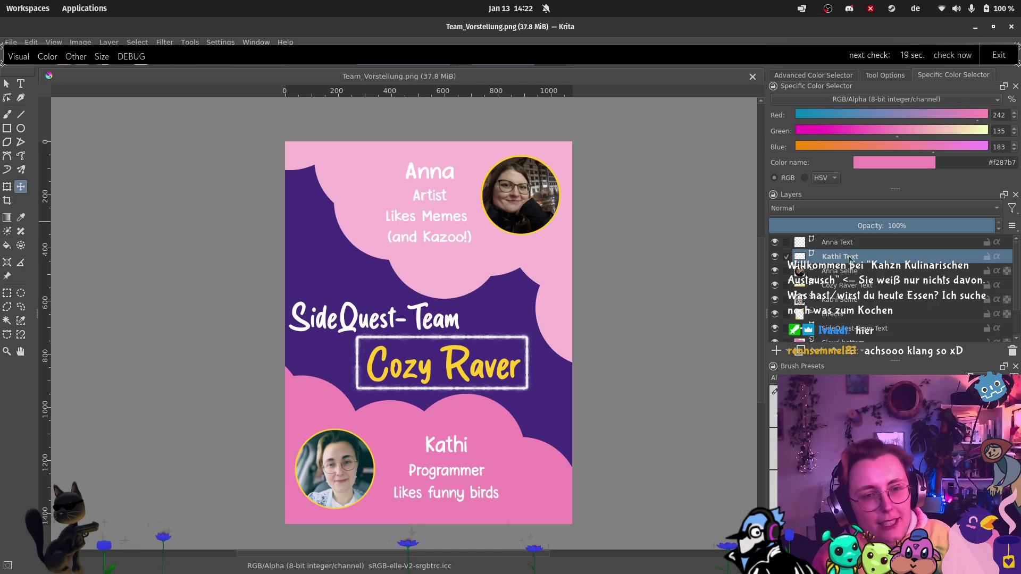
Step: Make the Anna Selfie layer active and zoom in on the Anna photo circle
left_click(846, 272)
scroll(463, 150, "up", 1)
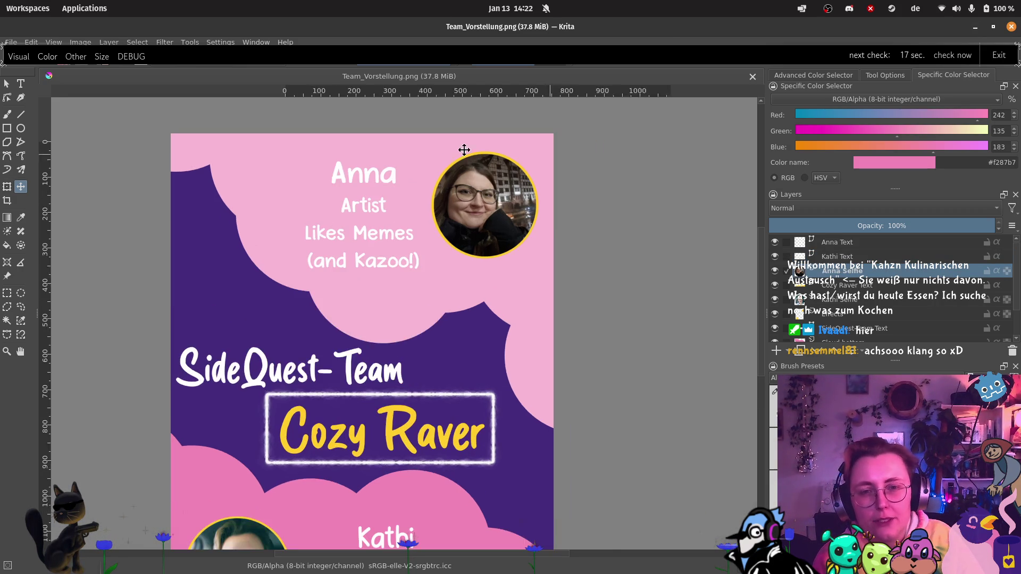
scroll(431, 157, "up", 1)
scroll(564, 228, "up", 1)
scroll(563, 228, "down", 4)
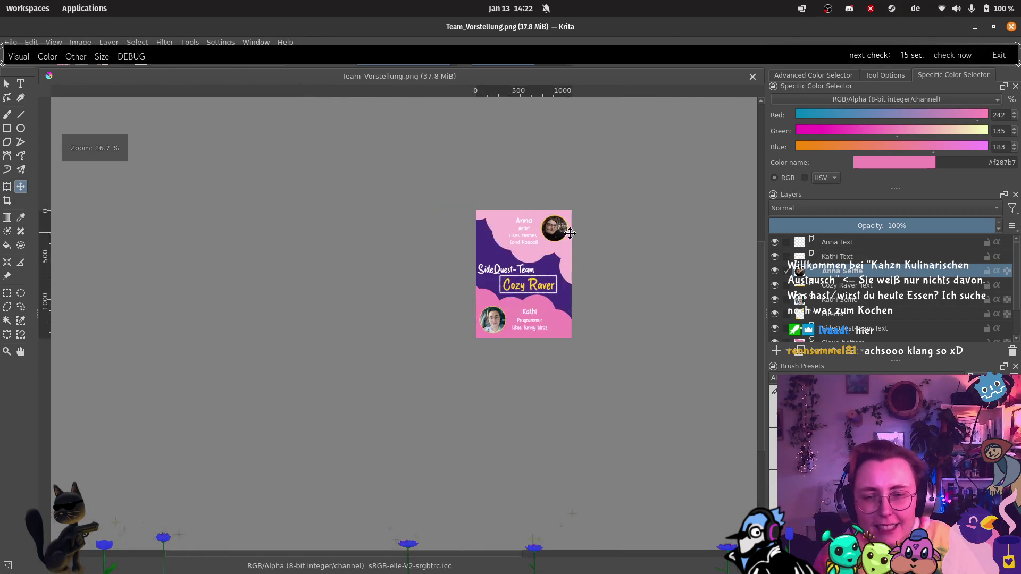
scroll(553, 226, "up", 3)
scroll(537, 219, "up", 1)
scroll(538, 219, "up", 1)
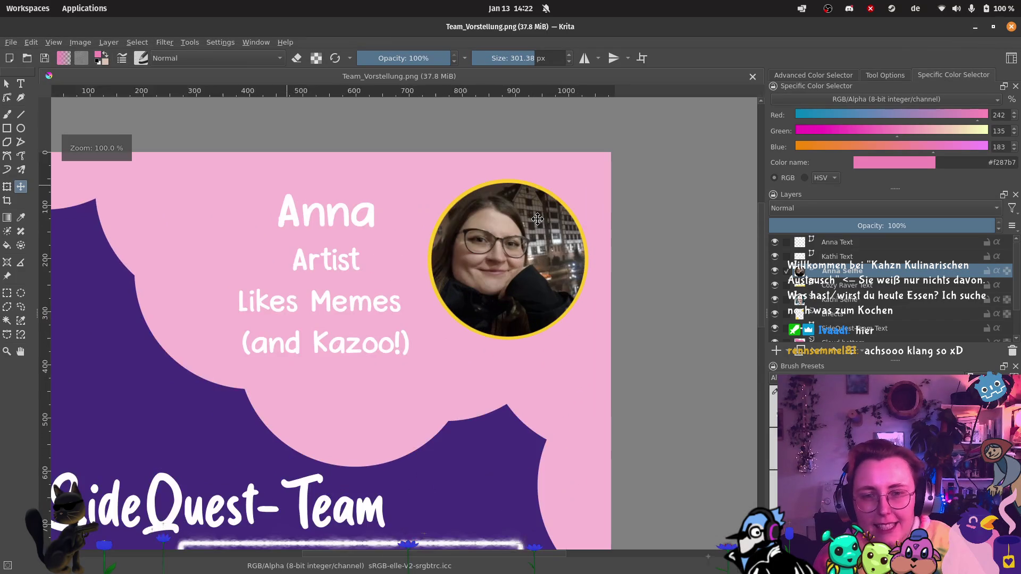
scroll(537, 219, "up", 1)
scroll(538, 219, "down", 1)
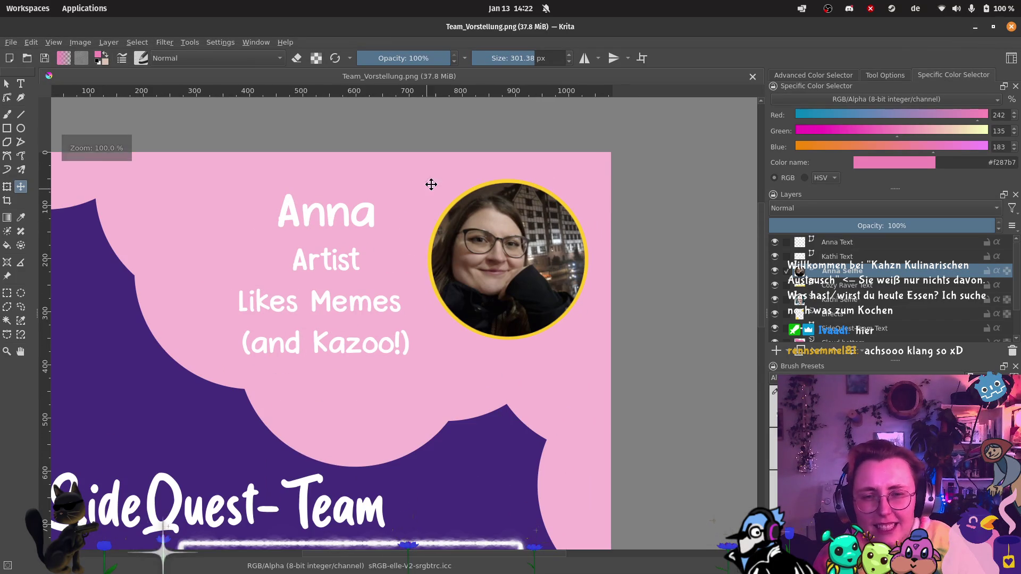
Step: Pan and zoom around the Anna photo to inspect it closely
left_click_drag(486, 374, 492, 356)
scroll(492, 356, "down", 6)
scroll(492, 356, "left", 3)
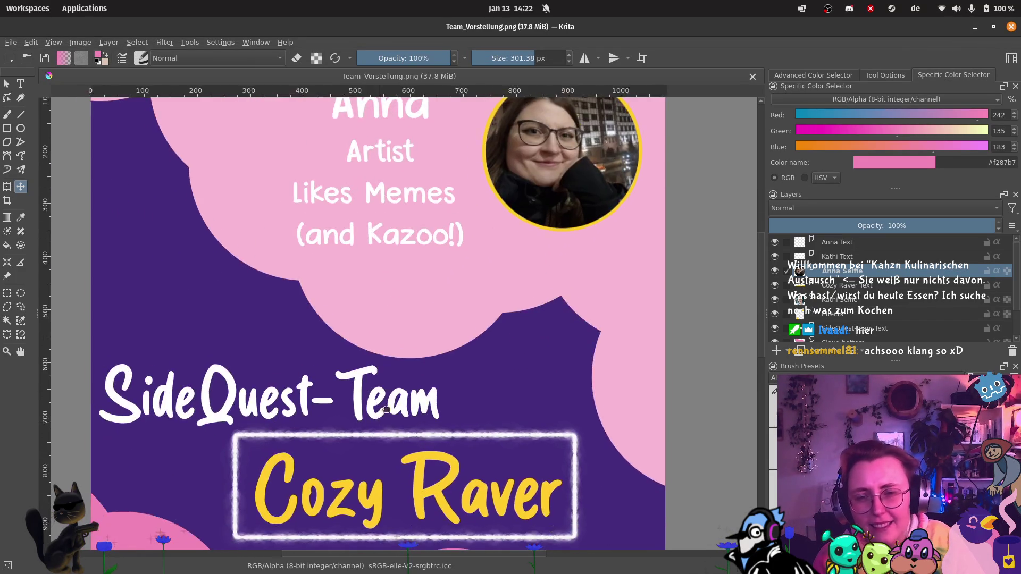
scroll(445, 220, "right", 4)
scroll(445, 220, "up", 6)
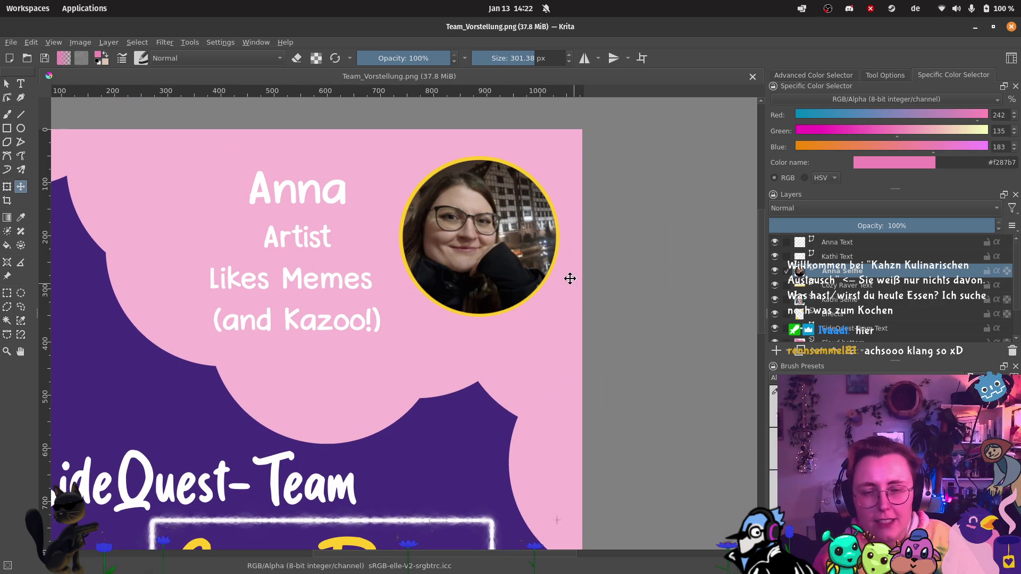
scroll(551, 319, "up", 2)
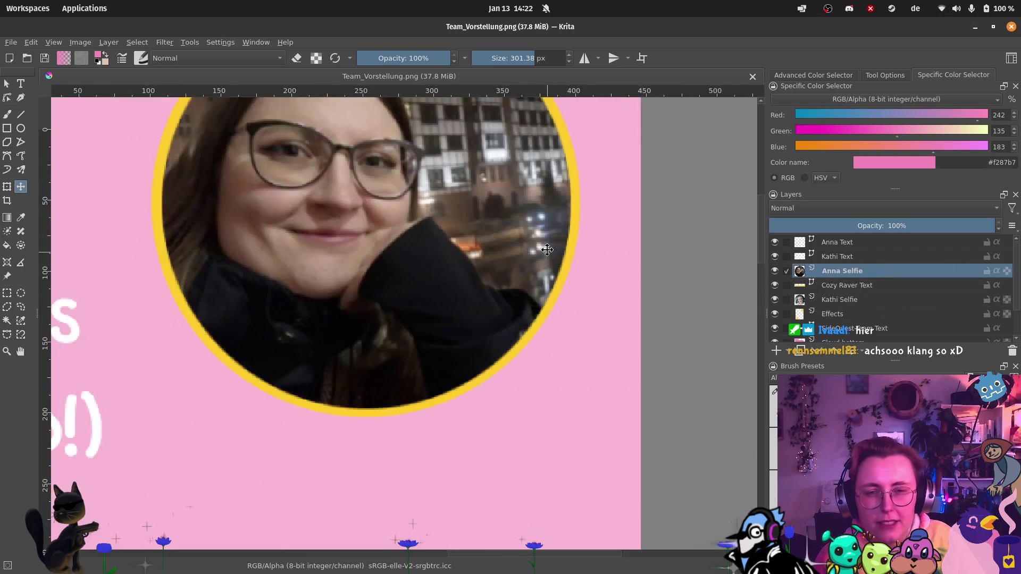
scroll(537, 287, "down", 1)
scroll(531, 274, "up", 1)
scroll(532, 274, "up", 2)
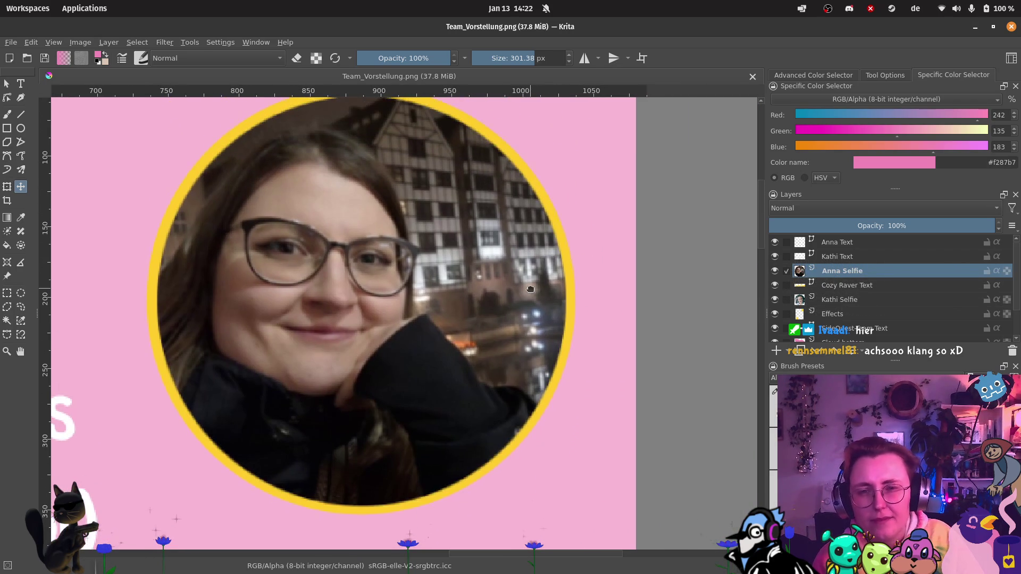
scroll(530, 320, "down", 1)
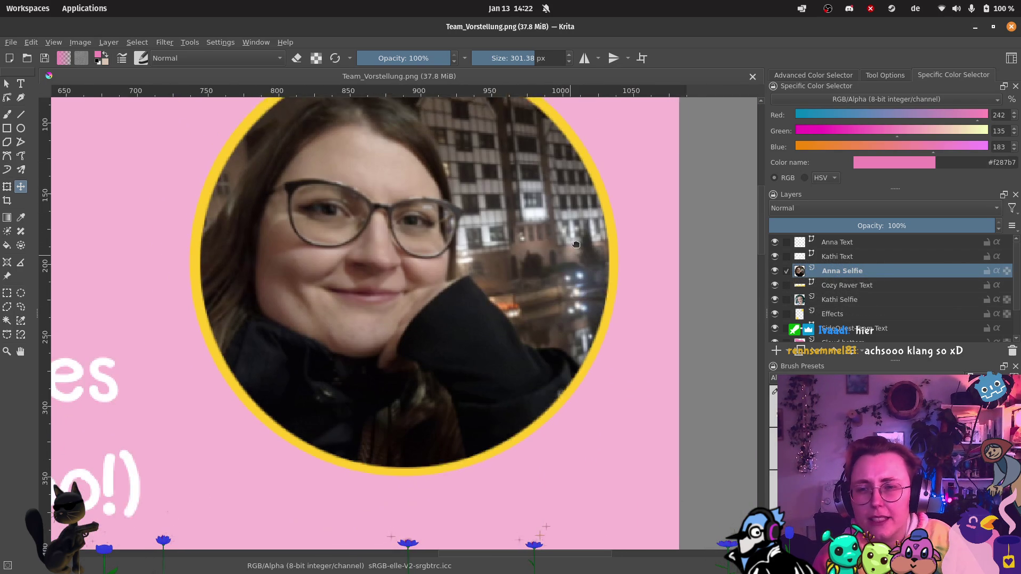
scroll(406, 273, "down", 1)
scroll(406, 273, "down", 1)
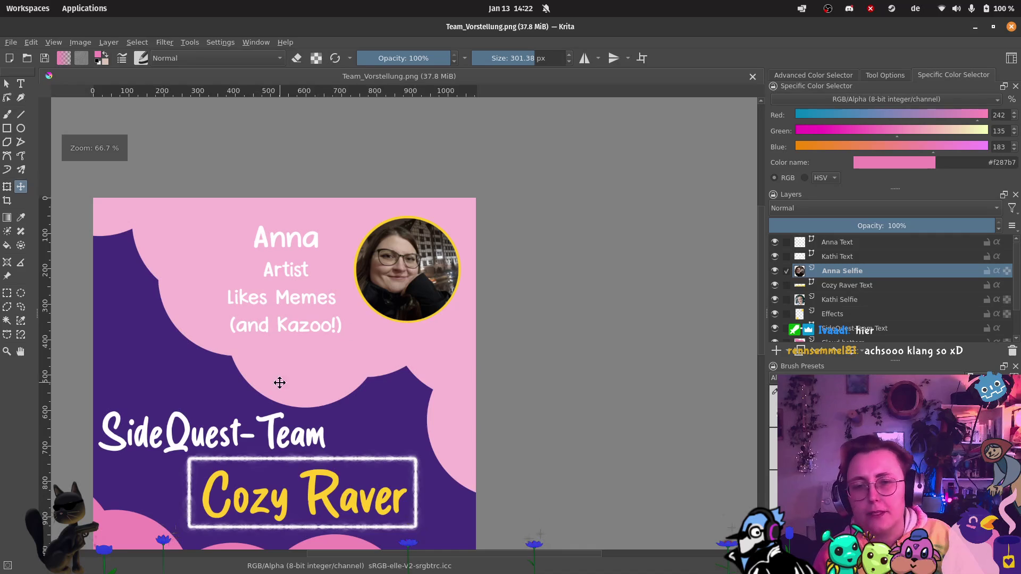
scroll(367, 312, "down", 5)
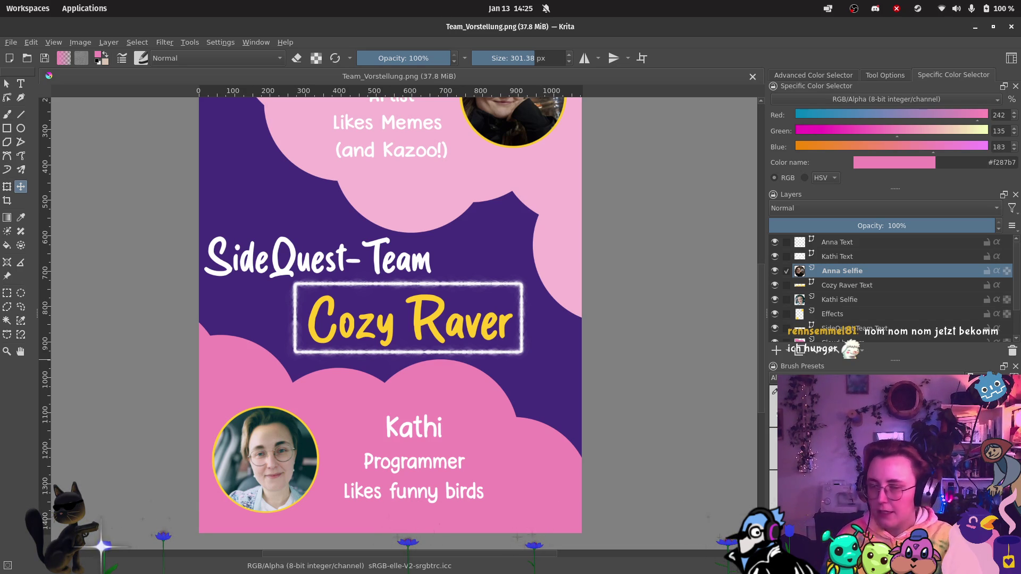
mouse_move(2, 43)
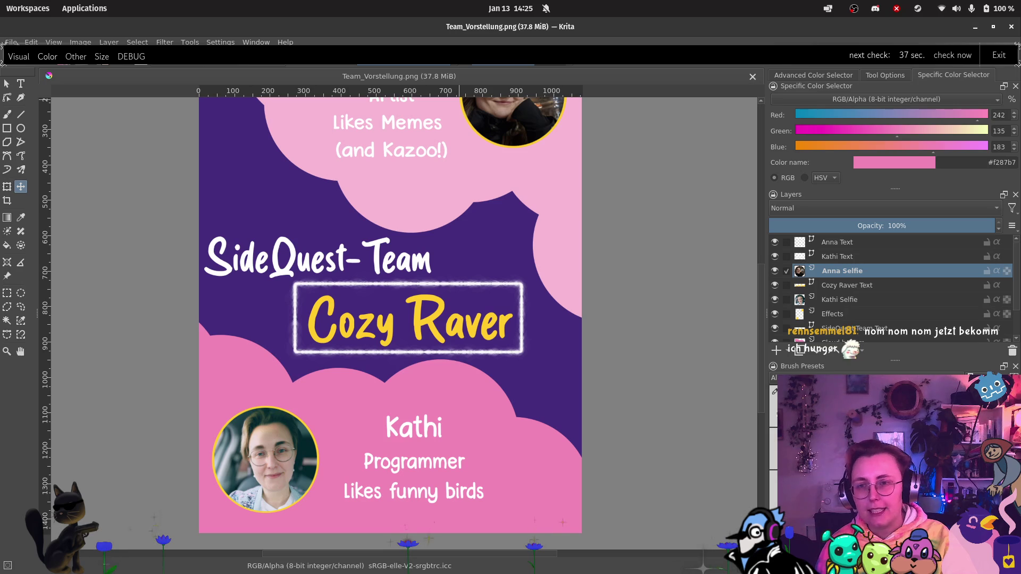
Step: Save the poster as Team_Vorstellung.psd in Photoshop image format, accepting the warning
left_click(11, 42)
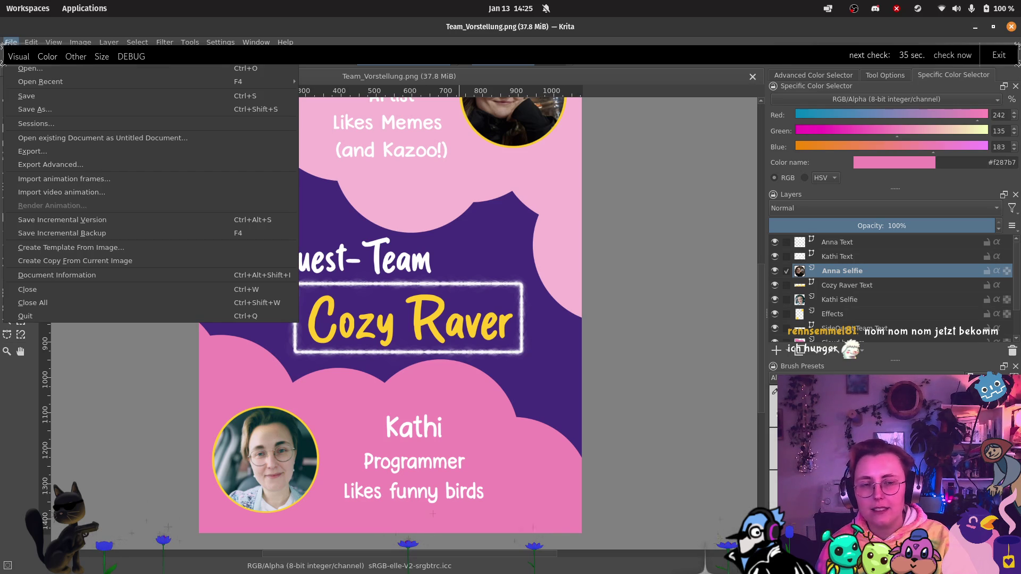
key("ctrl+shift+s")
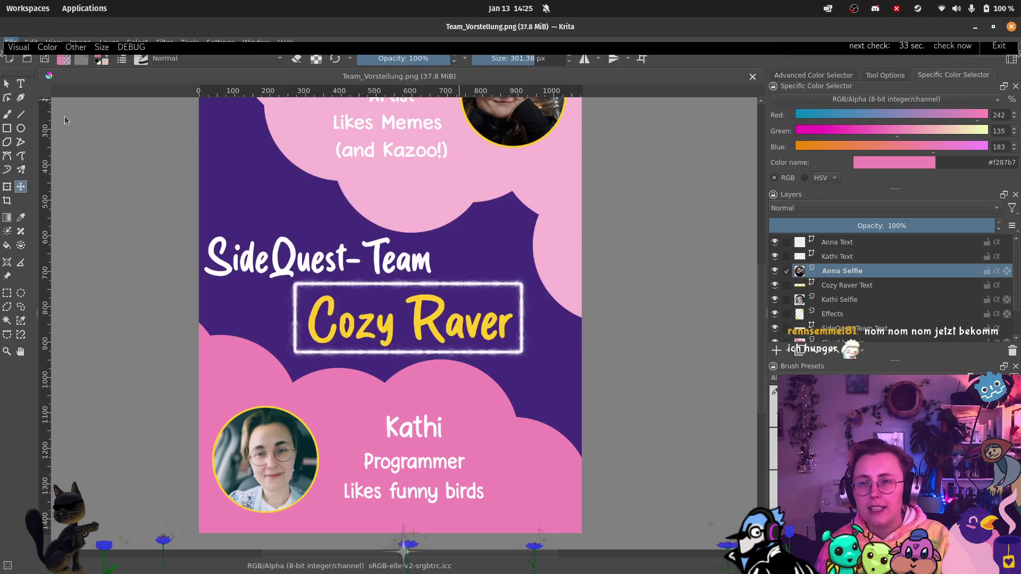
left_click(558, 381)
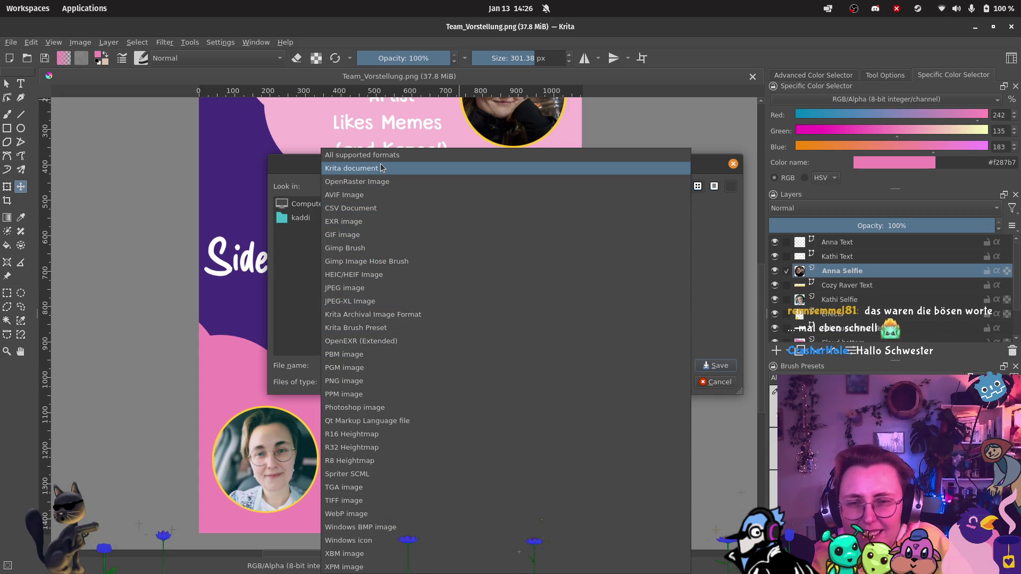
left_click(388, 408)
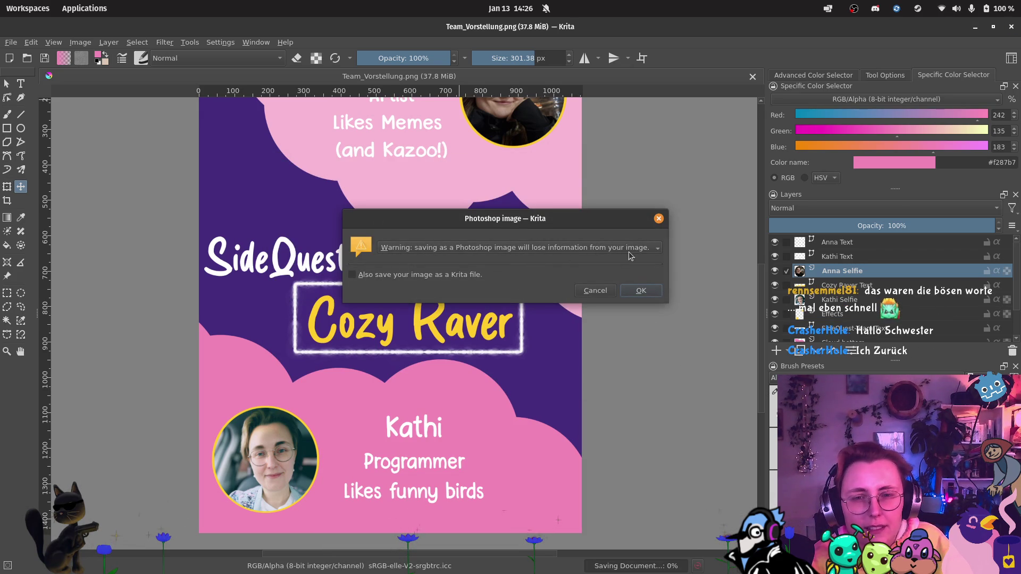
left_click(641, 291)
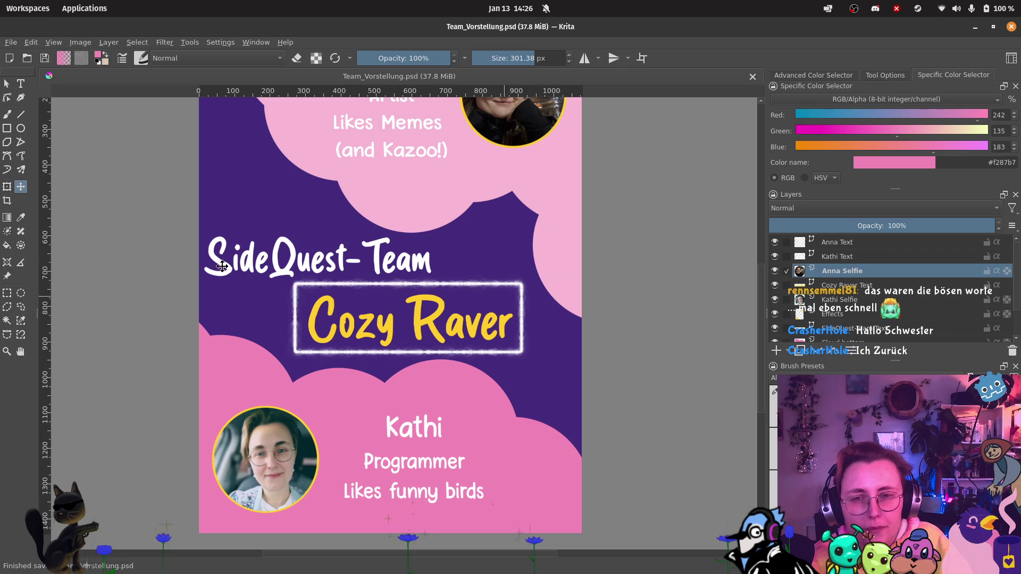
Step: Switch to the file manager window showing the cozy raver folder
mouse_move(2, 267)
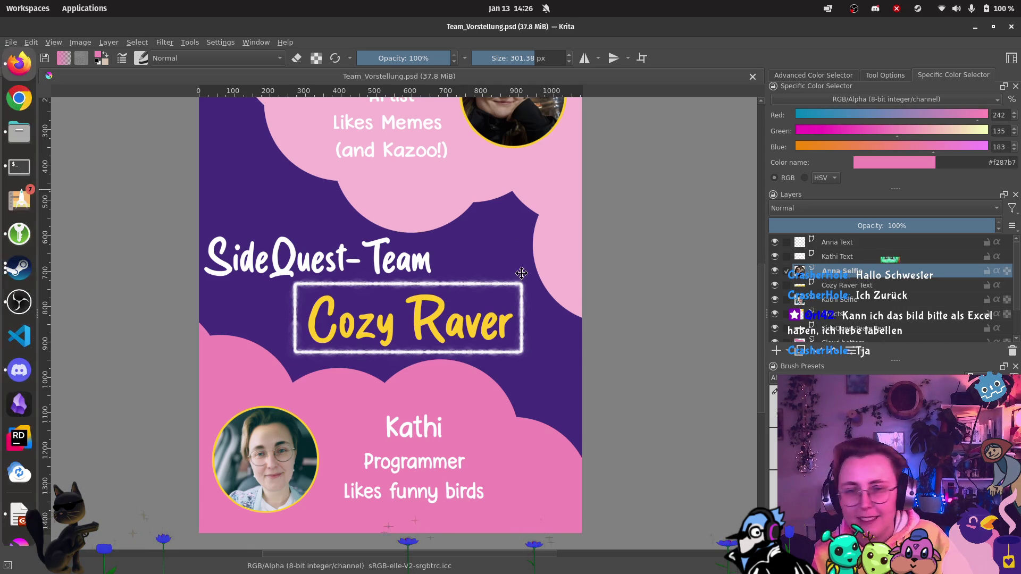
key("alt+Tab")
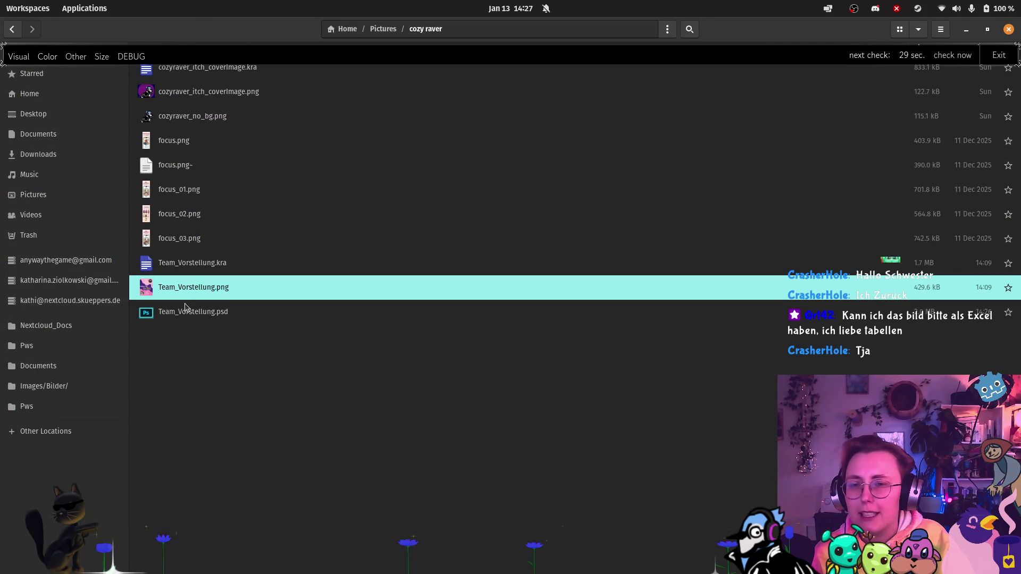
Step: Select Team_Vorstellung.psd in the cozy raver folder and bring it up in Krita
left_click(210, 266)
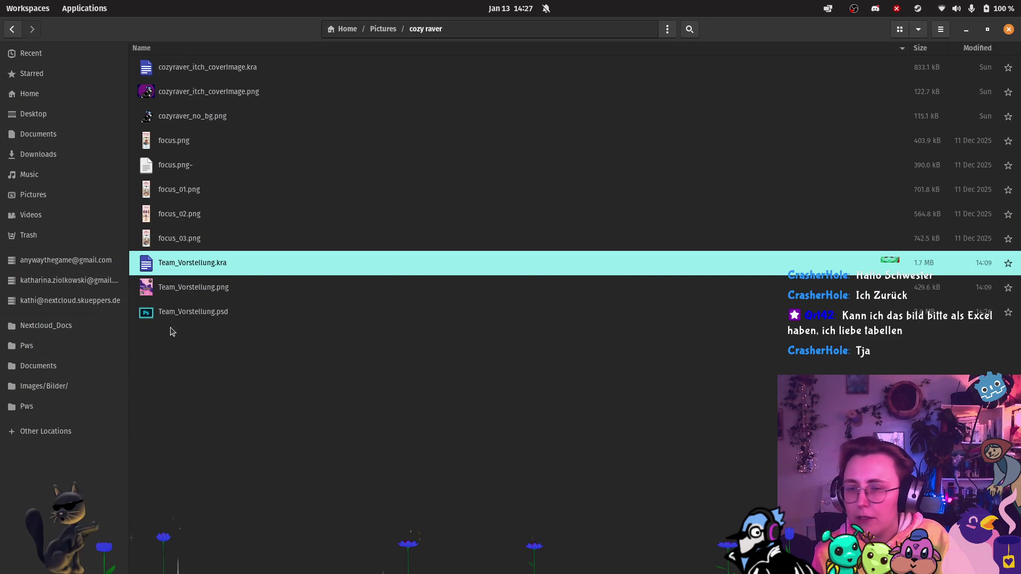
left_click(224, 315)
mouse_move(3, 155)
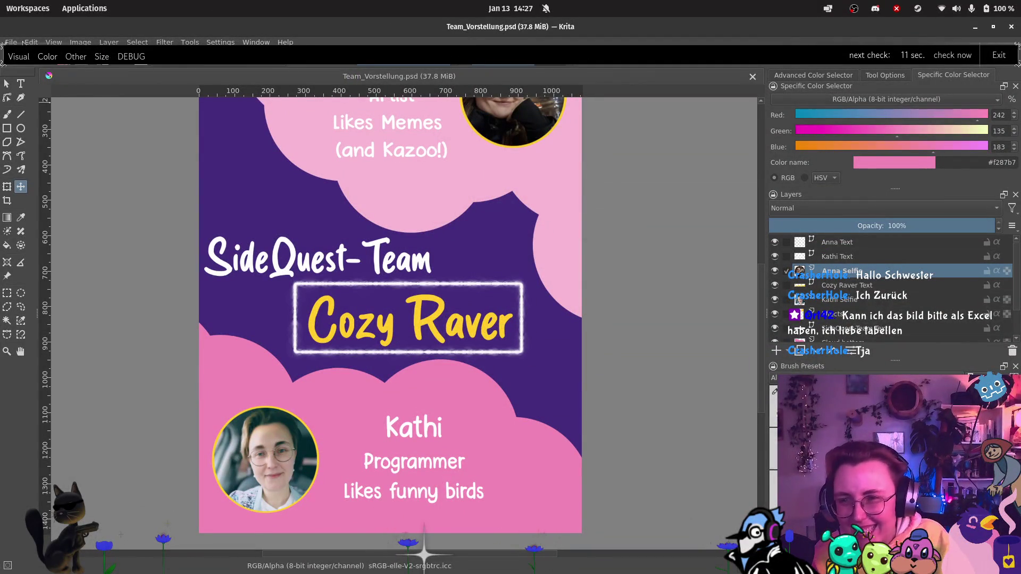
Step: Save the poster as Team_Vorstellung.csv in CSV Document format, accepting the data-loss warning
left_click(30, 42)
mouse_move(11, 42)
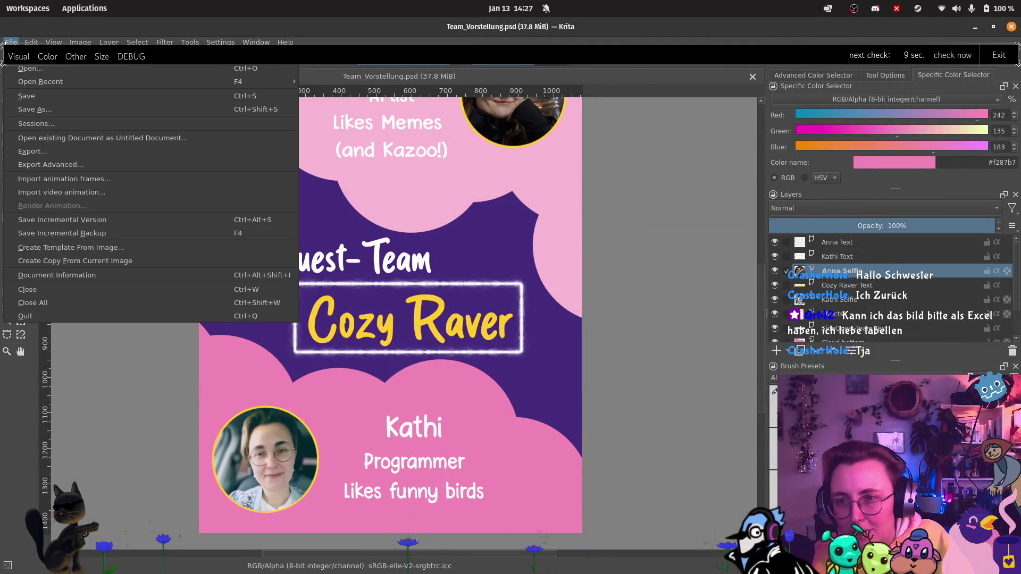
left_click(43, 109)
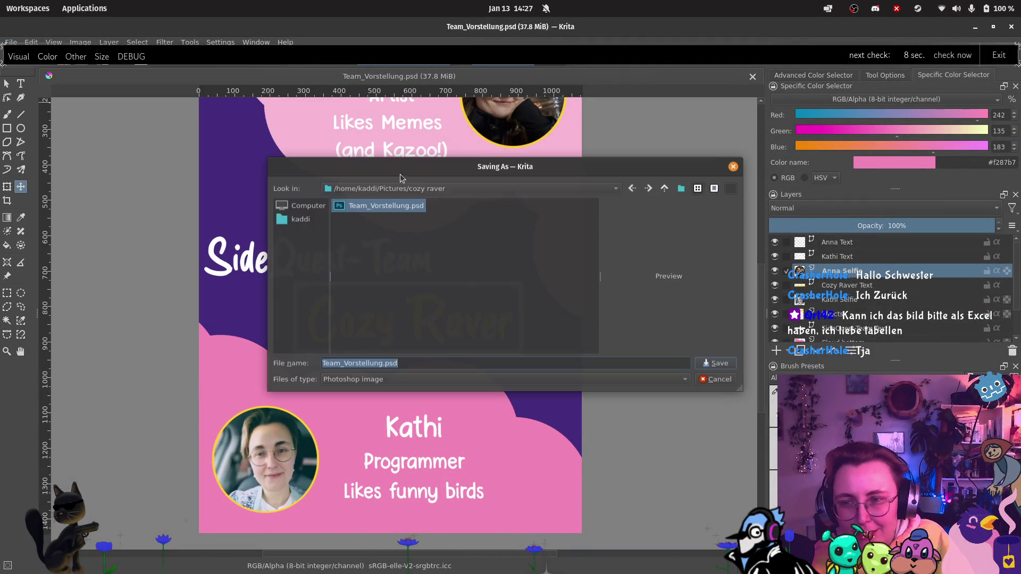
left_click(404, 382)
left_click(372, 183)
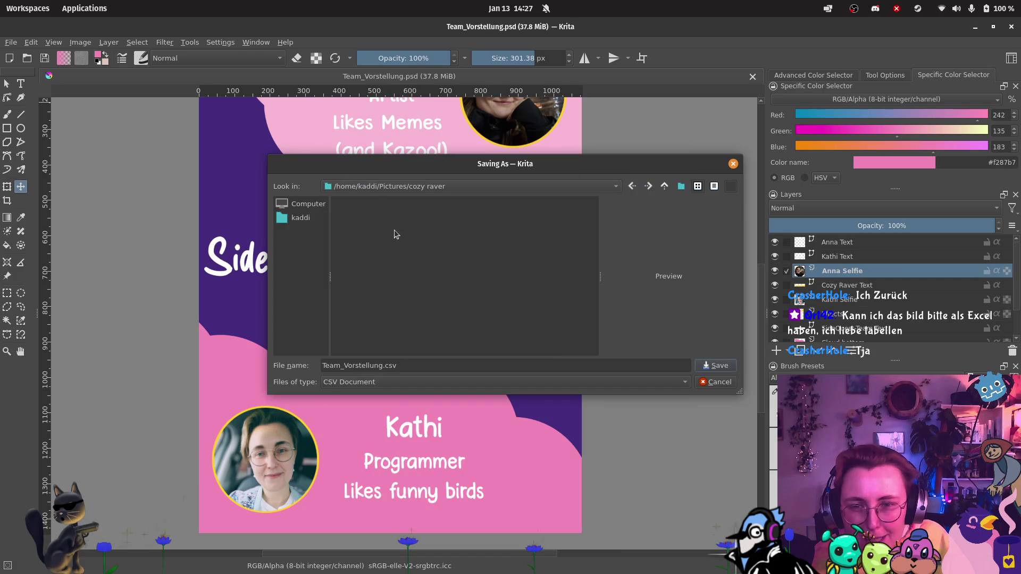
left_click(715, 365)
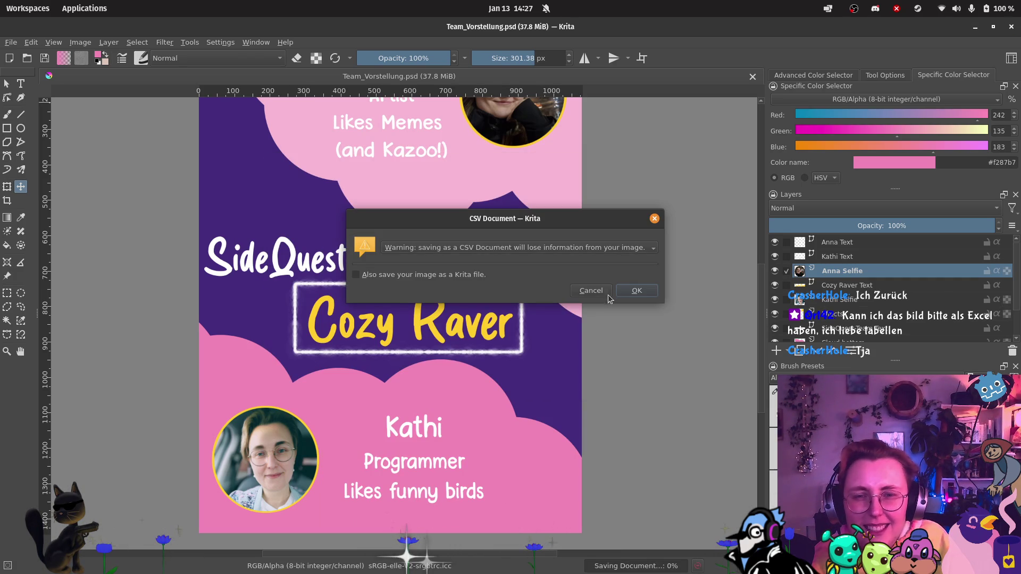
left_click(636, 291)
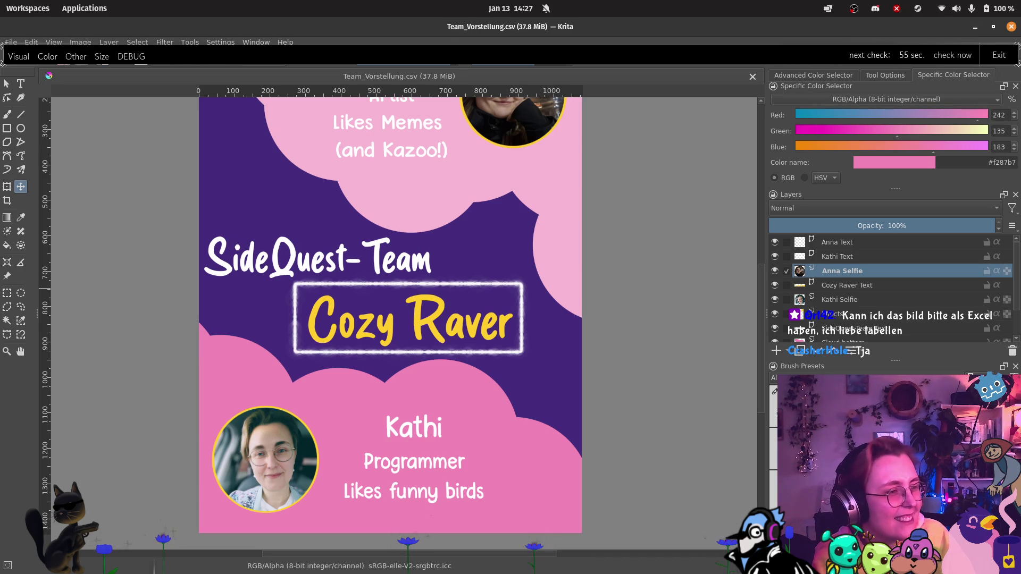
Step: Open Team_Vorstellung.csv from the cozy raver folder in LibreOffice Calc with default import settings
key("super+e")
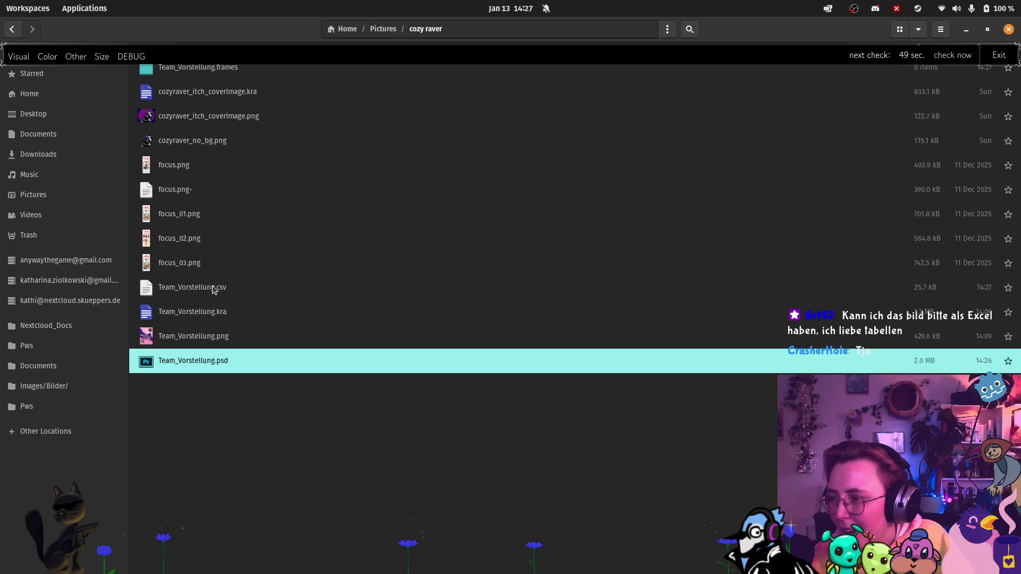
double_click(213, 289)
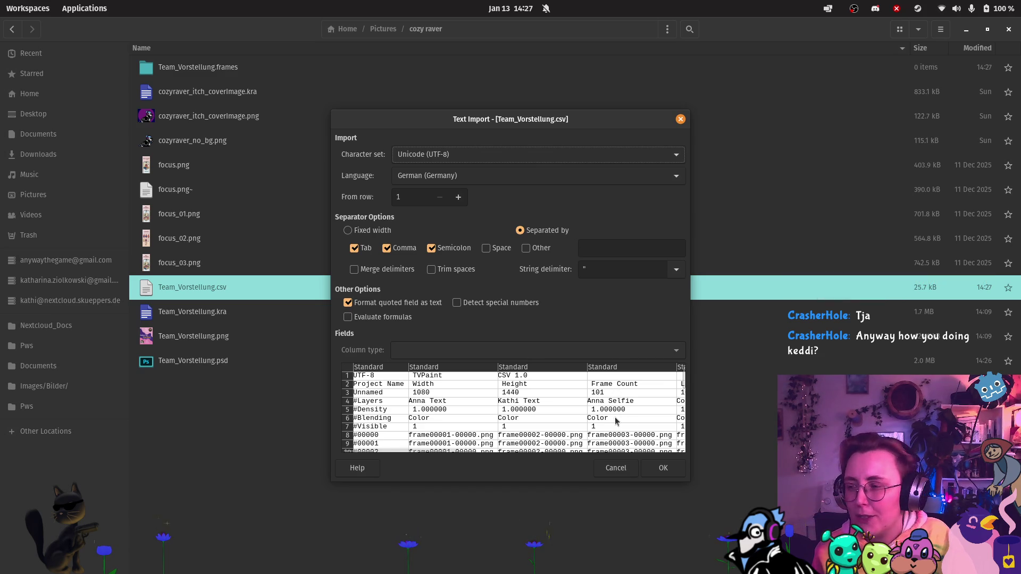
left_click(665, 468)
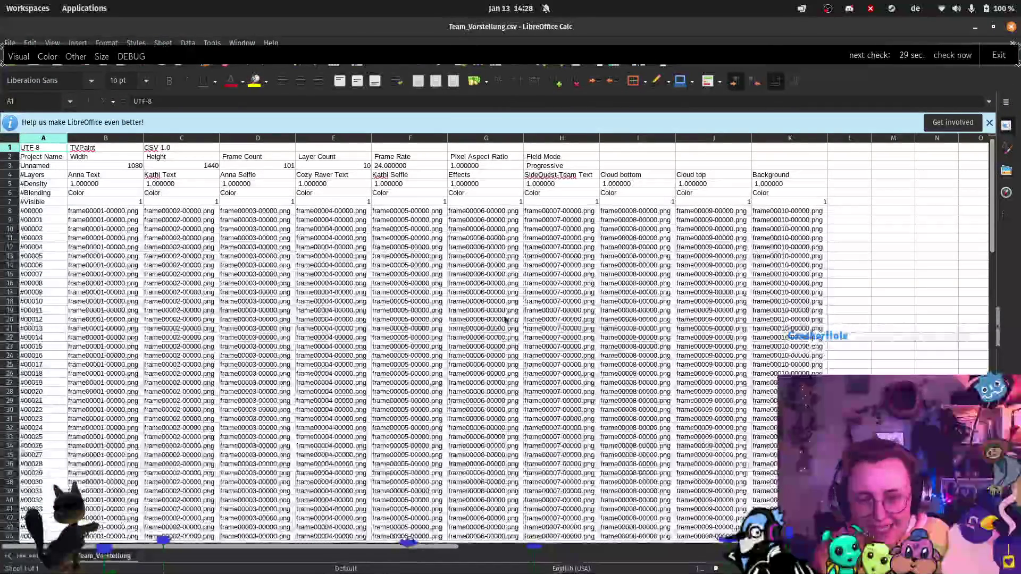
Step: Scroll through the frame list, close the feedback bar, and return to Files
scroll(503, 324, "down", 2)
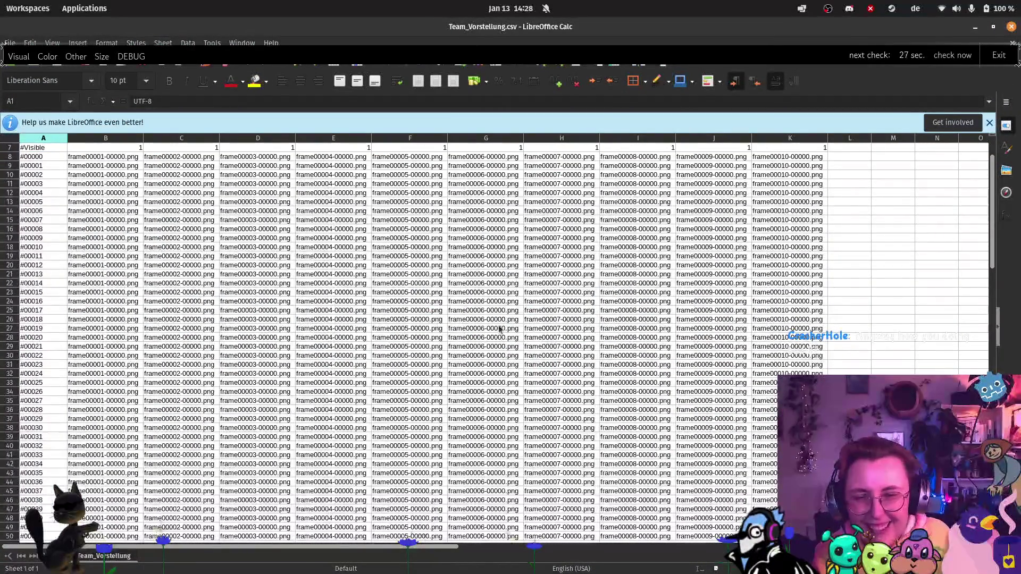
scroll(500, 328, "down", 8)
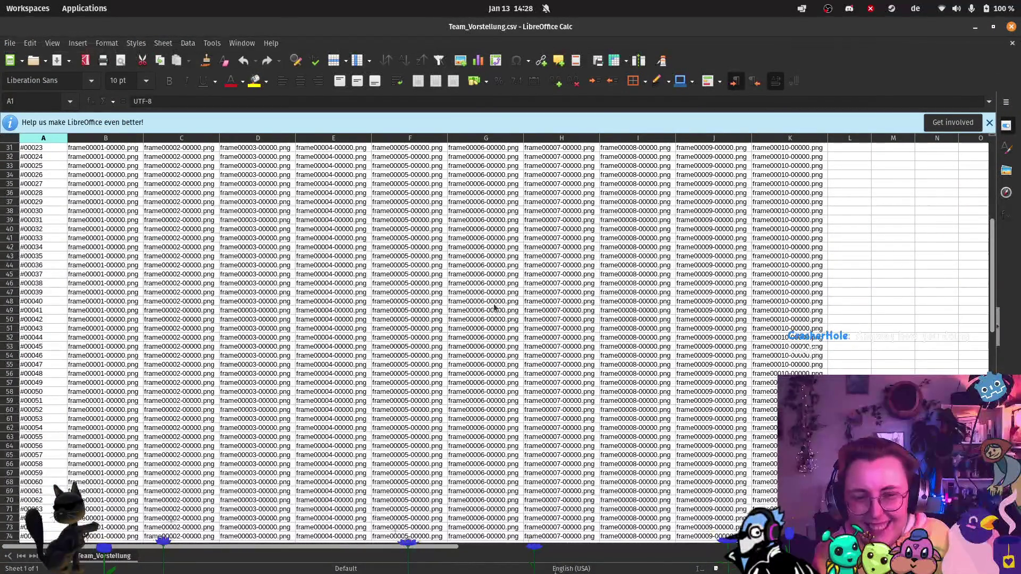
scroll(495, 307, "down", 4)
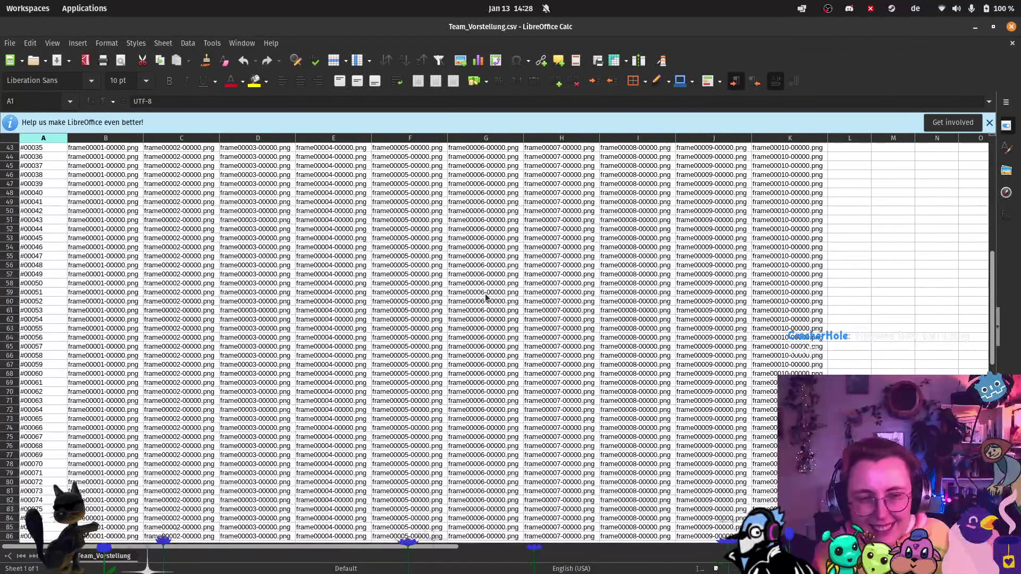
scroll(486, 298, "down", 7)
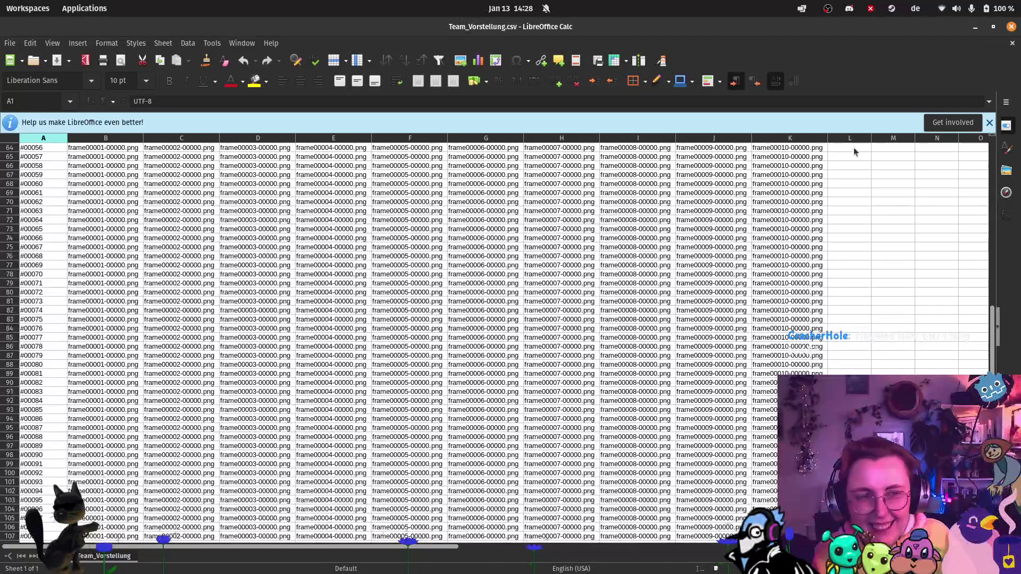
left_click(989, 124)
scroll(753, 186, "up", 2)
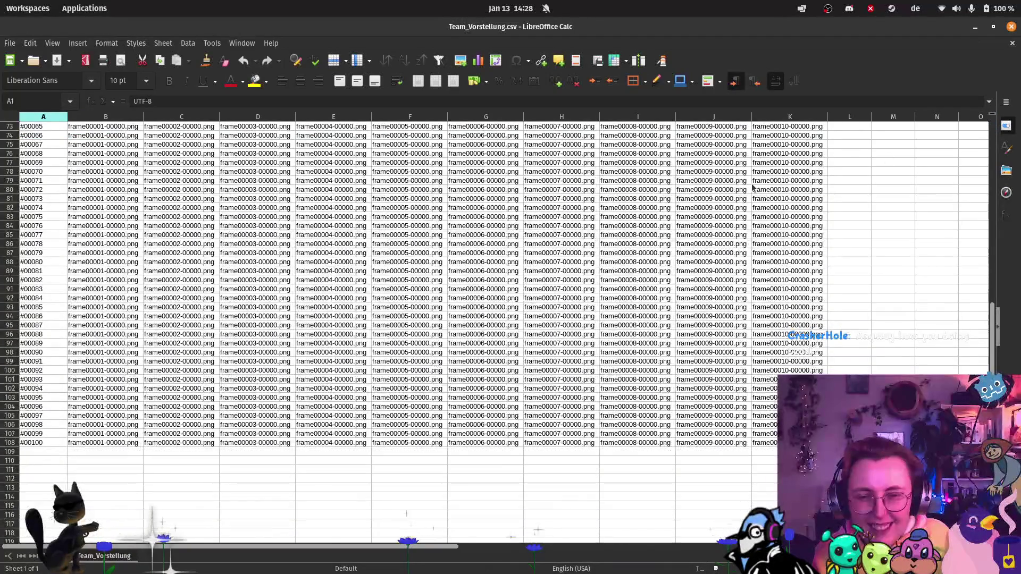
scroll(752, 186, "up", 19)
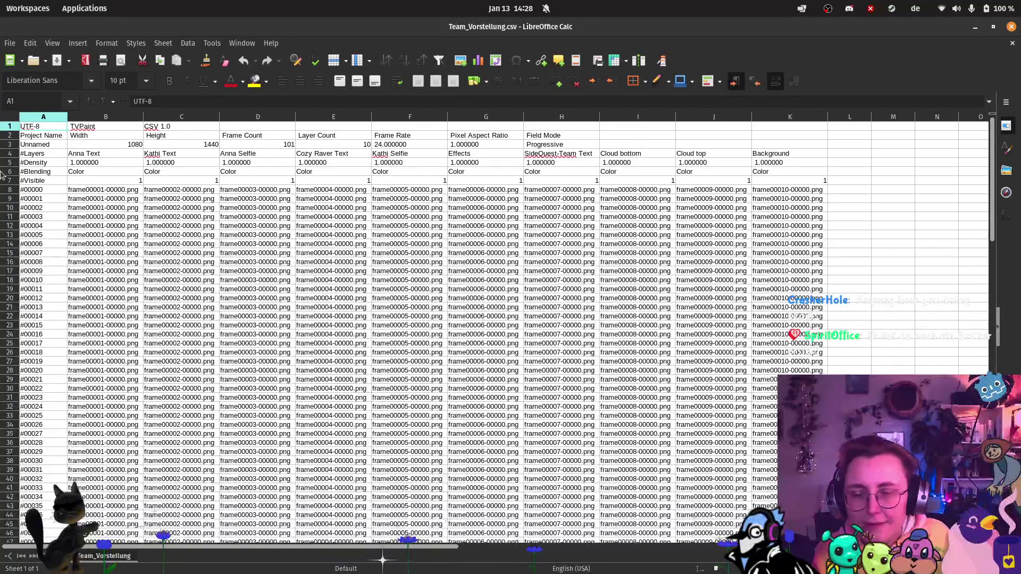
left_click(18, 115)
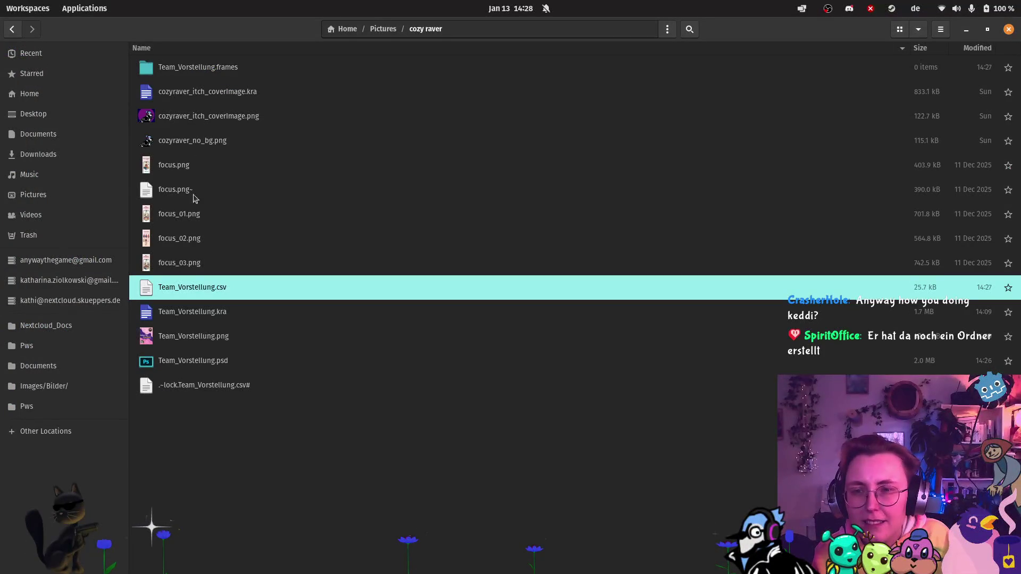
Step: Page through the frame PNGs in Team_Vorstellung.frames, then close the viewer and return to Calc
double_click(208, 67)
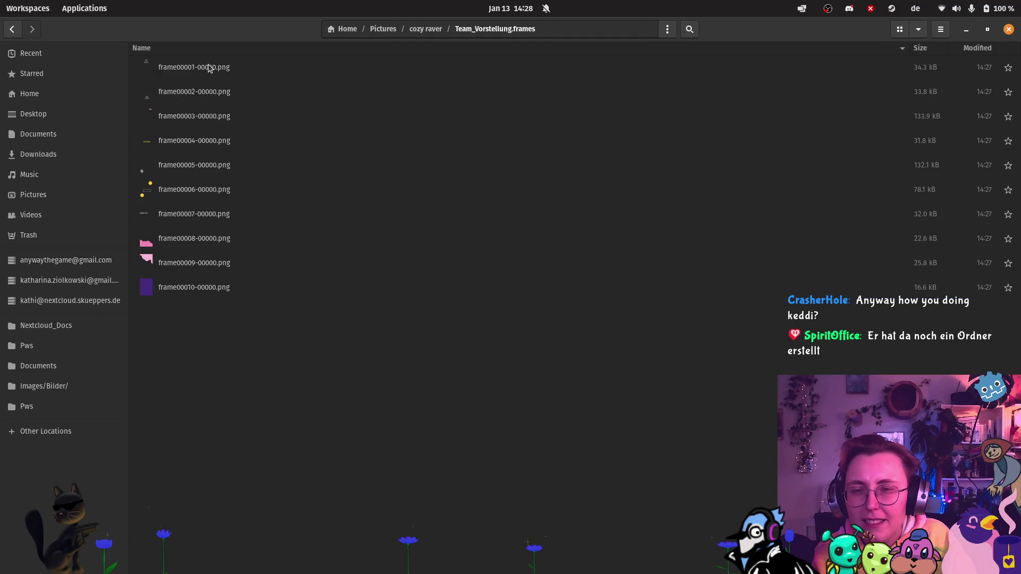
double_click(209, 68)
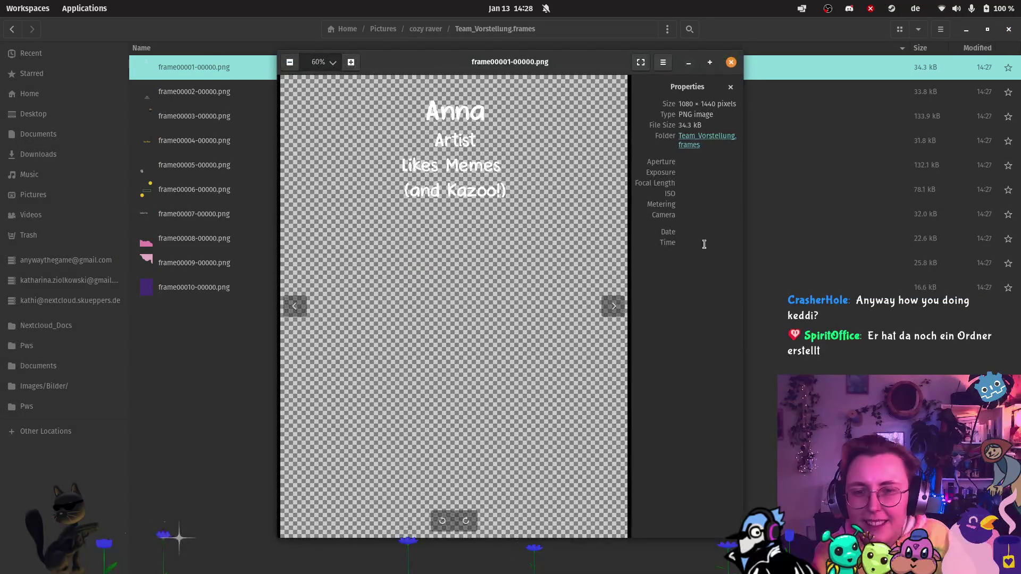
left_click(613, 306)
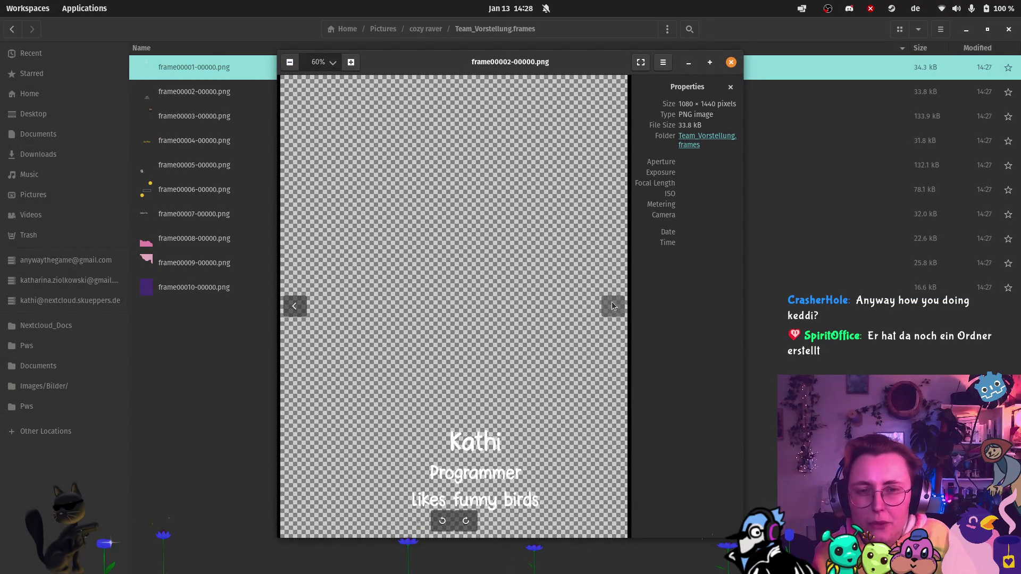
left_click(611, 303)
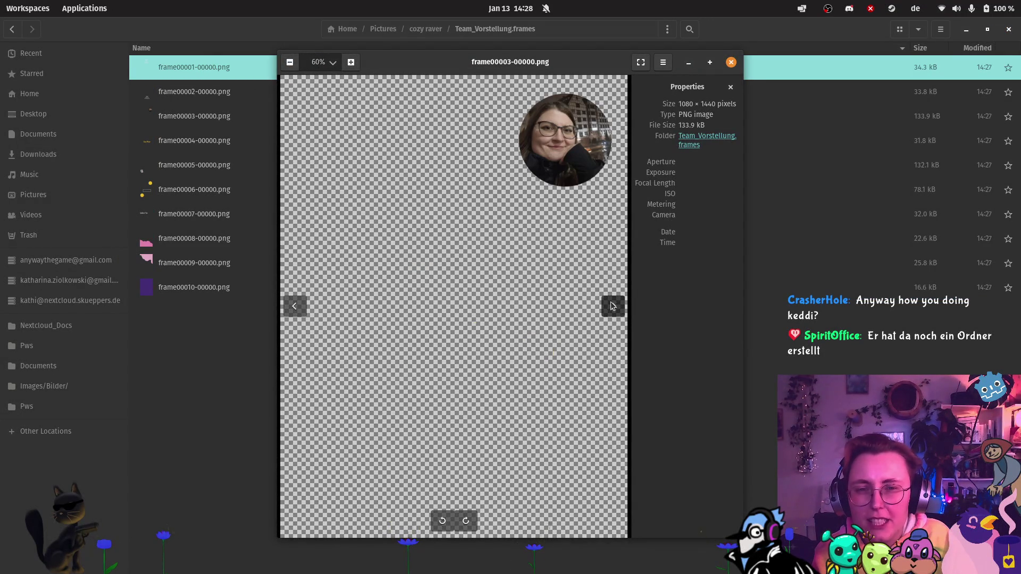
left_click(611, 303)
left_click(611, 306)
left_click(612, 304)
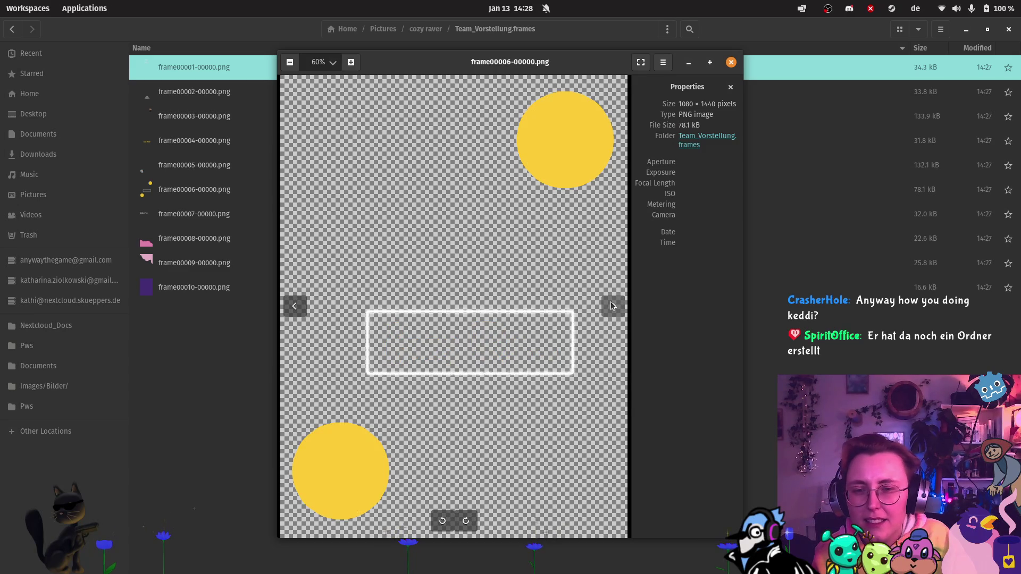
left_click(731, 63)
left_click(18, 530)
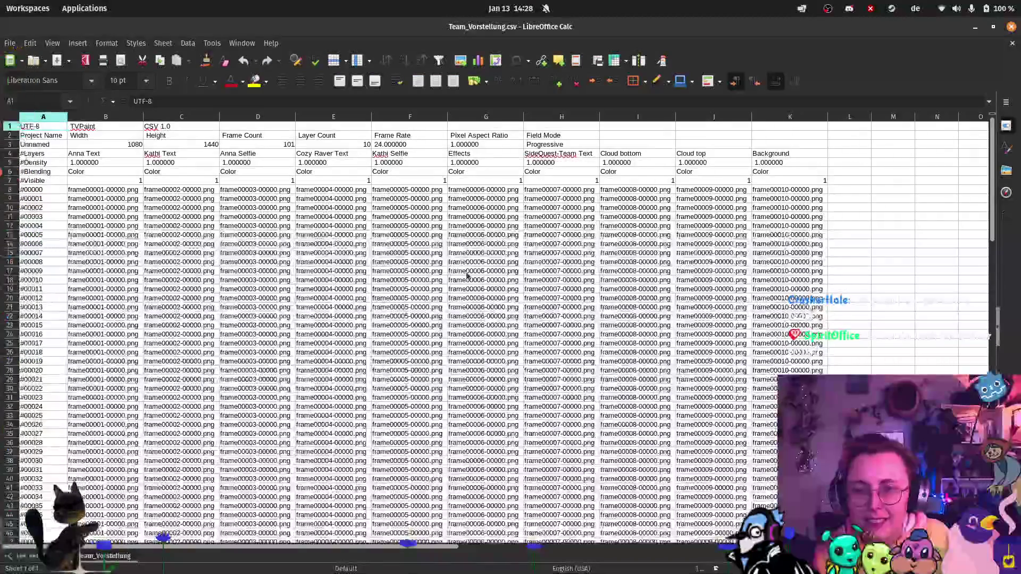
Step: Scroll through the CSV's ten layer rows, Anna Text to Background, with their frame PNGs
scroll(617, 234, "down", 1)
scroll(620, 230, "down", 2)
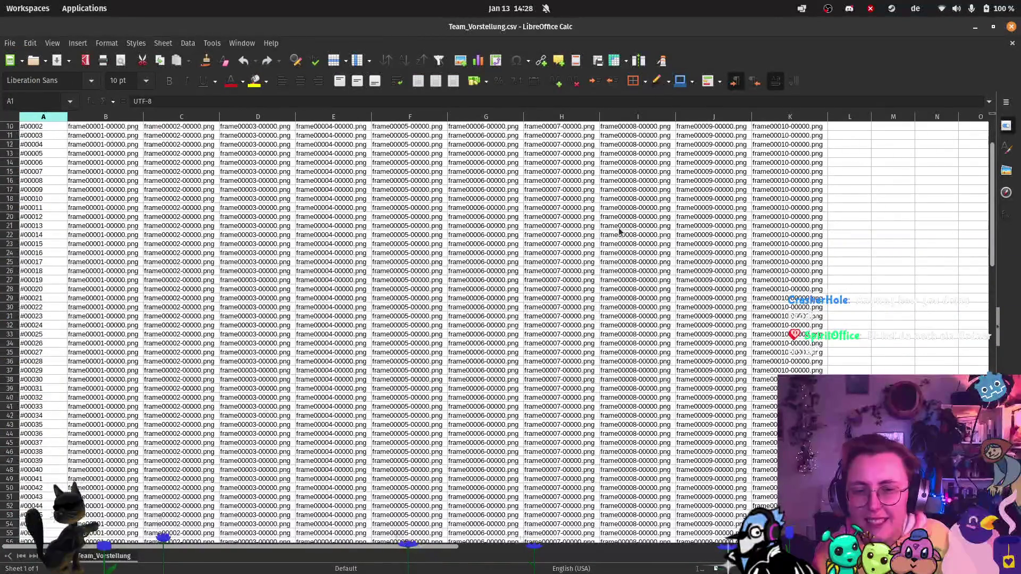
scroll(616, 231, "down", 5)
scroll(561, 337, "down", 3)
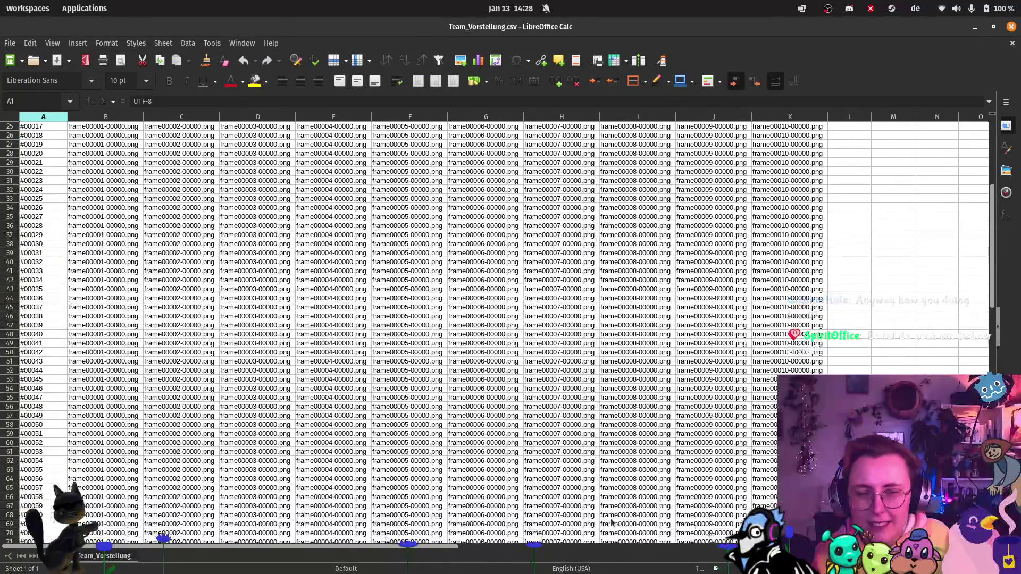
scroll(669, 386, "down", 11)
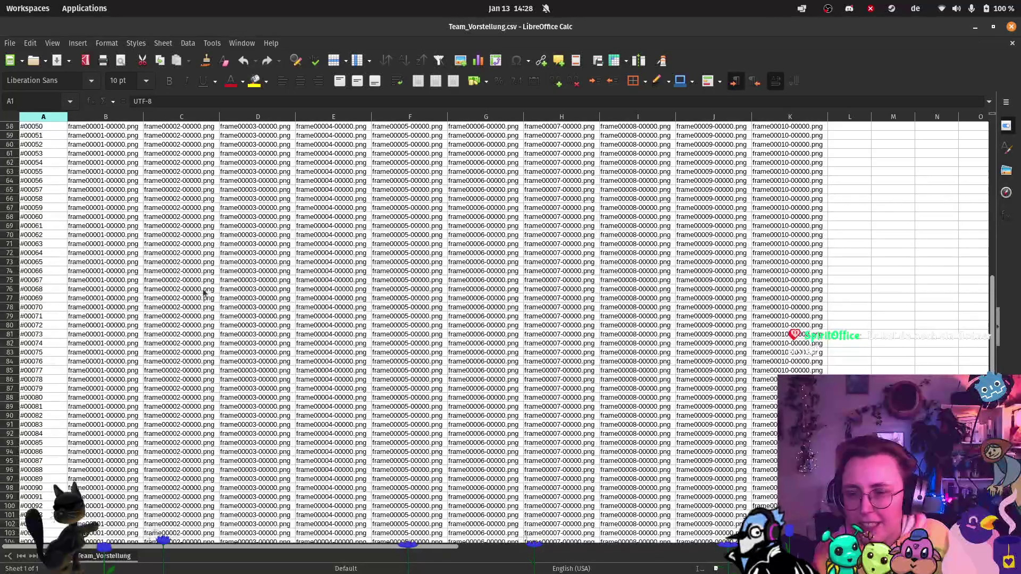
scroll(200, 328, "up", 20)
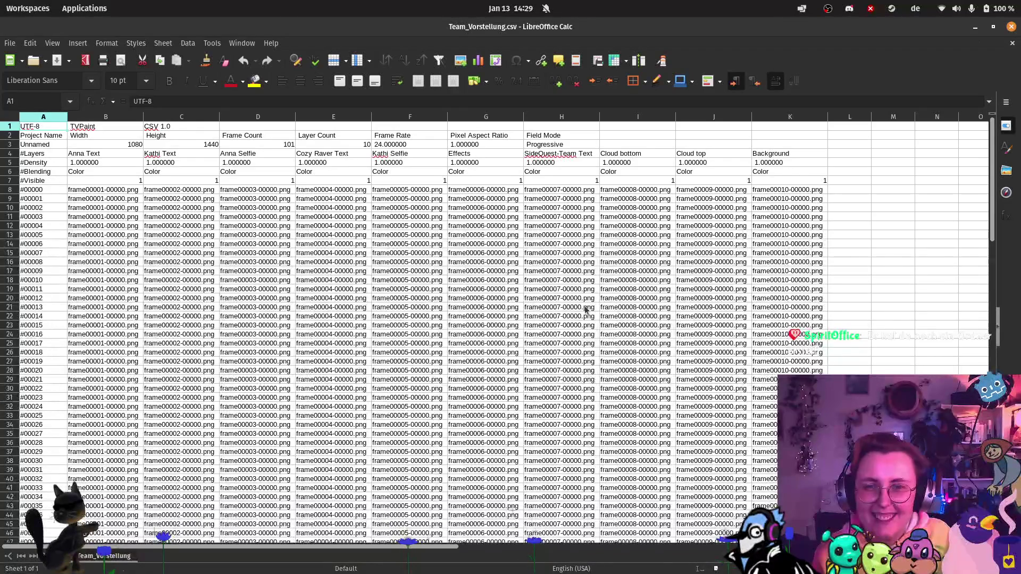
scroll(573, 285, "down", 3)
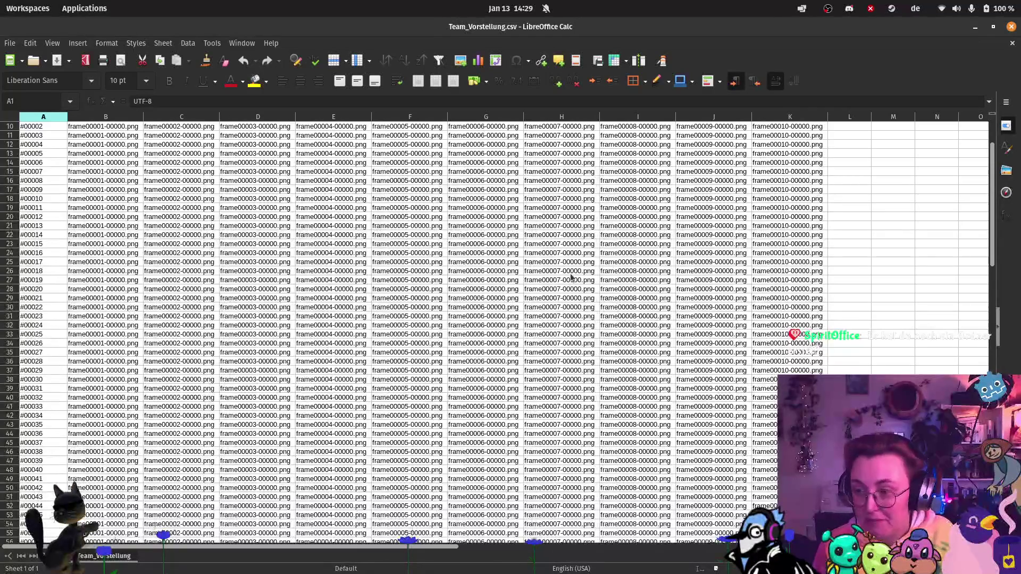
Step: Close Calc, delete Team_Vorstellung.frames and Team_Vorstellung.csv from cozy raver, then return to Krita
left_click(1010, 29)
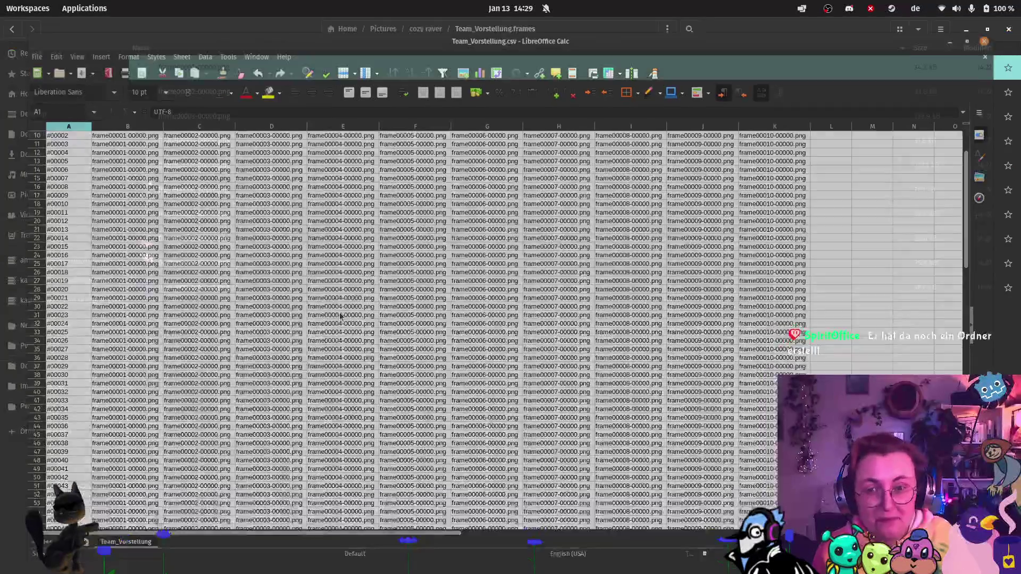
left_click(425, 29)
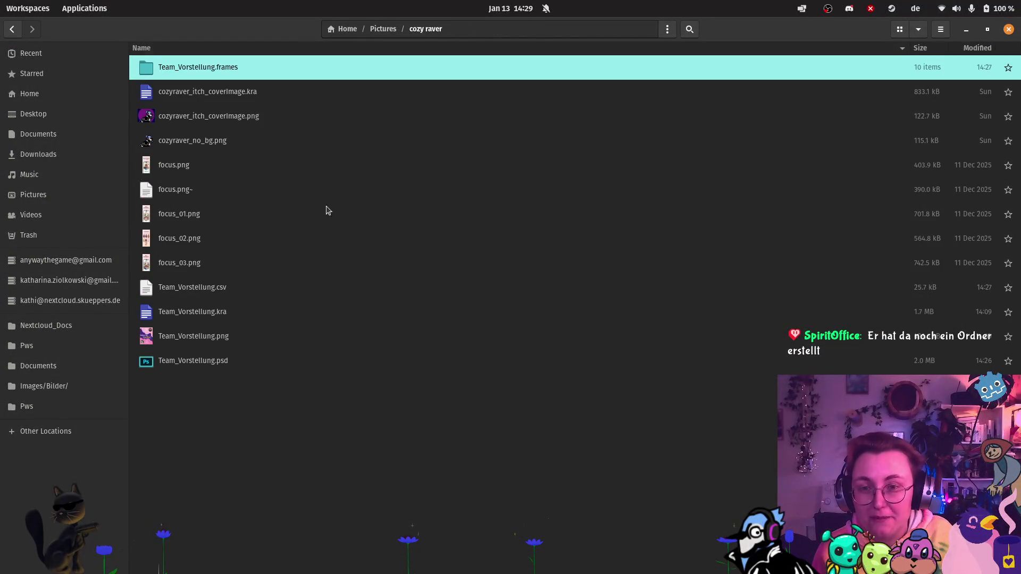
left_click_drag(232, 288, 228, 74)
key("Delete")
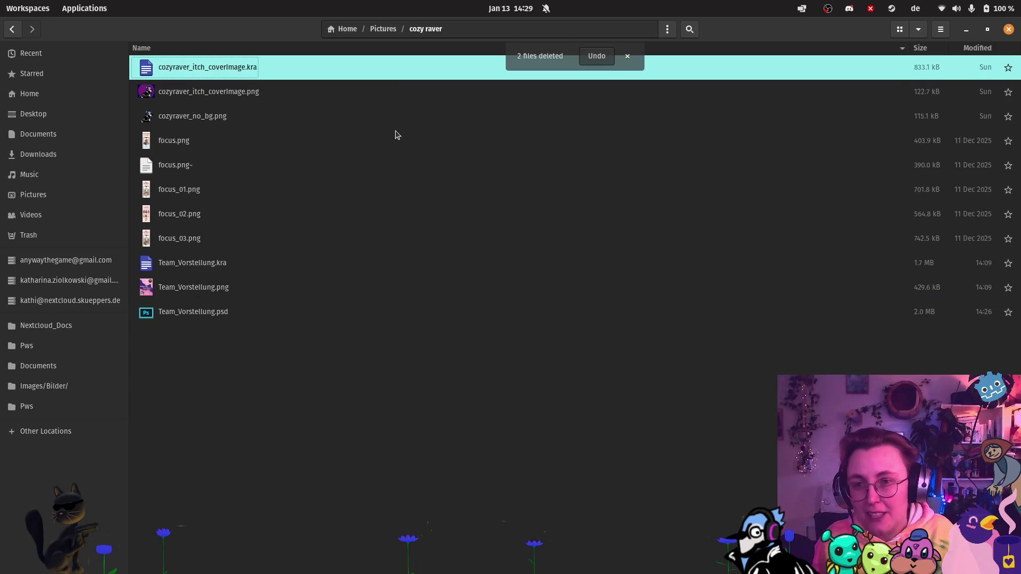
key("alt+Tab")
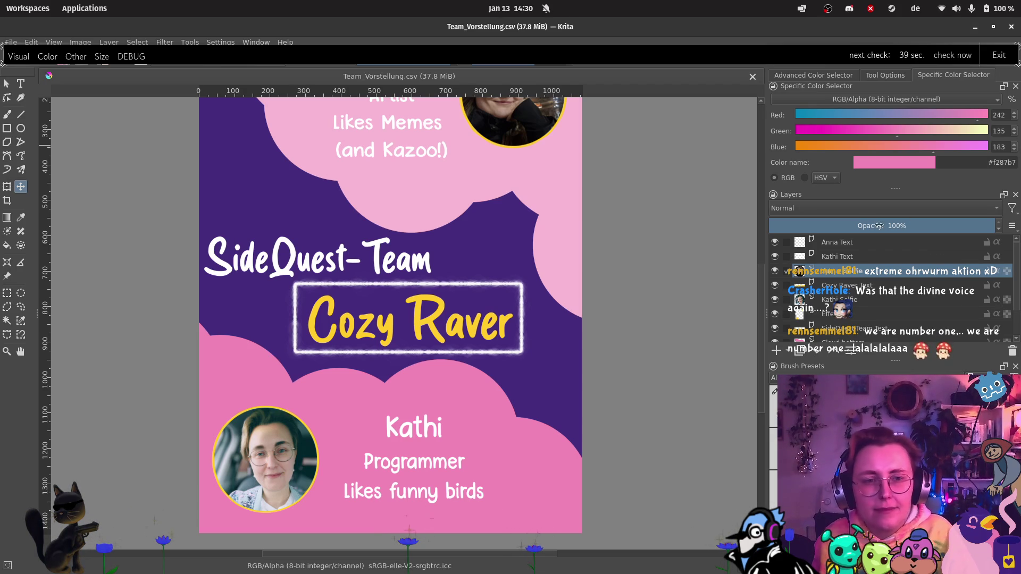
Step: Inspect the Anna Text and Kathi Text layer names in the Layers docker
double_click(864, 243)
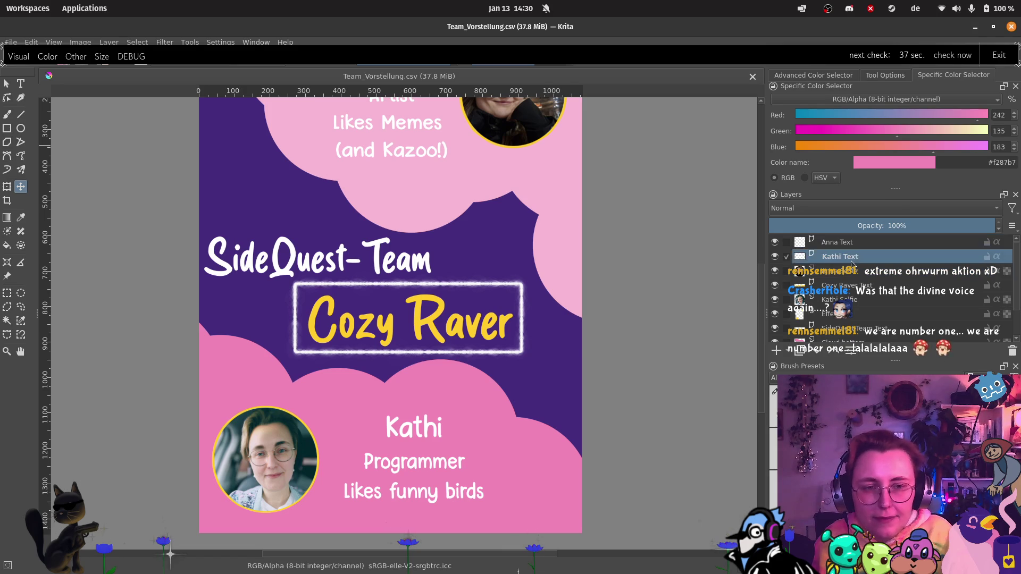
left_click(849, 272)
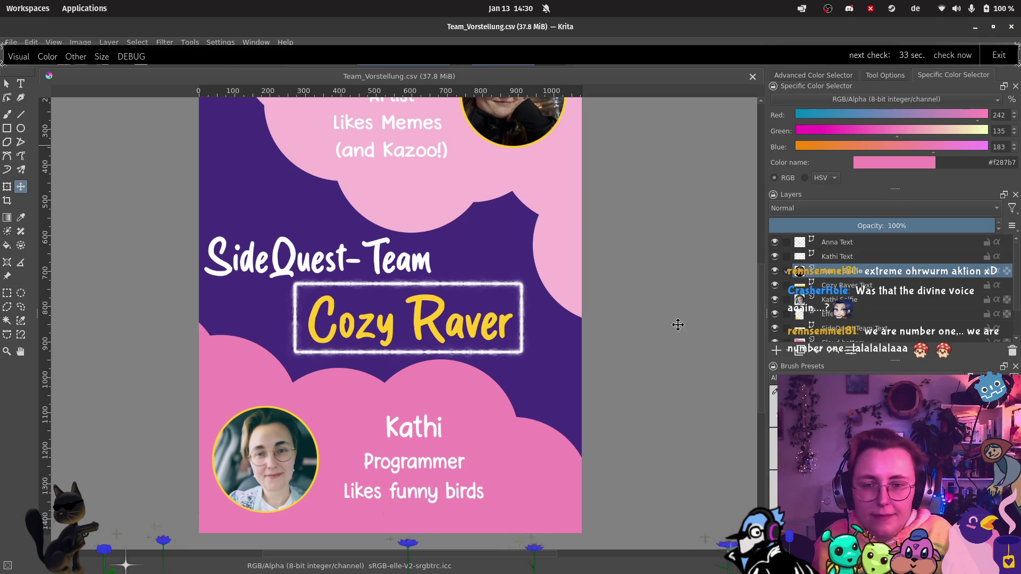
double_click(835, 243)
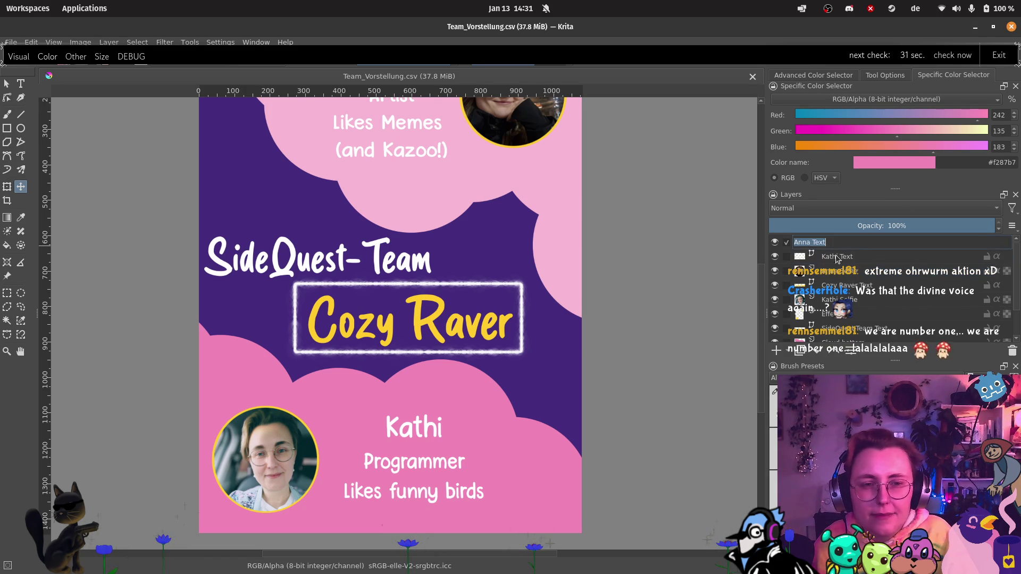
left_click(837, 257)
left_click(21, 84)
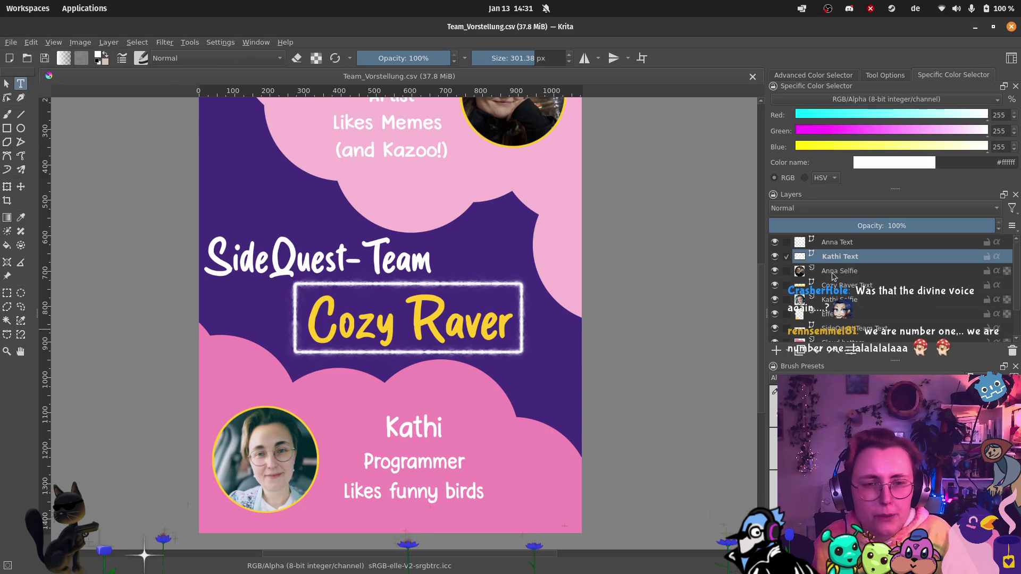
Step: Open and close the Anna text block in the text editor, then open the Cozy Raver title
left_click(837, 242)
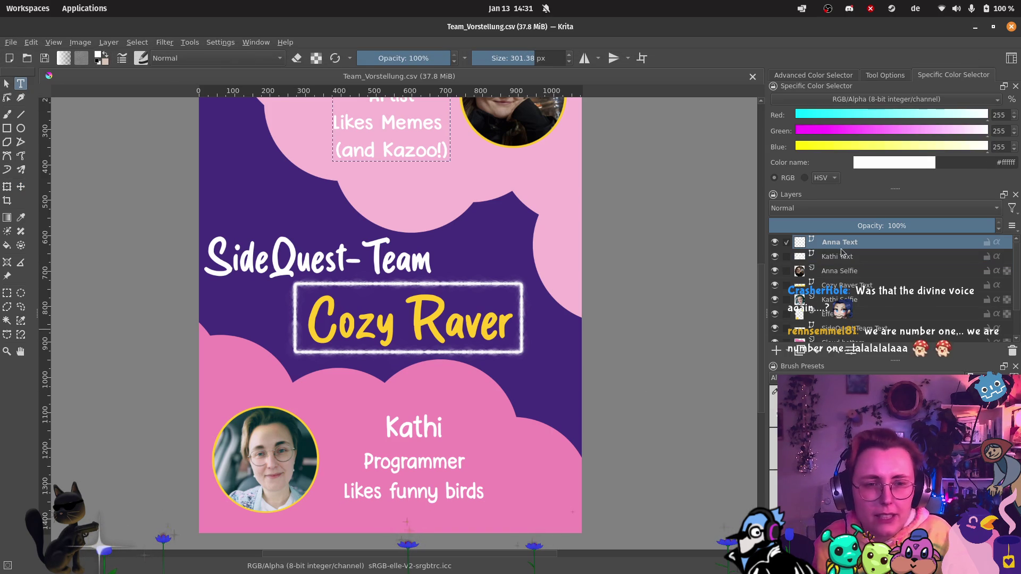
double_click(410, 153)
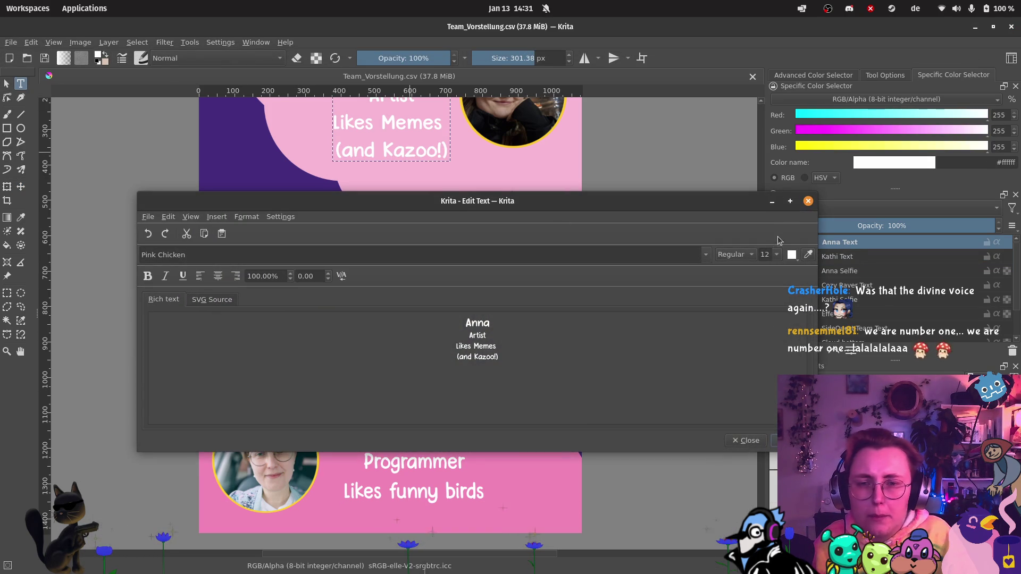
left_click(808, 202)
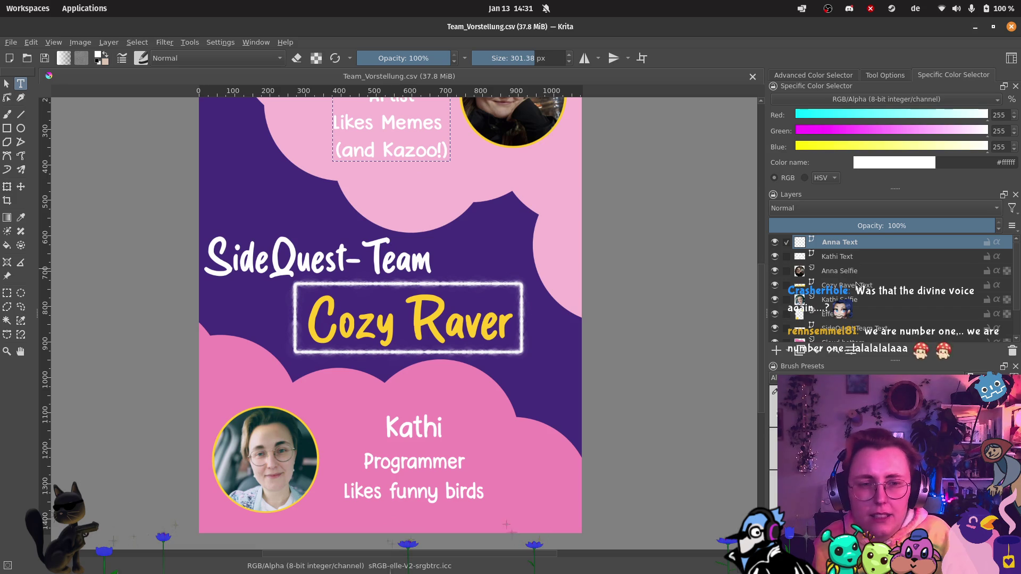
left_click(356, 301)
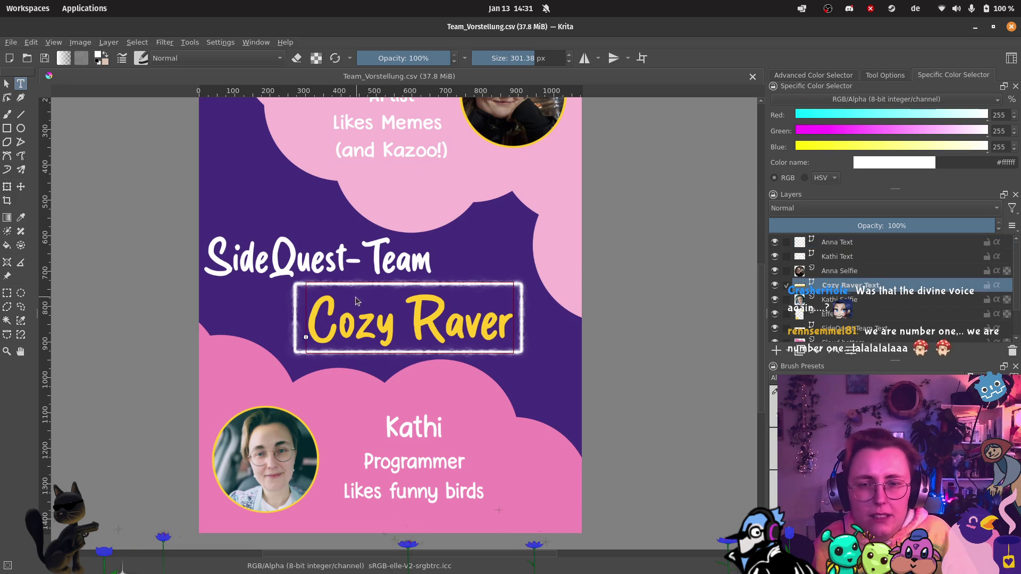
double_click(344, 322)
Step: Close the Edit Text dialog for the Cozy Raver title without changing anything
left_click(808, 202)
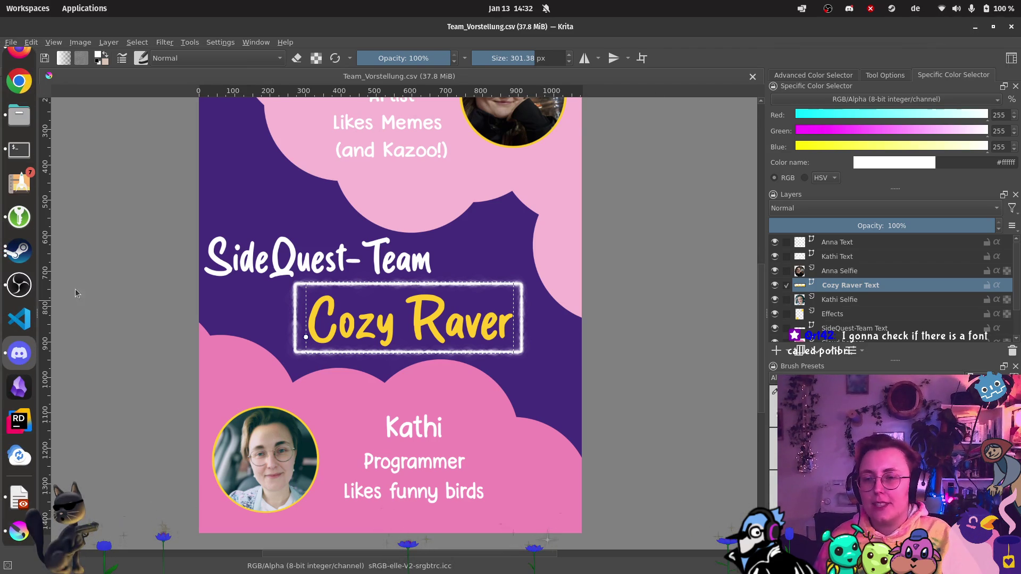
mouse_move(13, 284)
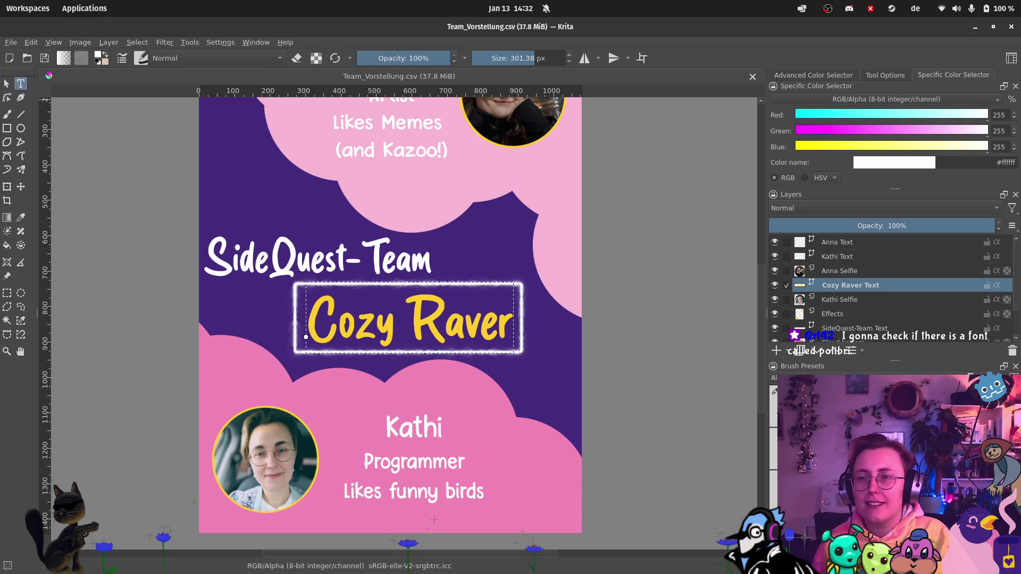
mouse_move(2, 59)
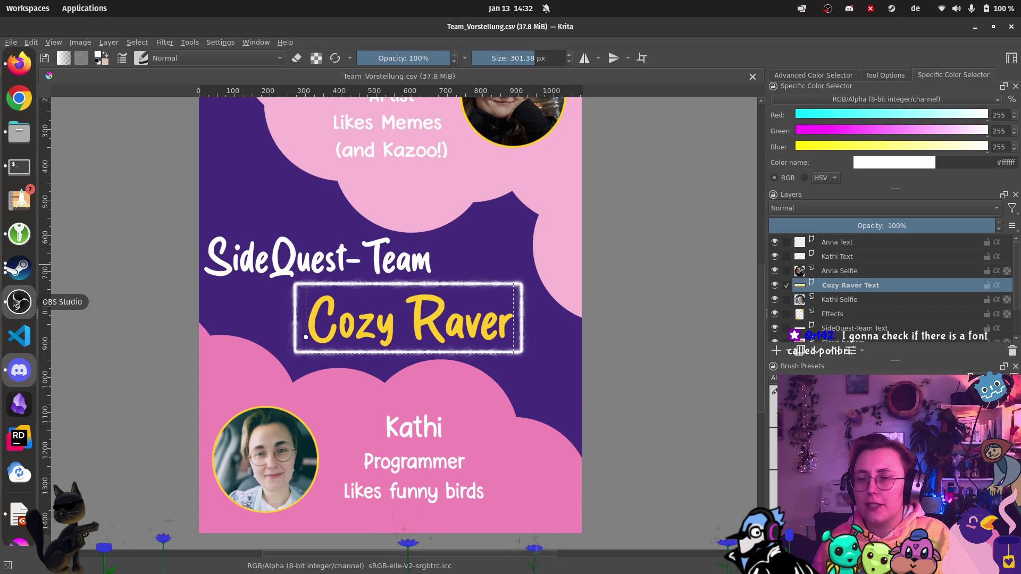